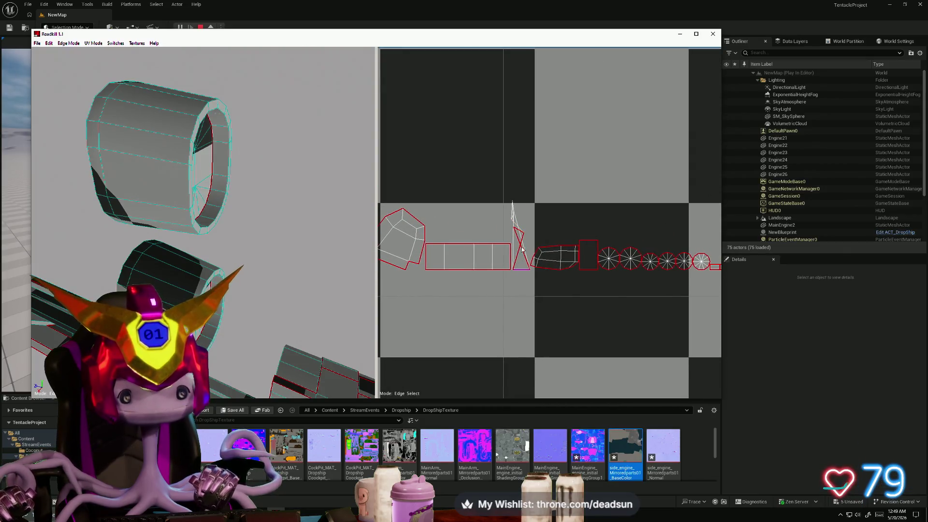
{"action": "scroll", "coordinate": [280, 270], "scroll_direction": "down", "scroll_amount": 3}
Step: Orbit to the ship beam and mark one of its edges as a seam
{"action": "mouse_move", "coordinate": [280, 270]}
{"action": "middle_mouse_down"}
{"action": "mouse_move", "coordinate": [9, 208]}
{"action": "mouse_move", "coordinate": [124, 231]}
{"action": "mouse_move", "coordinate": [171, 257]}
{"action": "mouse_move", "coordinate": [248, 265]}
{"action": "mouse_move", "coordinate": [62, 298]}
{"action": "middle_mouse_up"}
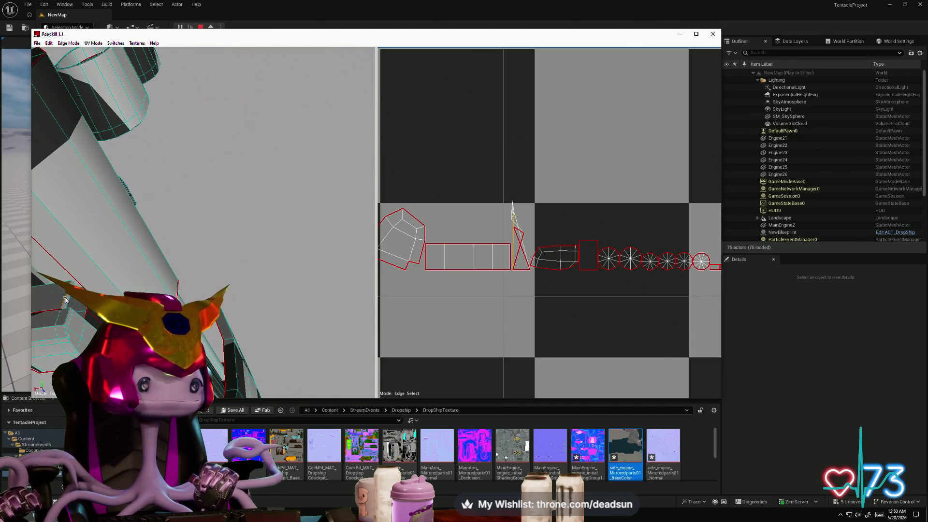
{"action": "mouse_move", "coordinate": [68, 297]}
{"action": "middle_mouse_down"}
{"action": "mouse_move", "coordinate": [104, 318]}
{"action": "mouse_move", "coordinate": [70, 301]}
{"action": "middle_mouse_up"}
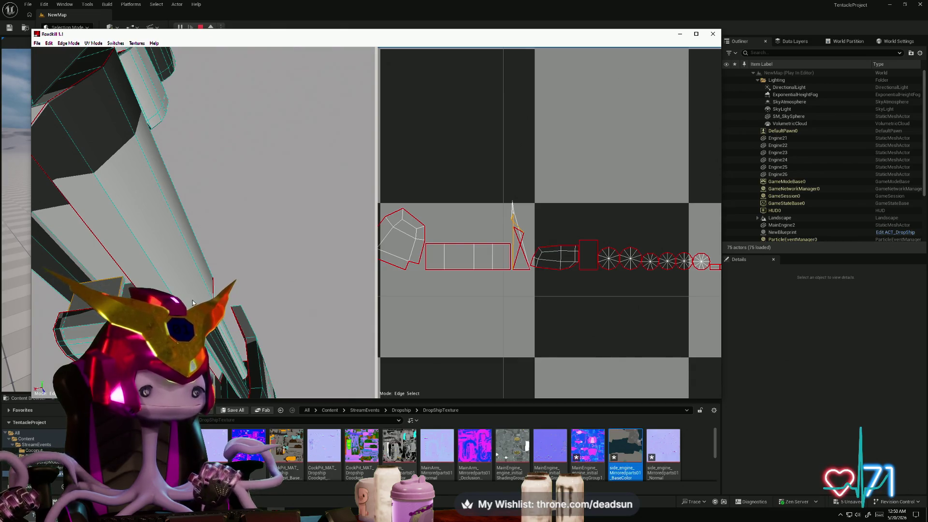
{"action": "left_click", "coordinate": [95, 280]}
{"action": "scroll", "coordinate": [564, 242], "scroll_direction": "up", "scroll_amount": 2}
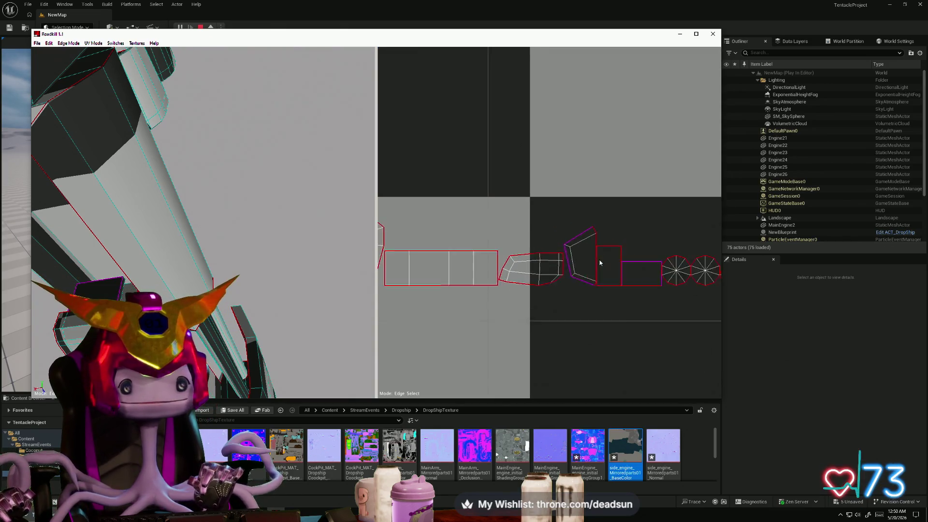
{"action": "scroll", "coordinate": [564, 242], "scroll_direction": "up", "scroll_amount": 1}
{"action": "scroll", "coordinate": [564, 242], "scroll_direction": "up", "scroll_amount": 2}
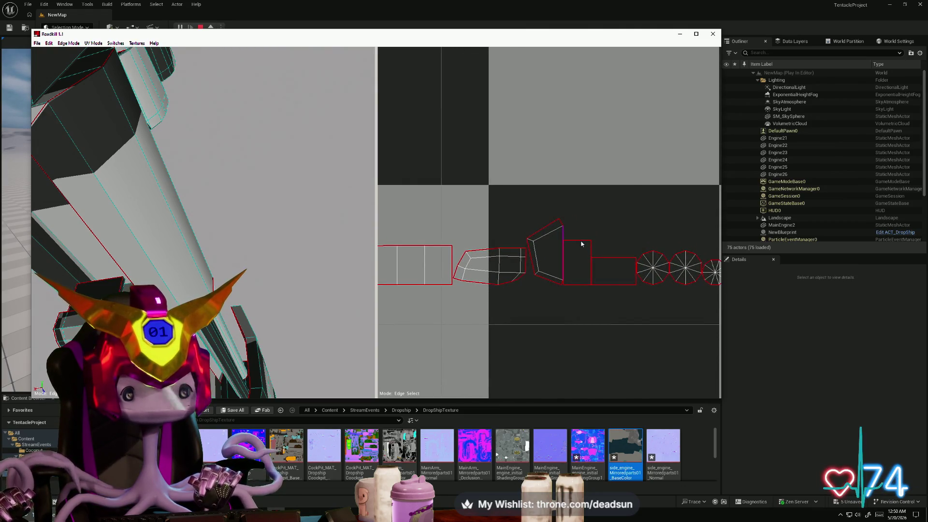
Step: Toggle the seam on the marked edge, then pan across the UV layout to review the islands
{"action": "left_click", "coordinate": [593, 258]}
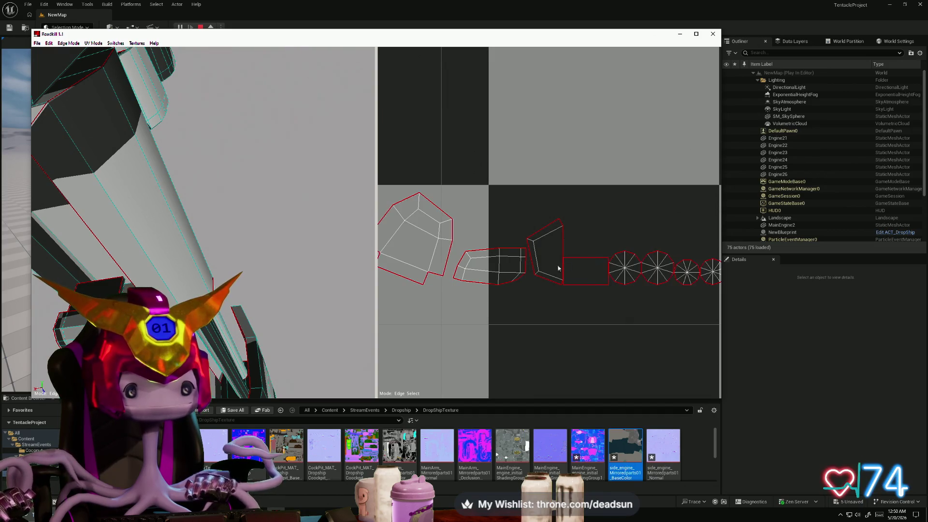
{"action": "scroll", "coordinate": [465, 270], "scroll_direction": "down", "scroll_amount": 3}
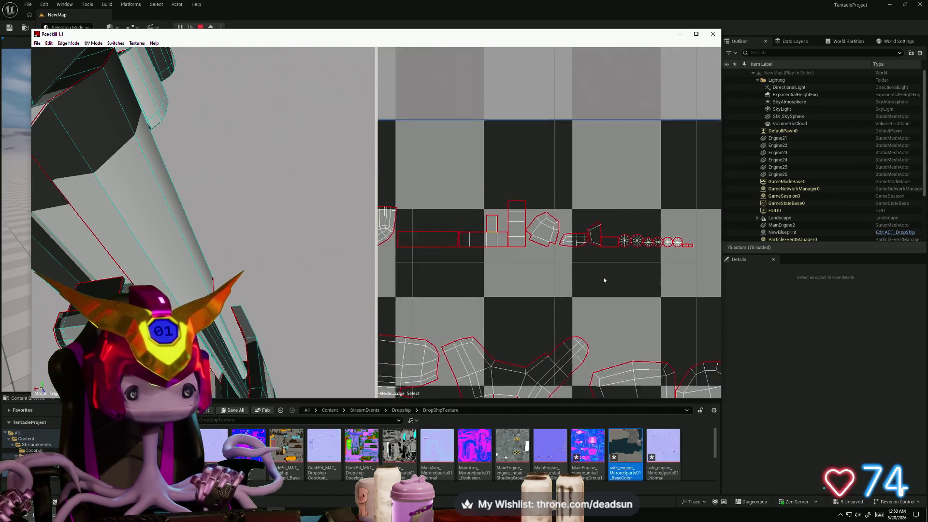
{"action": "scroll", "coordinate": [482, 262], "scroll_direction": "up", "scroll_amount": 1}
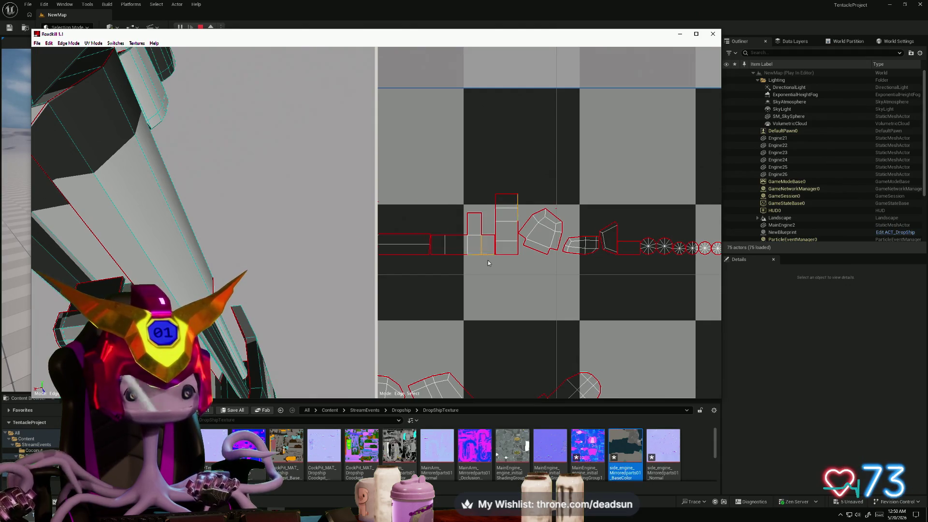
{"action": "scroll", "coordinate": [488, 262], "scroll_direction": "down", "scroll_amount": 1}
{"action": "scroll", "coordinate": [551, 272], "scroll_direction": "down", "scroll_amount": 2}
{"action": "scroll", "coordinate": [560, 274], "scroll_direction": "down", "scroll_amount": 1}
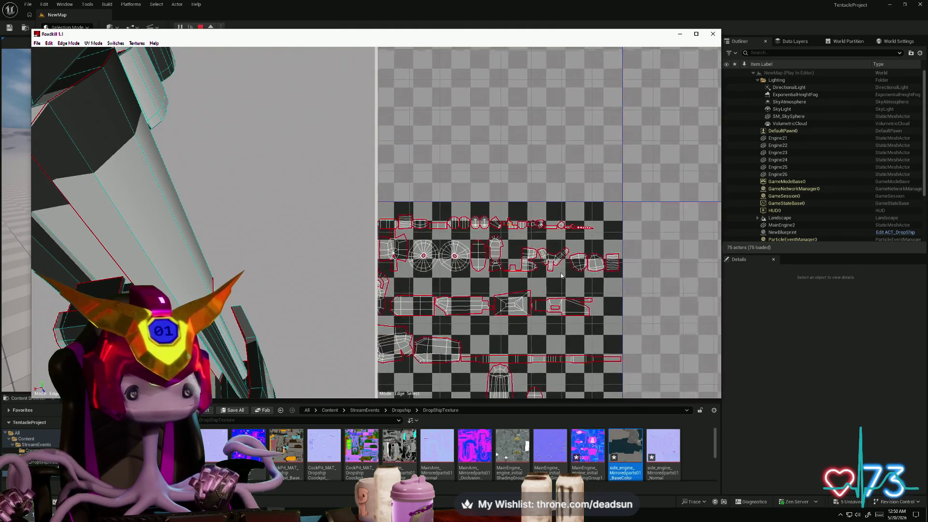
{"action": "scroll", "coordinate": [560, 274], "scroll_direction": "up", "scroll_amount": 1}
{"action": "scroll", "coordinate": [568, 281], "scroll_direction": "up", "scroll_amount": 2}
{"action": "scroll", "coordinate": [584, 292], "scroll_direction": "up", "scroll_amount": 1}
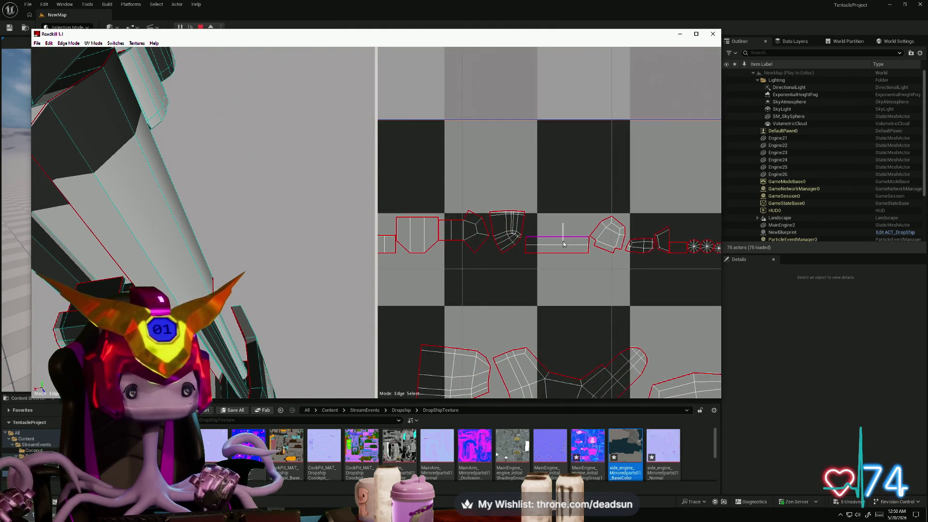
{"action": "scroll", "coordinate": [599, 261], "scroll_direction": "down", "scroll_amount": 2}
{"action": "scroll", "coordinate": [609, 250], "scroll_direction": "up", "scroll_amount": 2}
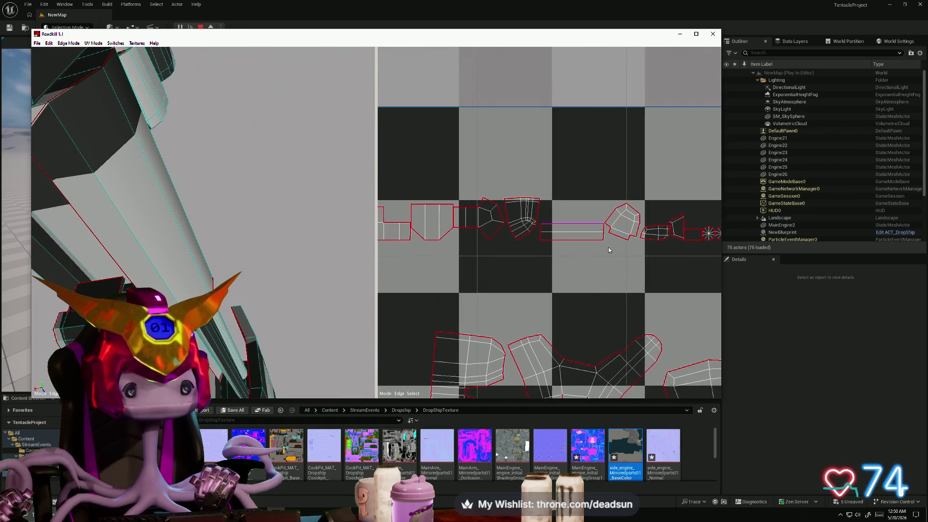
{"action": "scroll", "coordinate": [593, 256], "scroll_direction": "down", "scroll_amount": 5}
{"action": "scroll", "coordinate": [573, 261], "scroll_direction": "up", "scroll_amount": 1}
{"action": "scroll", "coordinate": [554, 265], "scroll_direction": "up", "scroll_amount": 1}
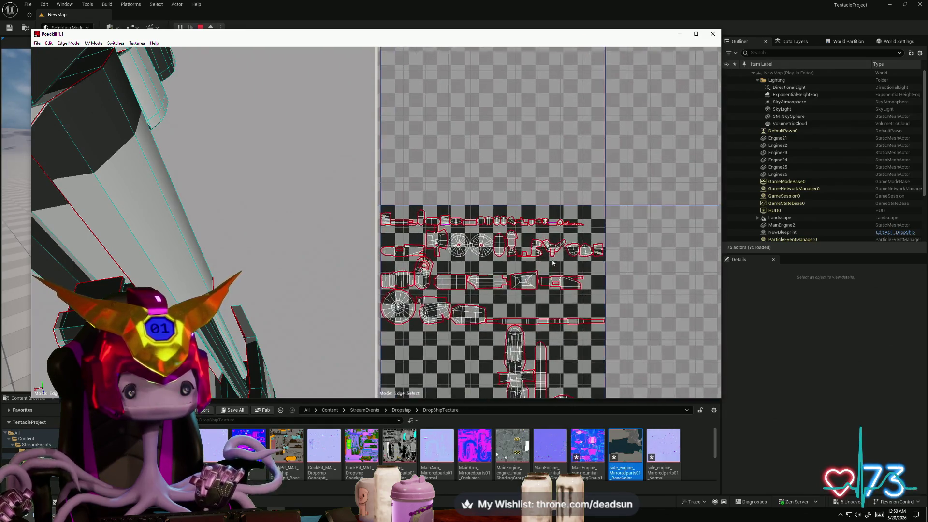
{"action": "scroll", "coordinate": [557, 266], "scroll_direction": "up", "scroll_amount": 2}
{"action": "scroll", "coordinate": [563, 270], "scroll_direction": "up", "scroll_amount": 1}
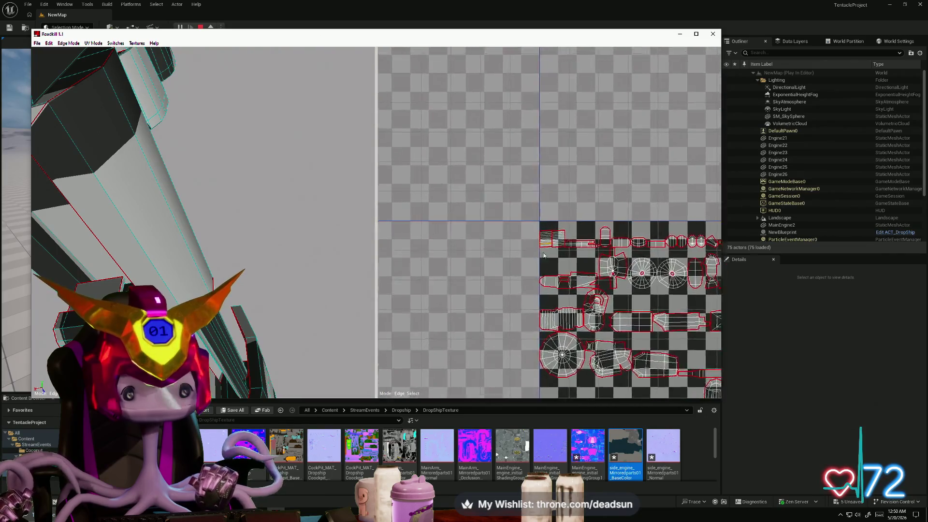
{"action": "scroll", "coordinate": [571, 274], "scroll_direction": "up", "scroll_amount": 3}
{"action": "scroll", "coordinate": [571, 274], "scroll_direction": "down", "scroll_amount": 3}
{"action": "scroll", "coordinate": [571, 274], "scroll_direction": "down", "scroll_amount": 1}
{"action": "scroll", "coordinate": [504, 224], "scroll_direction": "down", "scroll_amount": 1}
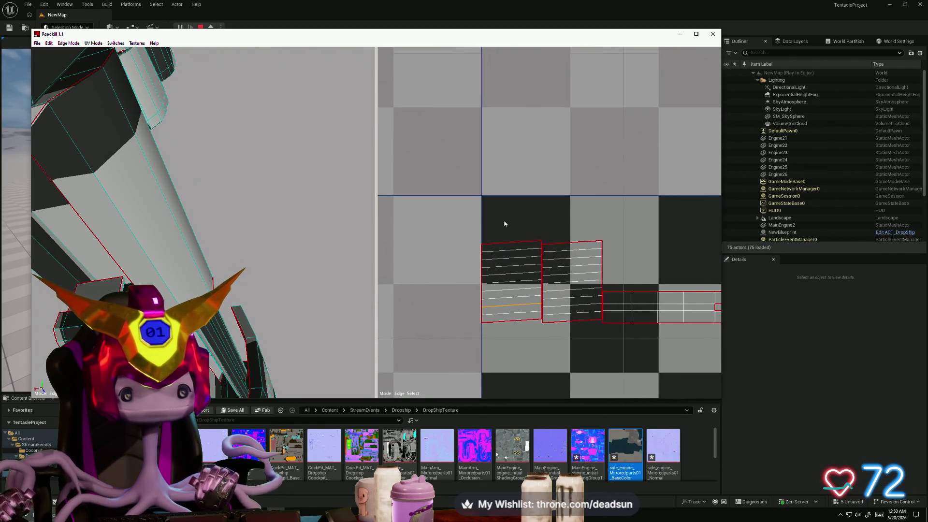
{"action": "middle_click_drag", "start_coordinate": [584, 253], "coordinate": [460, 238]}
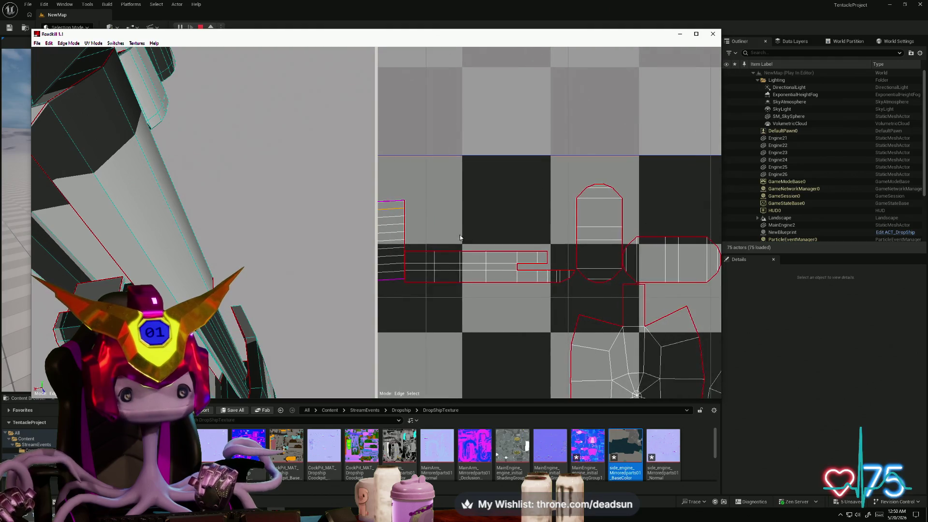
{"action": "scroll", "coordinate": [510, 278], "scroll_direction": "down", "scroll_amount": 4}
{"action": "scroll", "coordinate": [494, 264], "scroll_direction": "up", "scroll_amount": 1}
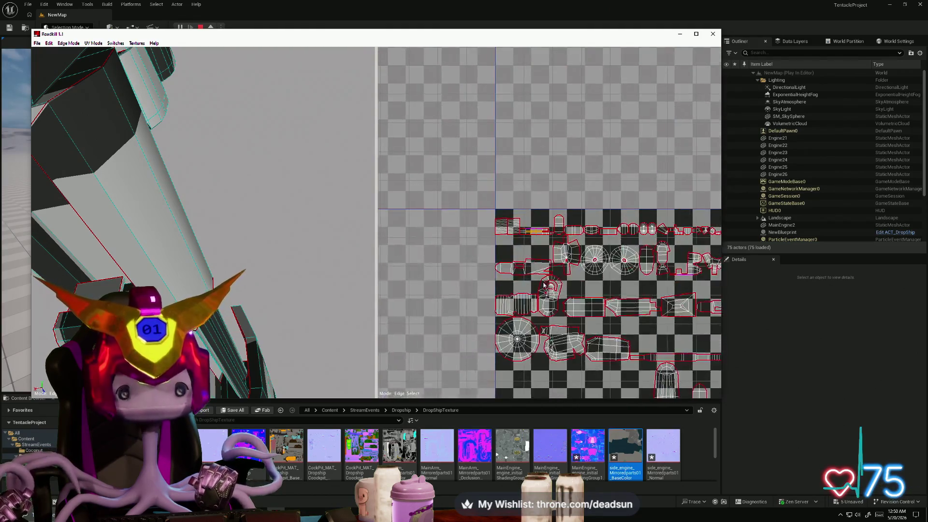
{"action": "scroll", "coordinate": [486, 259], "scroll_direction": "up", "scroll_amount": 1}
{"action": "scroll", "coordinate": [484, 258], "scroll_direction": "up", "scroll_amount": 1}
{"action": "scroll", "coordinate": [484, 257], "scroll_direction": "up", "scroll_amount": 2}
{"action": "scroll", "coordinate": [497, 268], "scroll_direction": "up", "scroll_amount": 3}
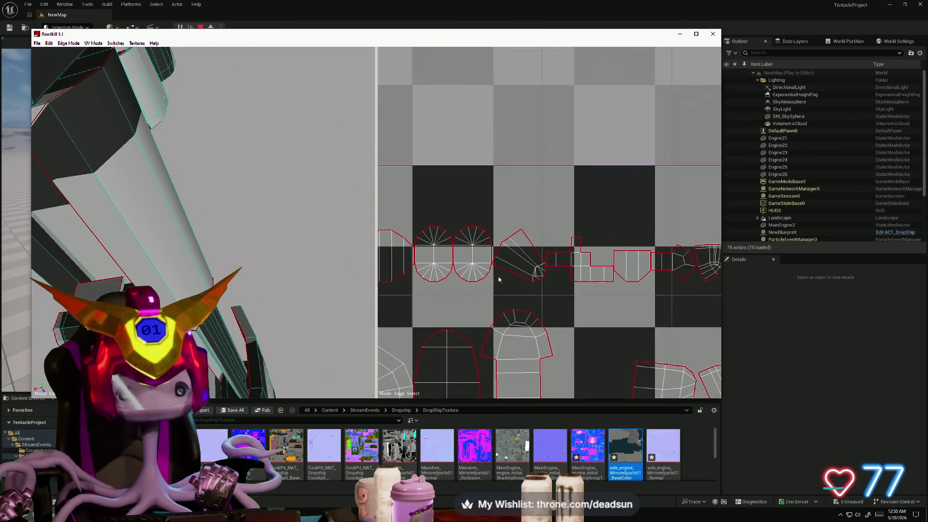
{"action": "scroll", "coordinate": [536, 236], "scroll_direction": "down", "scroll_amount": 2}
{"action": "scroll", "coordinate": [537, 246], "scroll_direction": "up", "scroll_amount": 2}
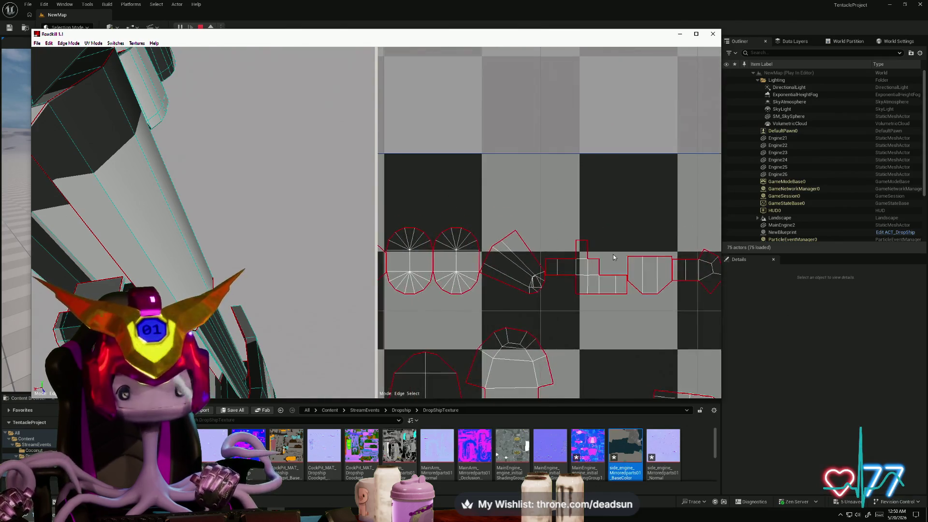
{"action": "middle_click_drag", "start_coordinate": [551, 312], "coordinate": [575, 215]}
{"action": "scroll", "coordinate": [575, 215], "scroll_direction": "down", "scroll_amount": 3}
{"action": "scroll", "coordinate": [559, 208], "scroll_direction": "up", "scroll_amount": 2}
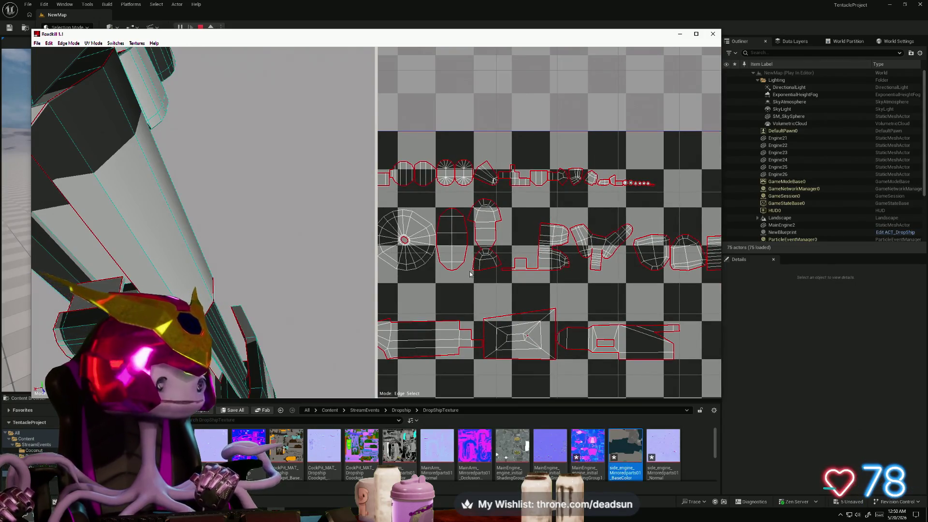
{"action": "middle_click_drag", "start_coordinate": [492, 265], "coordinate": [476, 173]}
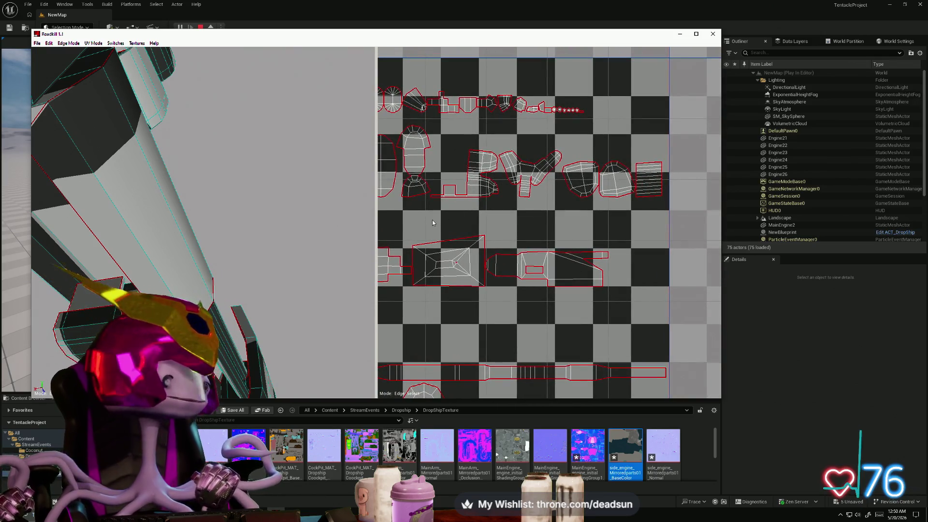
{"action": "middle_click_drag", "start_coordinate": [457, 215], "coordinate": [452, 139]}
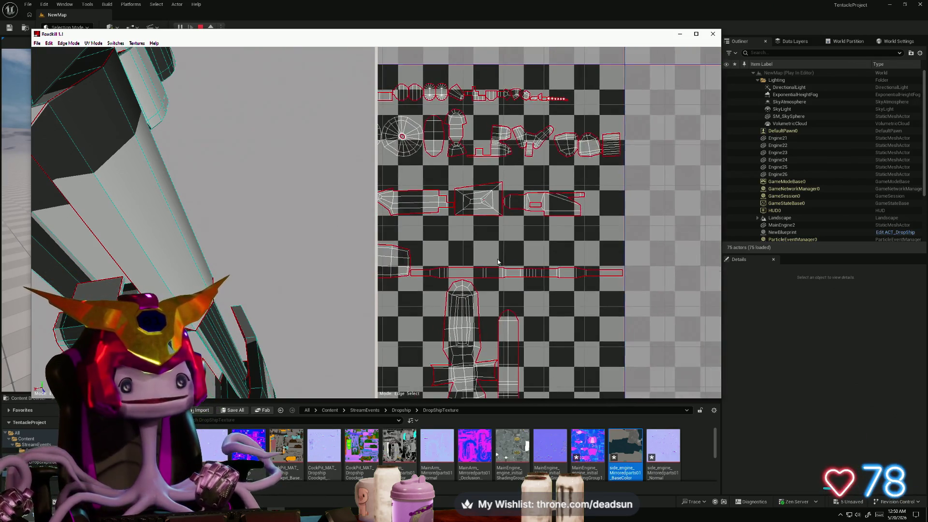
{"action": "middle_click_drag", "start_coordinate": [497, 259], "coordinate": [574, 133]}
{"action": "scroll", "coordinate": [574, 133], "scroll_direction": "up", "scroll_amount": 2}
{"action": "scroll", "coordinate": [575, 132], "scroll_direction": "down", "scroll_amount": 3}
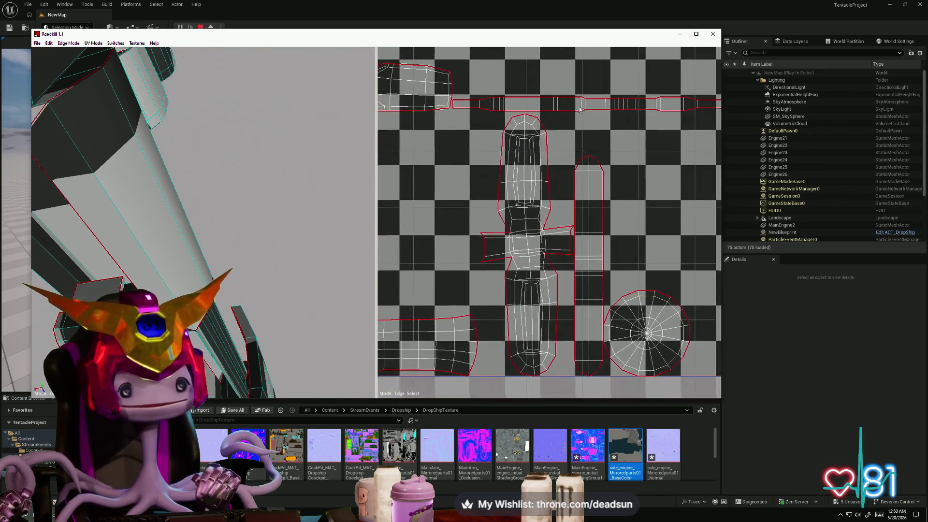
{"action": "scroll", "coordinate": [497, 191], "scroll_direction": "up", "scroll_amount": 2}
{"action": "scroll", "coordinate": [497, 192], "scroll_direction": "down", "scroll_amount": 3}
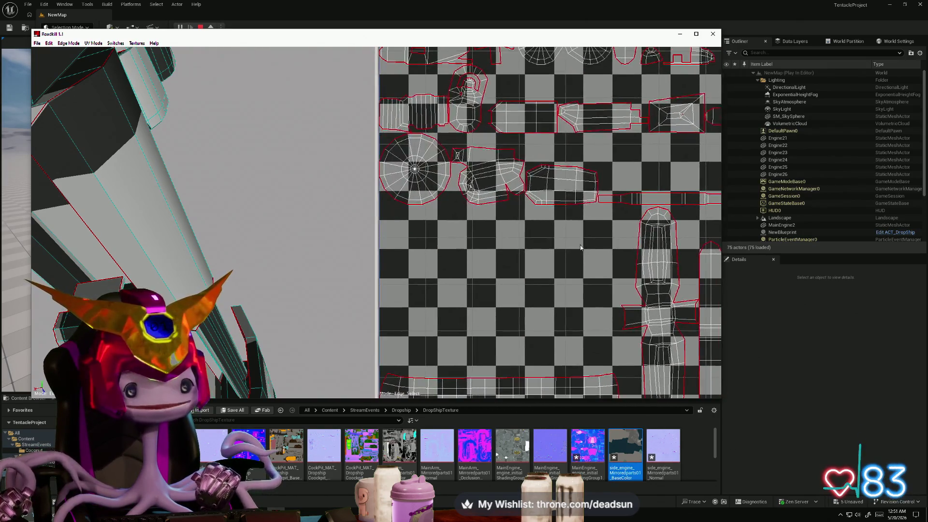
{"action": "scroll", "coordinate": [571, 276], "scroll_direction": "up", "scroll_amount": 4}
{"action": "scroll", "coordinate": [508, 222], "scroll_direction": "down", "scroll_amount": 1}
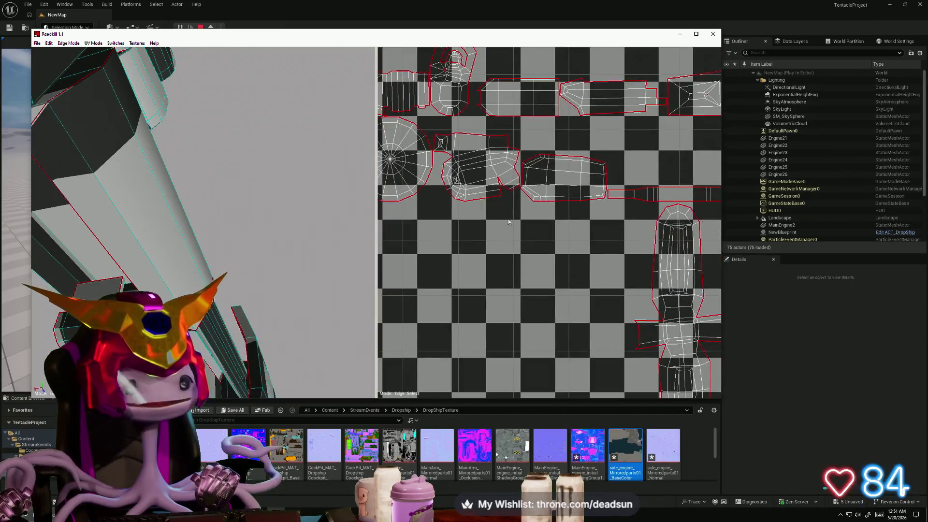
{"action": "scroll", "coordinate": [488, 189], "scroll_direction": "down", "scroll_amount": 2}
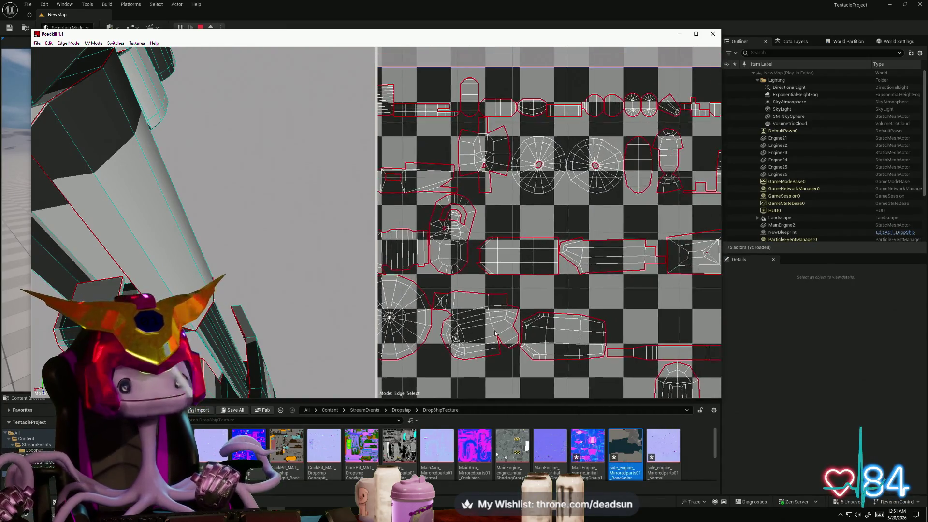
{"action": "scroll", "coordinate": [401, 247], "scroll_direction": "up", "scroll_amount": 1}
{"action": "scroll", "coordinate": [400, 246], "scroll_direction": "down", "scroll_amount": 2}
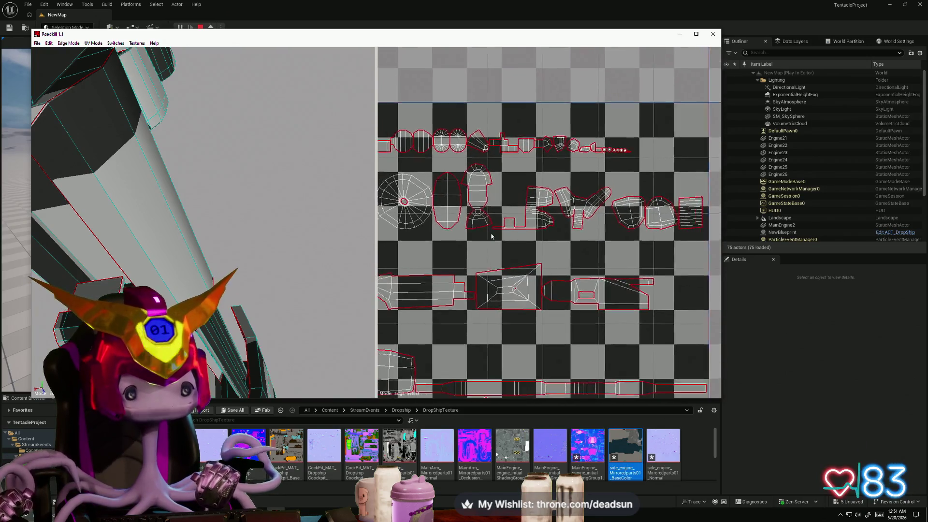
{"action": "scroll", "coordinate": [542, 239], "scroll_direction": "up", "scroll_amount": 3}
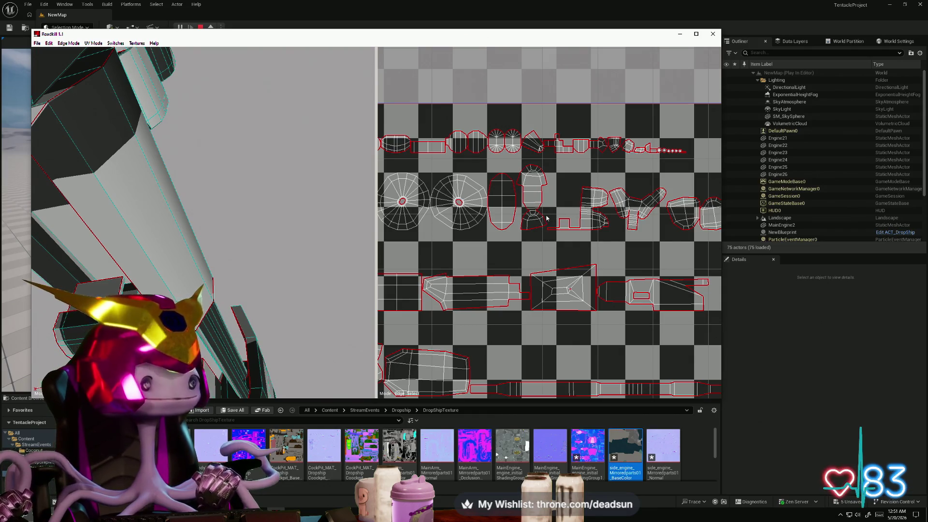
{"action": "scroll", "coordinate": [570, 210], "scroll_direction": "down", "scroll_amount": 1}
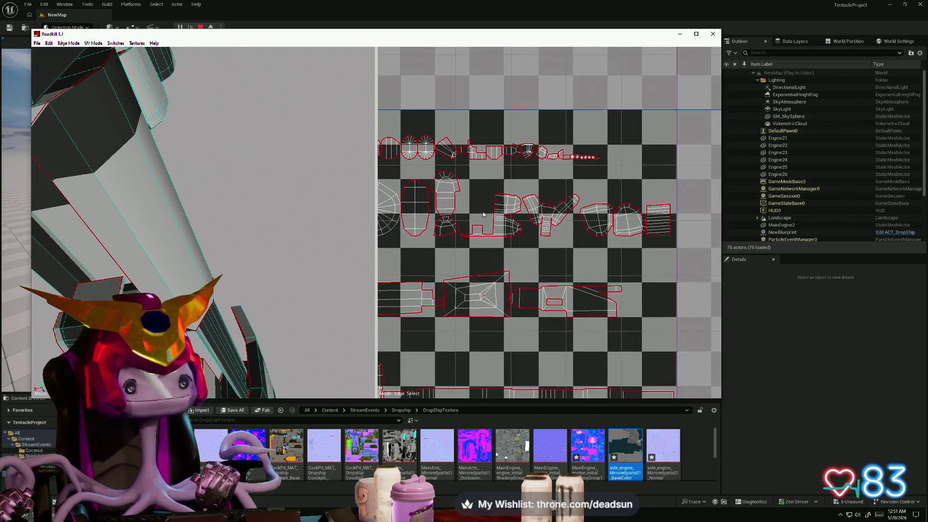
{"action": "scroll", "coordinate": [558, 203], "scroll_direction": "down", "scroll_amount": 1}
{"action": "scroll", "coordinate": [547, 198], "scroll_direction": "down", "scroll_amount": 1}
{"action": "scroll", "coordinate": [540, 193], "scroll_direction": "down", "scroll_amount": 1}
{"action": "scroll", "coordinate": [540, 194], "scroll_direction": "up", "scroll_amount": 2}
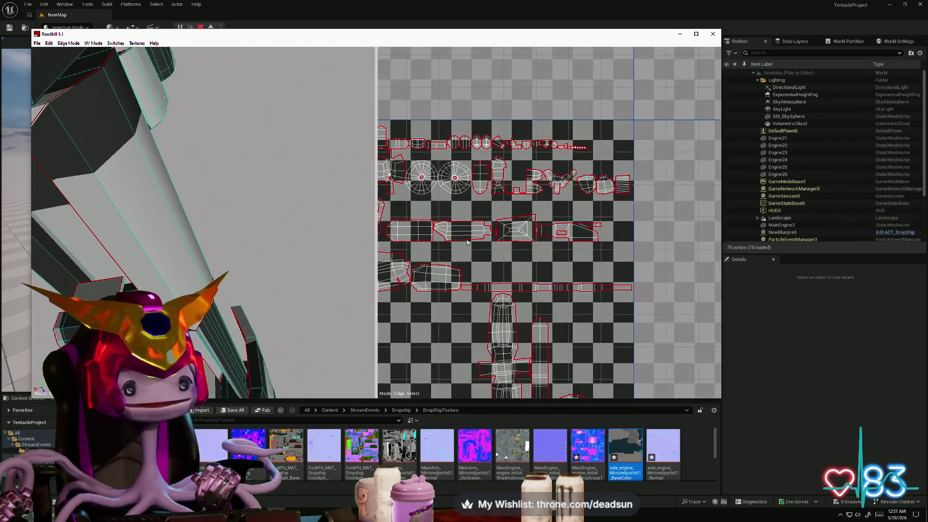
{"action": "scroll", "coordinate": [549, 181], "scroll_direction": "up", "scroll_amount": 1}
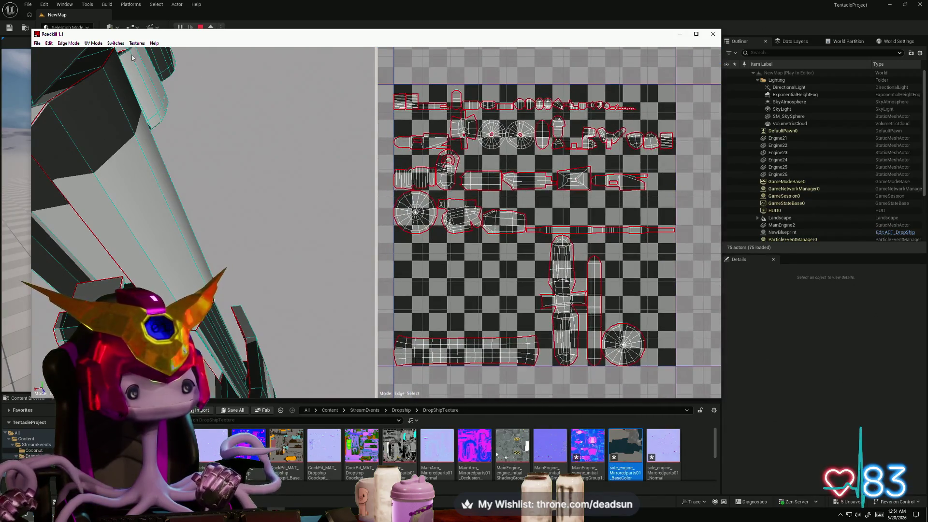
Step: Save the current UV work twice from the File menu
{"action": "left_click", "coordinate": [37, 43]}
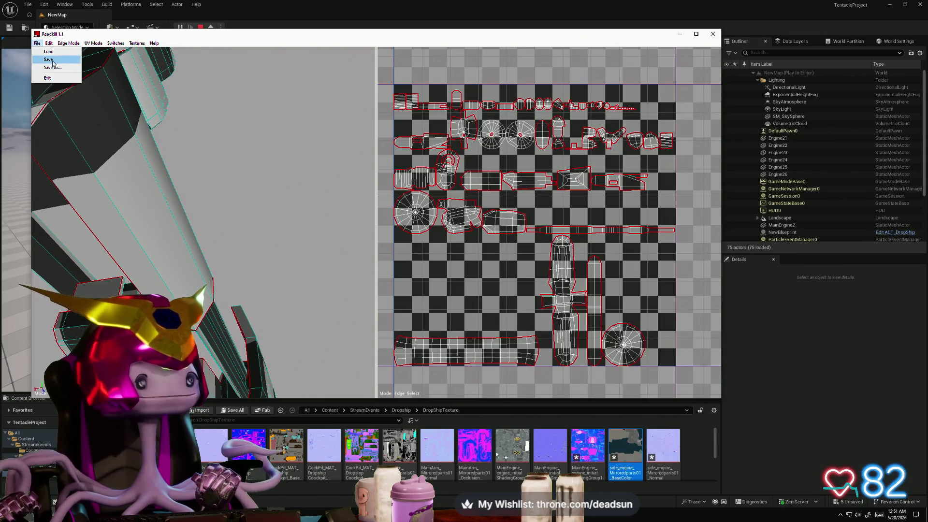
{"action": "left_click", "coordinate": [52, 61]}
{"action": "left_click", "coordinate": [38, 44]}
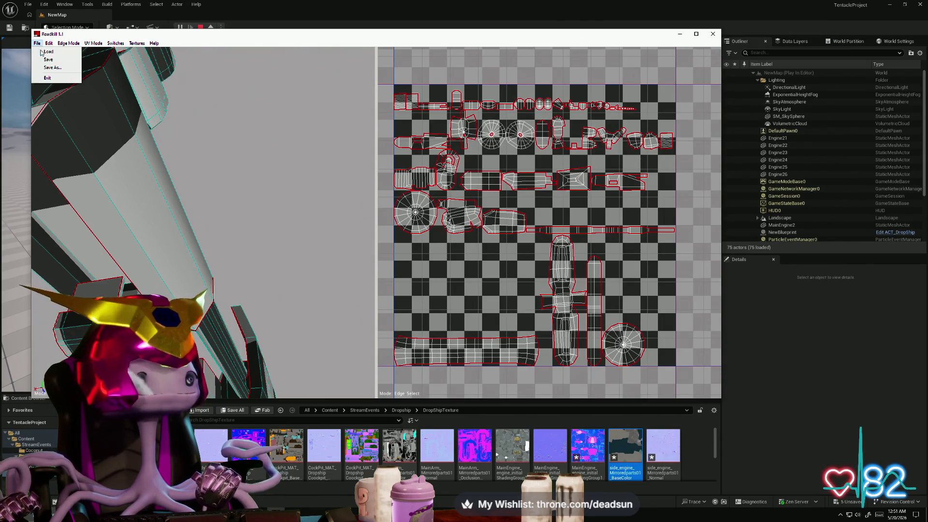
{"action": "left_click", "coordinate": [56, 61]}
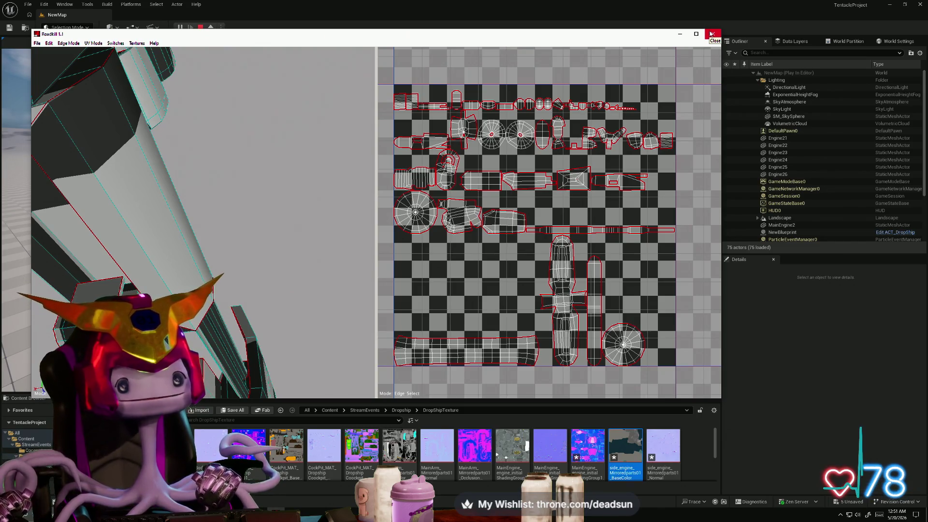
{"action": "scroll", "coordinate": [668, 72], "scroll_direction": "up", "scroll_amount": 2}
{"action": "scroll", "coordinate": [653, 83], "scroll_direction": "down", "scroll_amount": 3}
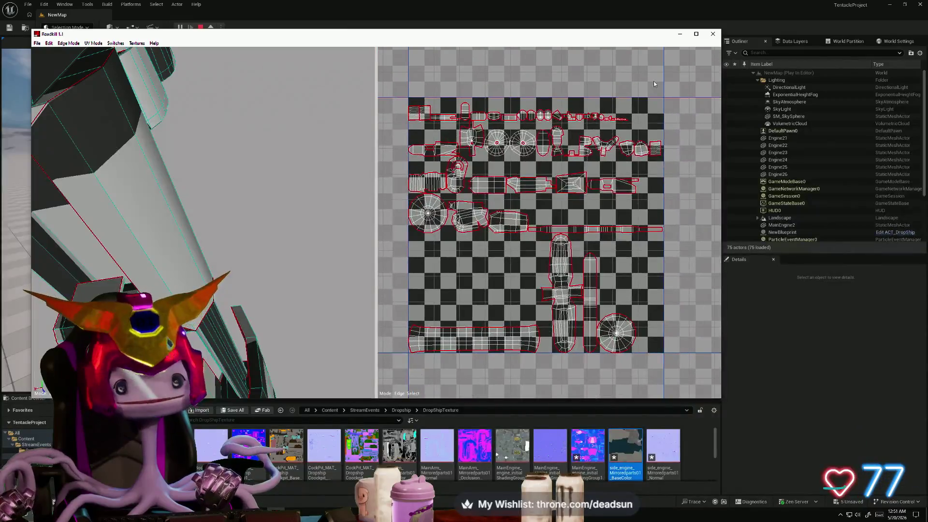
{"action": "scroll", "coordinate": [624, 104], "scroll_direction": "up", "scroll_amount": 3}
{"action": "scroll", "coordinate": [581, 160], "scroll_direction": "down", "scroll_amount": 1}
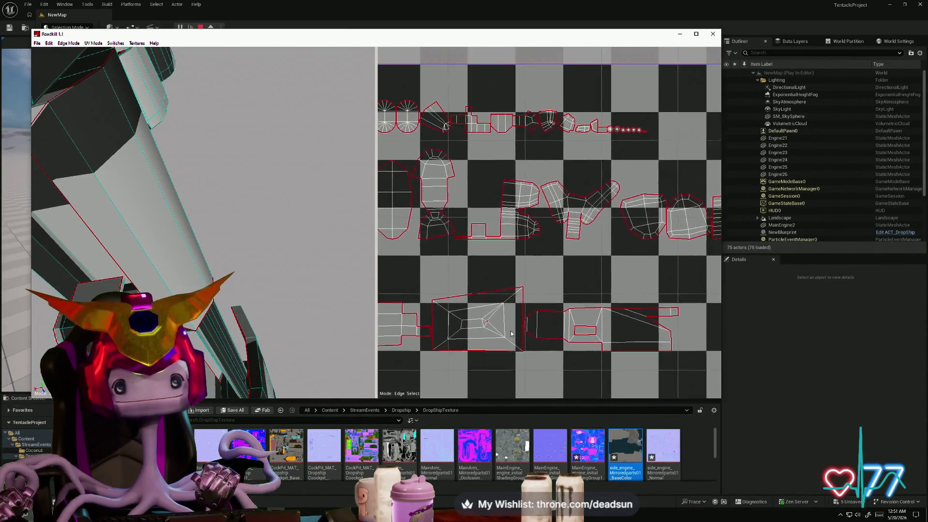
{"action": "scroll", "coordinate": [534, 221], "scroll_direction": "up", "scroll_amount": 3}
{"action": "scroll", "coordinate": [535, 219], "scroll_direction": "down", "scroll_amount": 2}
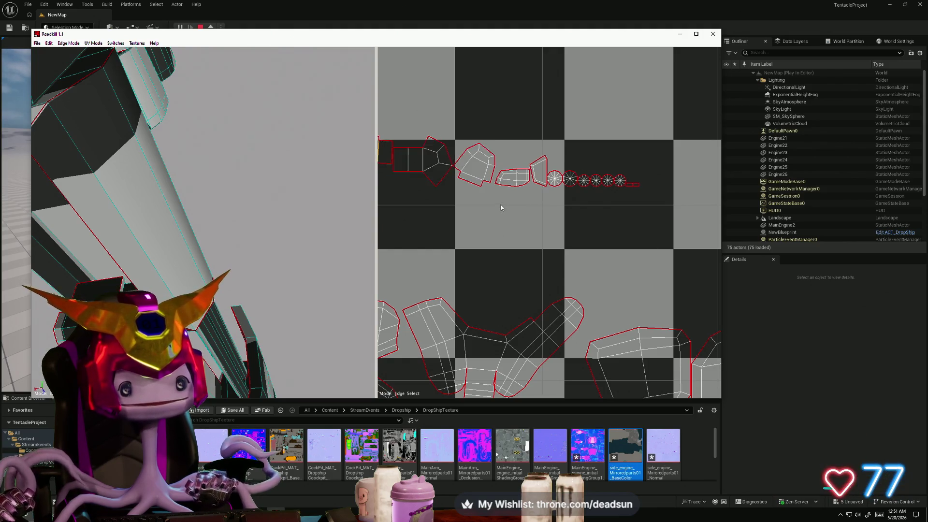
Step: Weld the marked edge with W so the islands repack, then recentre over the layout
{"action": "key", "text": "w"}
{"action": "scroll", "coordinate": [507, 207], "scroll_direction": "down", "scroll_amount": 2}
{"action": "scroll", "coordinate": [520, 204], "scroll_direction": "up", "scroll_amount": 2}
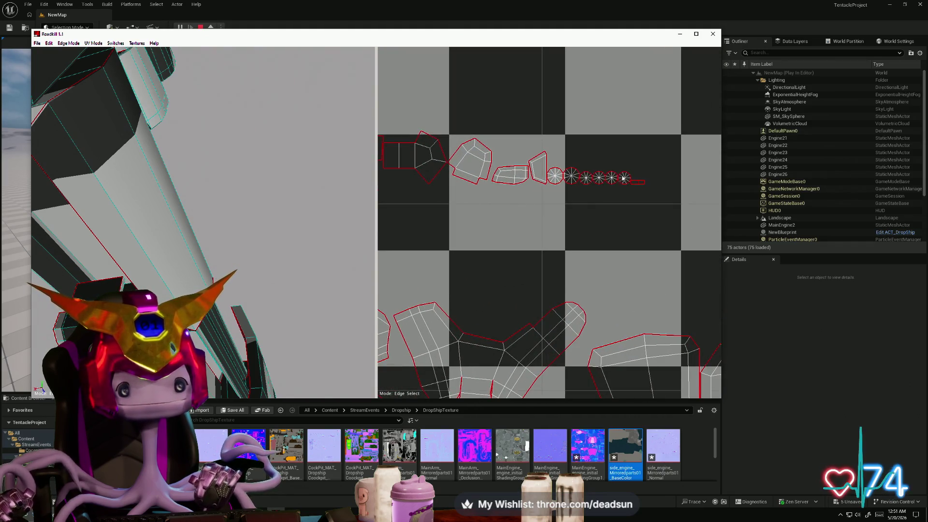
{"action": "scroll", "coordinate": [613, 203], "scroll_direction": "down", "scroll_amount": 3}
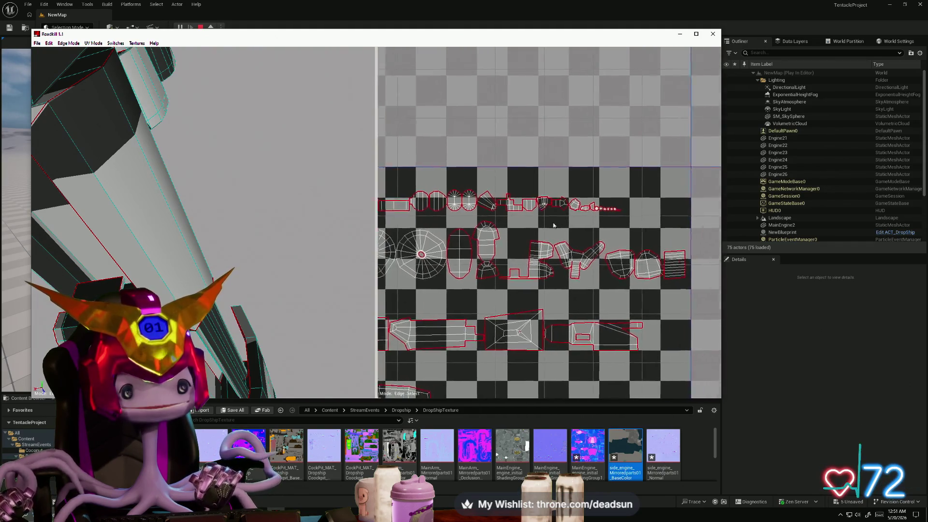
{"action": "scroll", "coordinate": [704, 188], "scroll_direction": "up", "scroll_amount": 1}
{"action": "middle_click_drag", "start_coordinate": [703, 188], "coordinate": [510, 245]}
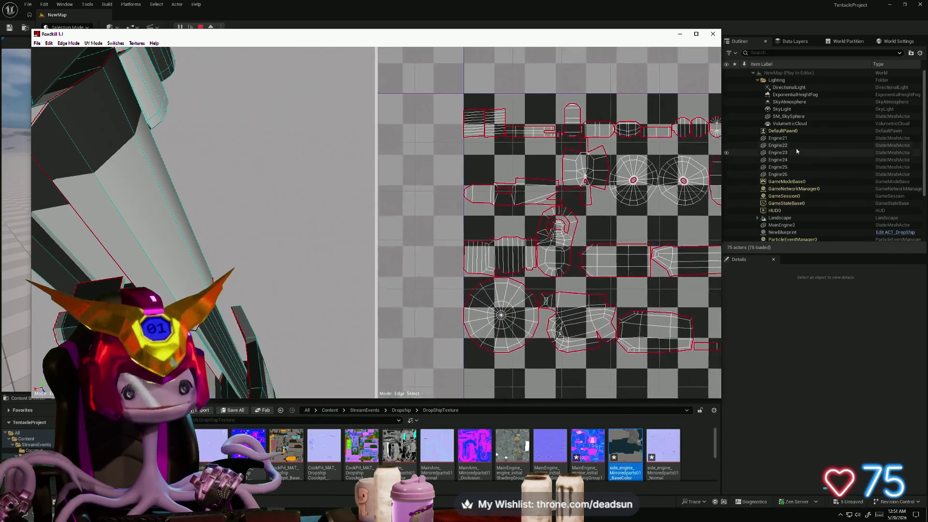
{"action": "scroll", "coordinate": [602, 198], "scroll_direction": "up", "scroll_amount": 1}
{"action": "scroll", "coordinate": [602, 197], "scroll_direction": "up", "scroll_amount": 2}
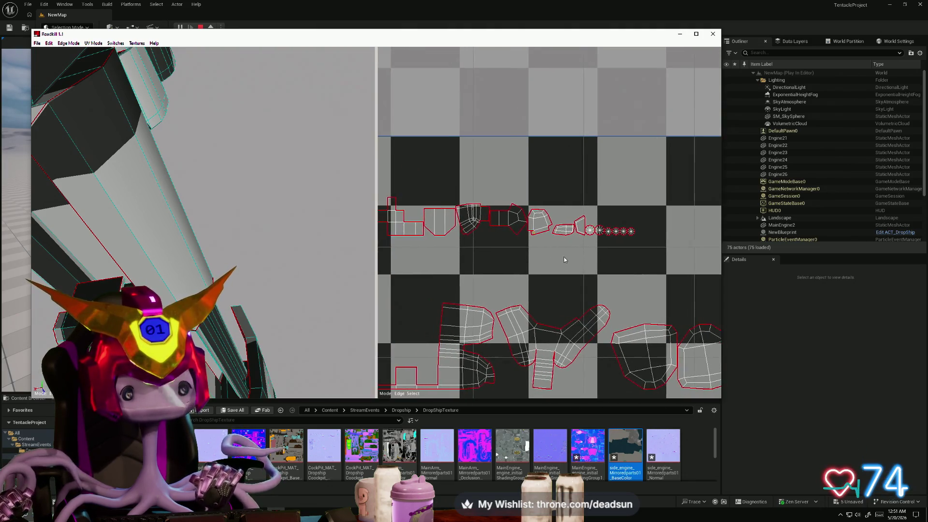
{"action": "scroll", "coordinate": [564, 257], "scroll_direction": "up", "scroll_amount": 2}
{"action": "scroll", "coordinate": [620, 263], "scroll_direction": "up", "scroll_amount": 1}
{"action": "scroll", "coordinate": [619, 262], "scroll_direction": "down", "scroll_amount": 2}
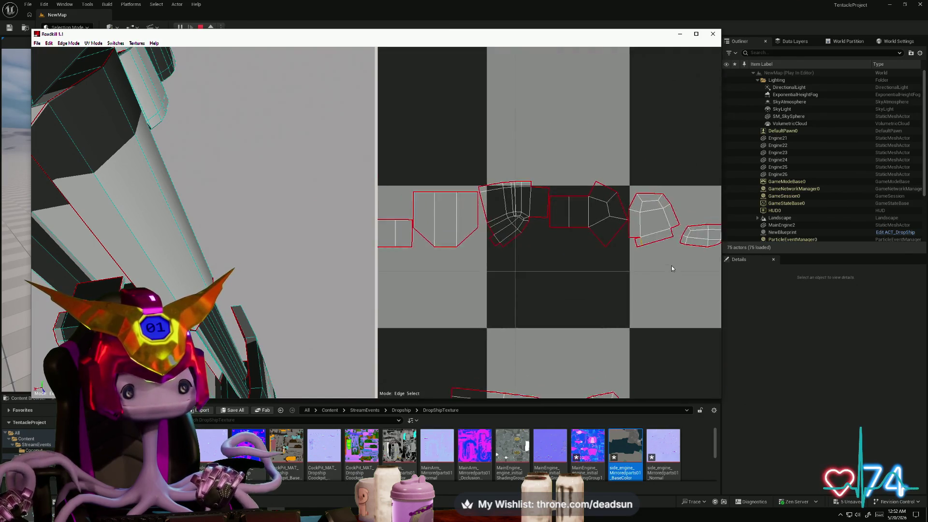
{"action": "scroll", "coordinate": [610, 264], "scroll_direction": "down", "scroll_amount": 3}
{"action": "scroll", "coordinate": [606, 266], "scroll_direction": "up", "scroll_amount": 1}
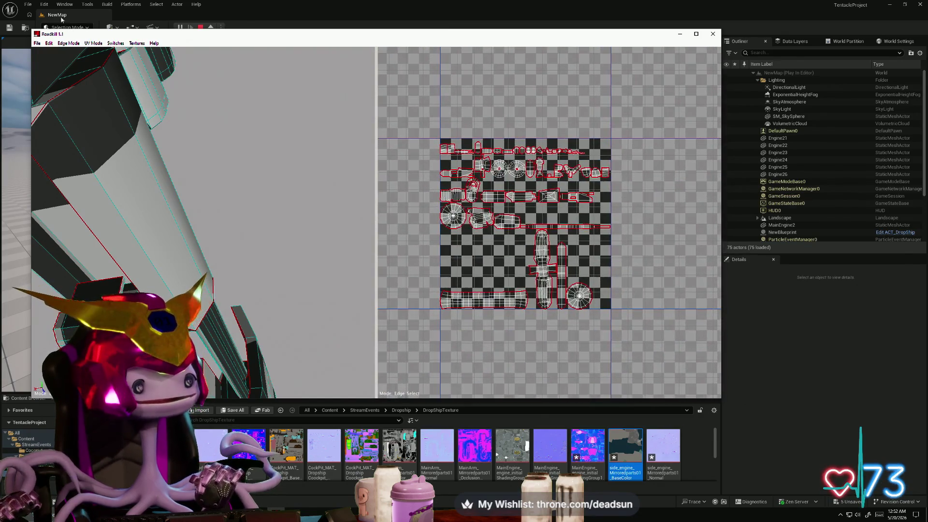
{"action": "left_click", "coordinate": [35, 44]}
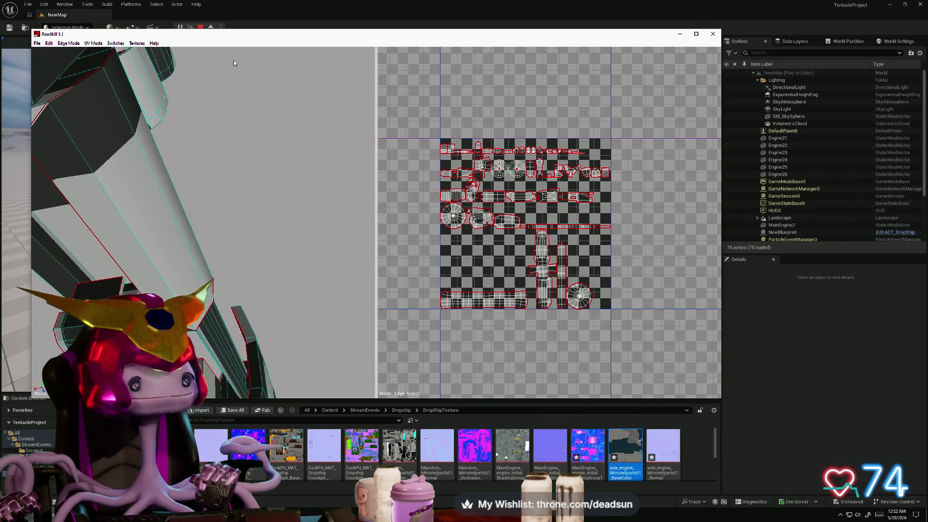
Step: Close Roadkill, test-fly briefly in the running game and end the play session with Esc
{"action": "left_click", "coordinate": [713, 34]}
{"action": "left_click", "coordinate": [362, 218]}
{"action": "key", "text": "w"}
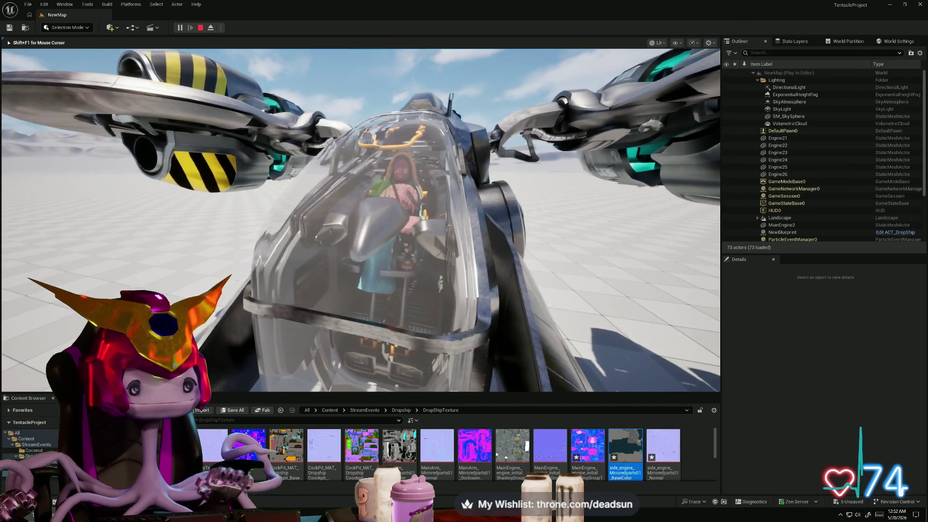
{"action": "key", "text": "Escape"}
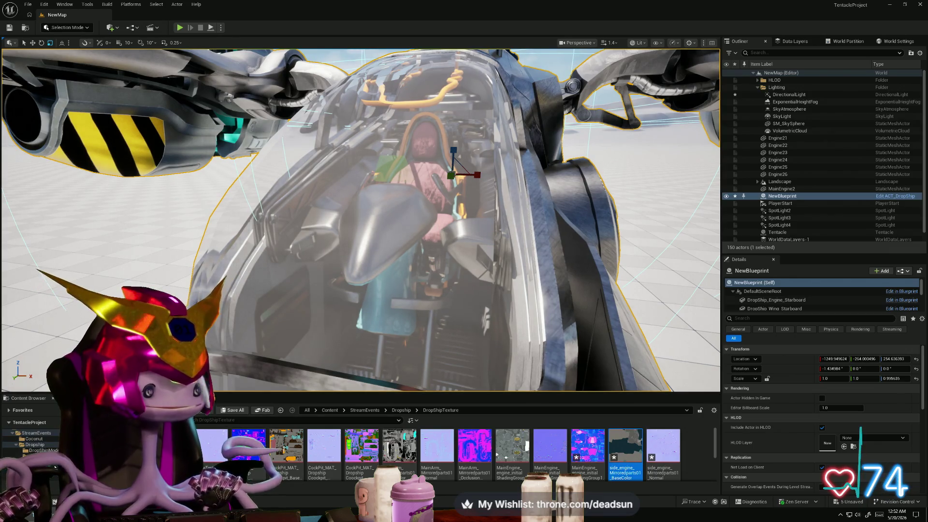
Step: Browse the Content Browser from DropShipModelParts to the DropShipShaders folder
{"action": "left_click", "coordinate": [45, 450]}
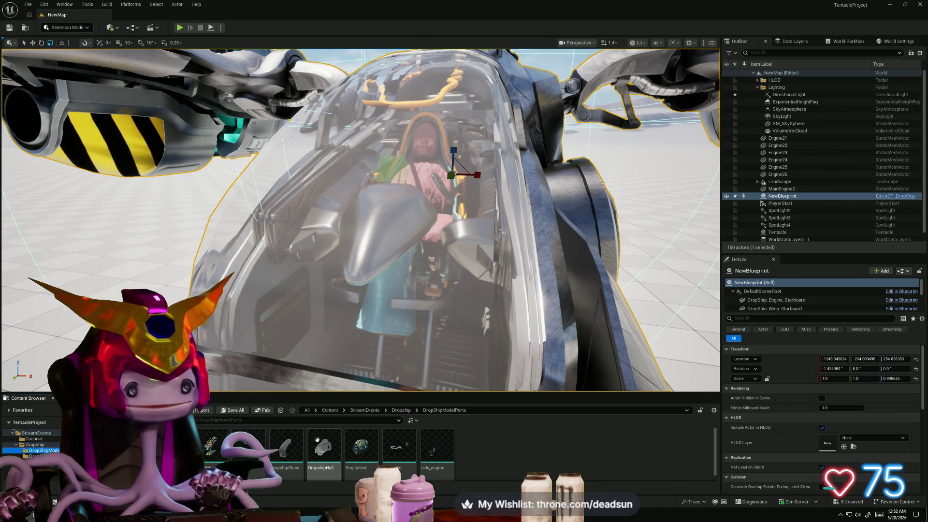
{"action": "left_click", "coordinate": [44, 462]}
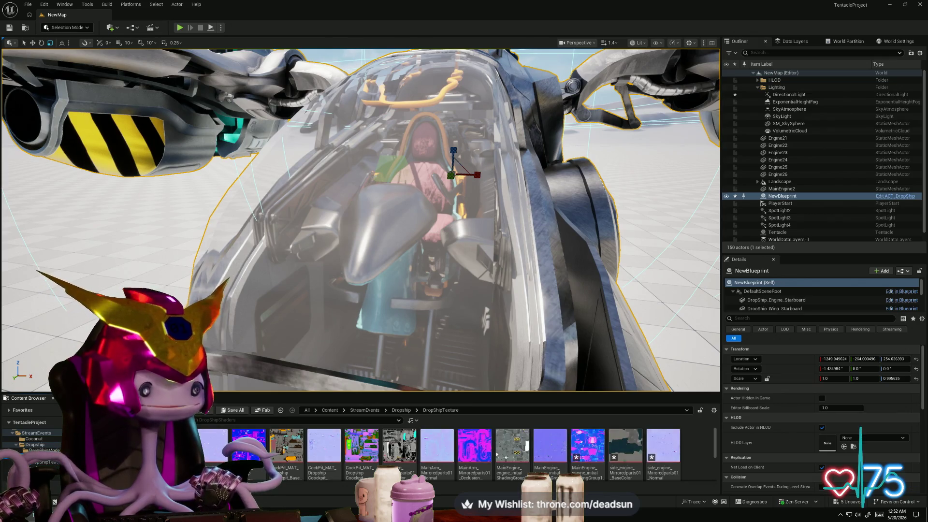
{"action": "left_click", "coordinate": [43, 456]}
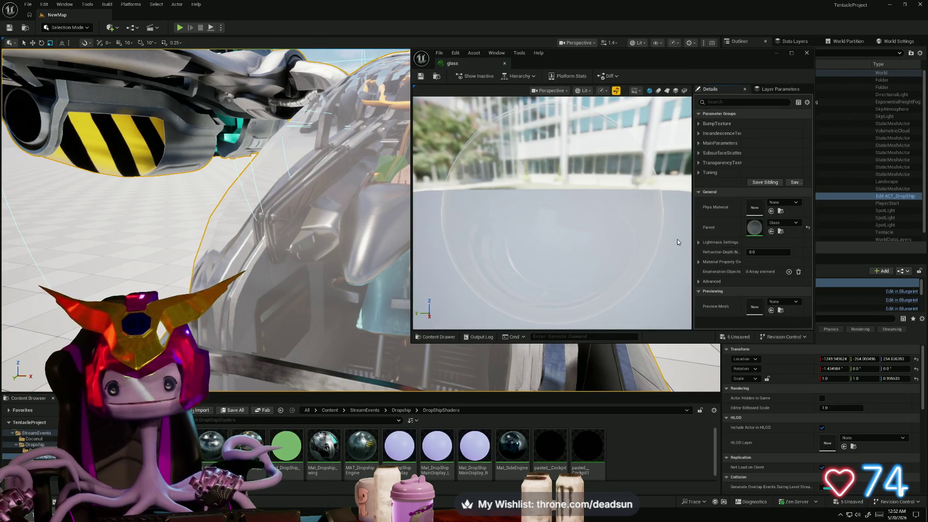
Step: In the parent Glass material, set RefractionIndex default to 0.5 and apply it
{"action": "double_click", "coordinate": [759, 226]}
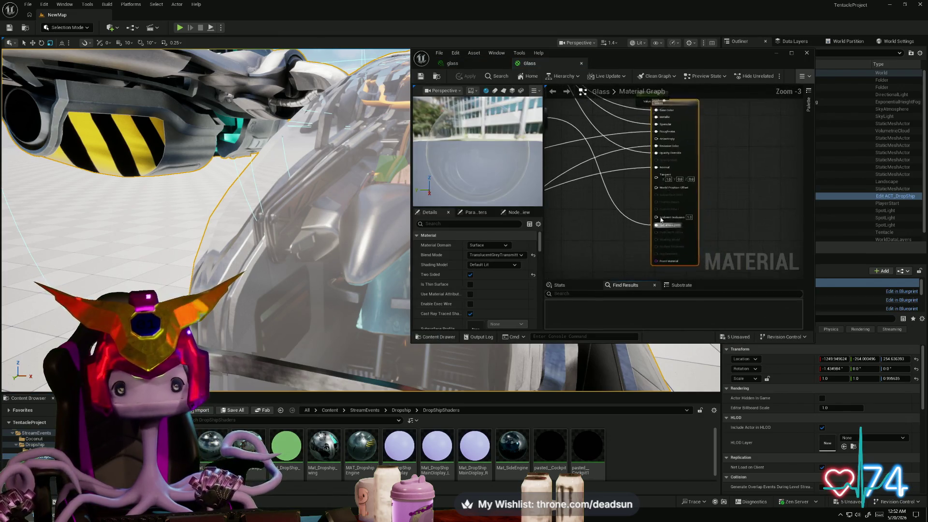
{"action": "right_click_drag", "start_coordinate": [585, 191], "coordinate": [710, 162]}
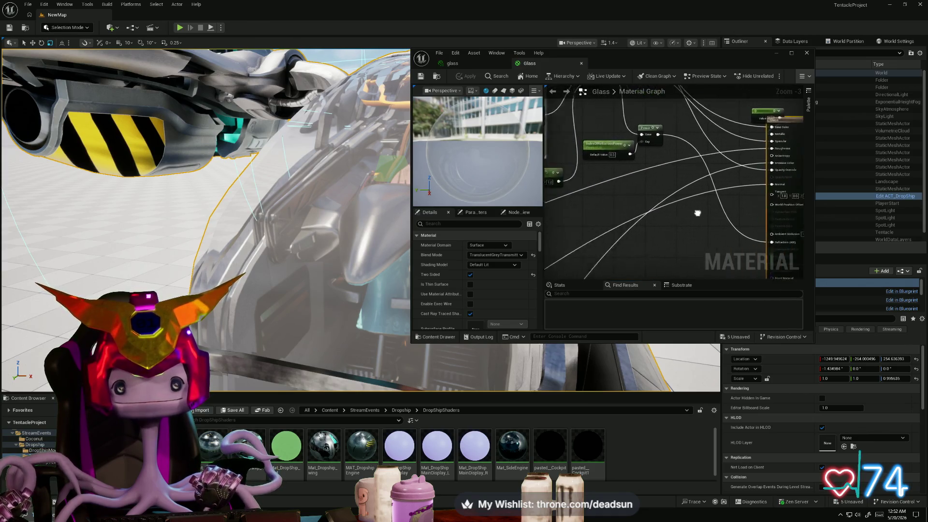
{"action": "left_click", "coordinate": [793, 53]}
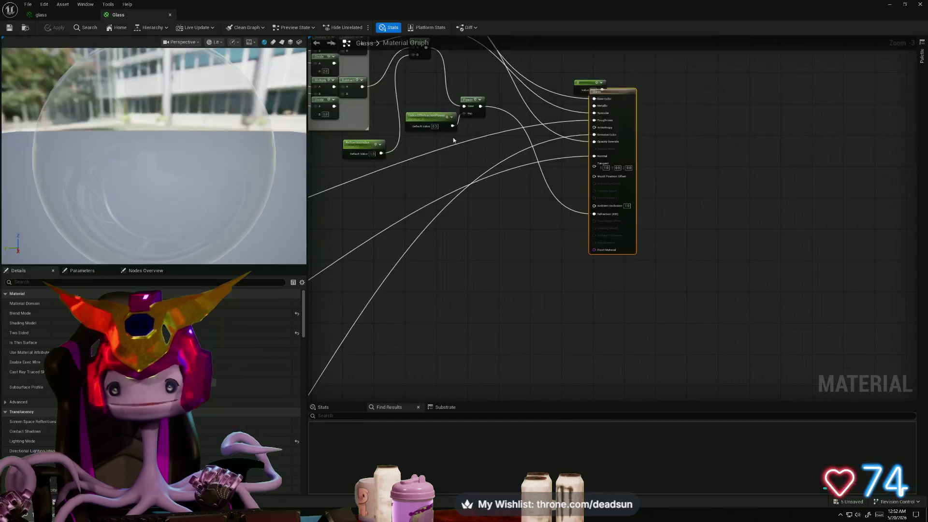
{"action": "scroll", "coordinate": [385, 178], "scroll_direction": "up", "scroll_amount": 3}
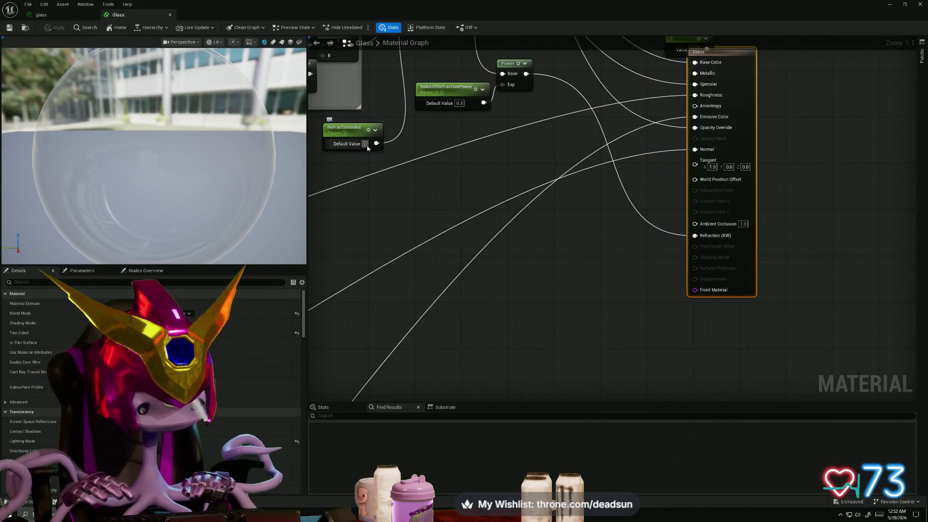
{"action": "type", "text": "0.5"}
{"action": "key", "text": "Return"}
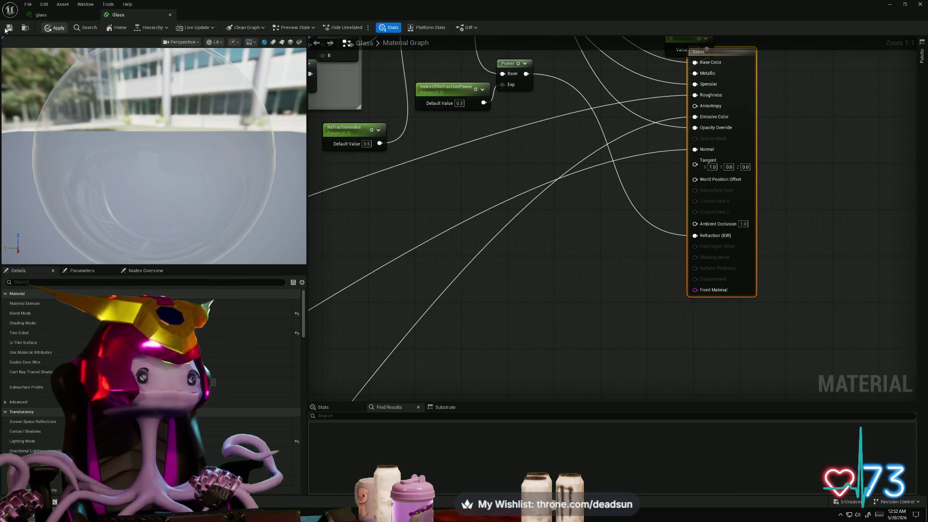
{"action": "left_click", "coordinate": [8, 28]}
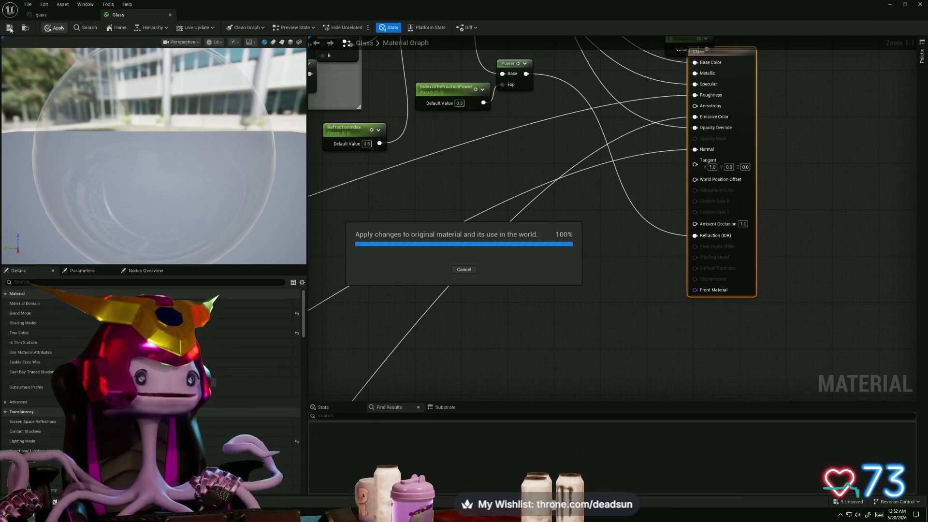
Step: Close the editors, view the ship from above, then bring the glass material instance back up
{"action": "left_click", "coordinate": [64, 15]}
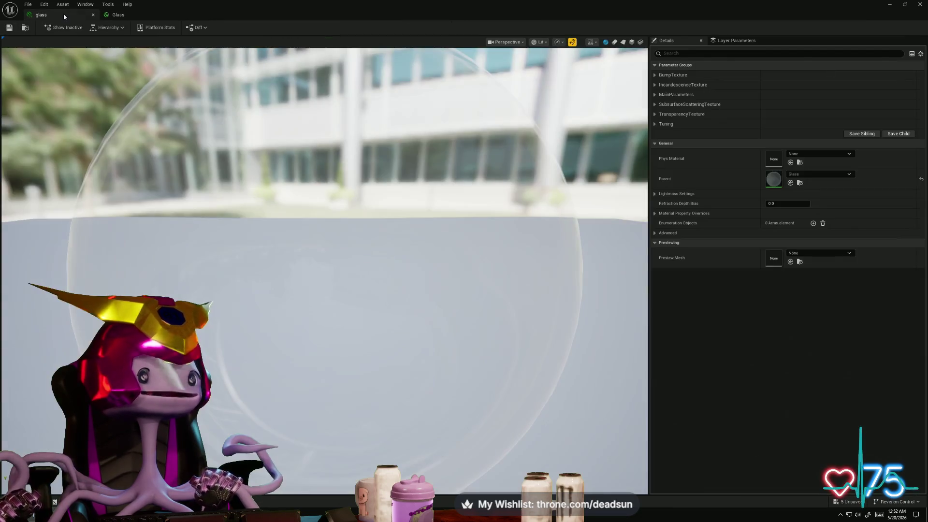
{"action": "left_click", "coordinate": [95, 16]}
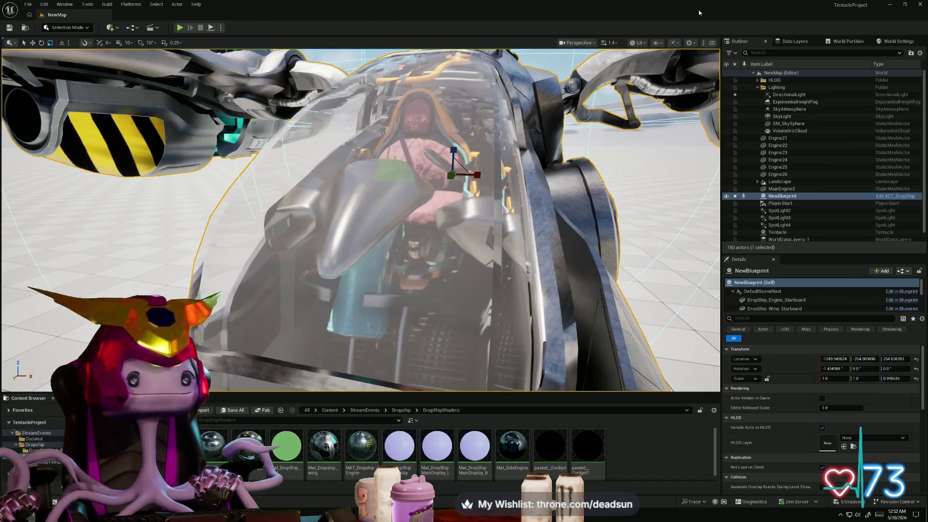
{"action": "right_click_drag", "start_coordinate": [363, 217], "coordinate": [363, 218]}
{"action": "key", "text": "alt+Tab"}
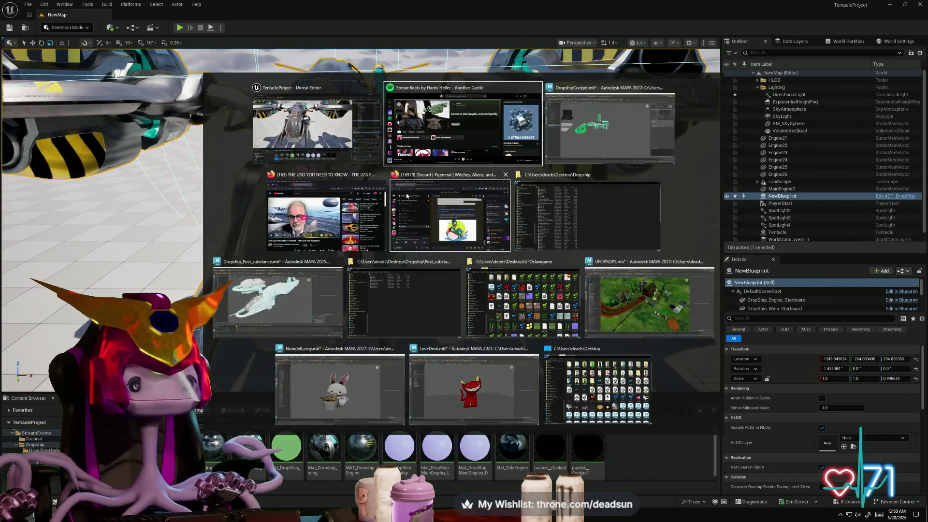
{"action": "left_click", "coordinate": [339, 128]}
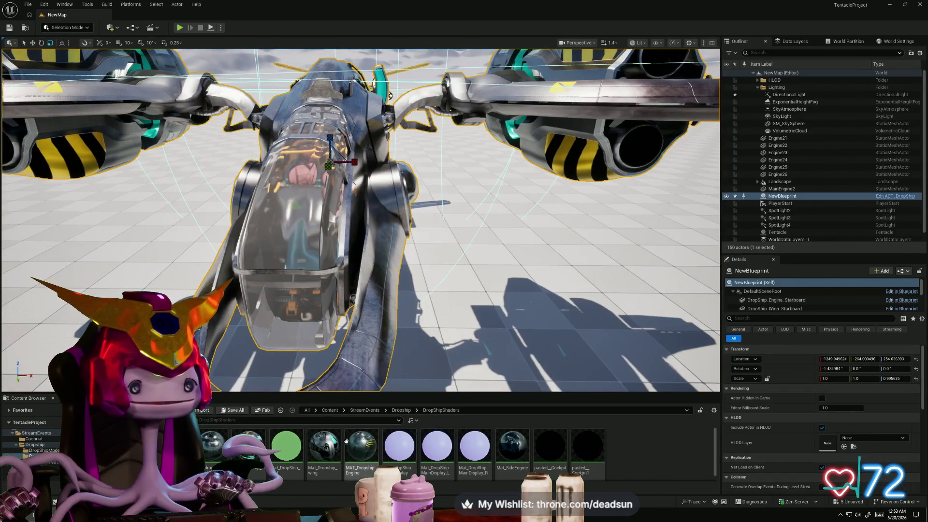
{"action": "key", "text": "alt+Tab"}
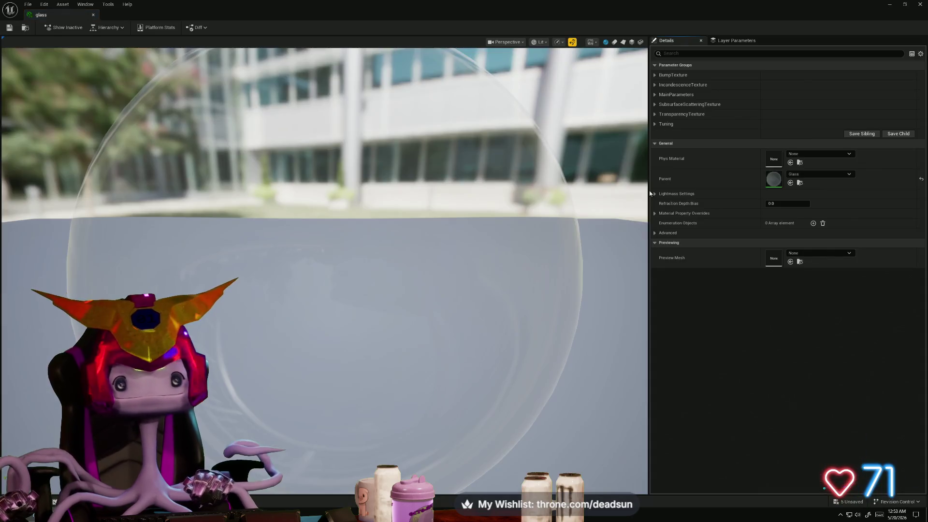
Step: In the Glass material graph, set RefractionIndex to 1.25 and apply it
{"action": "double_click", "coordinate": [774, 182]}
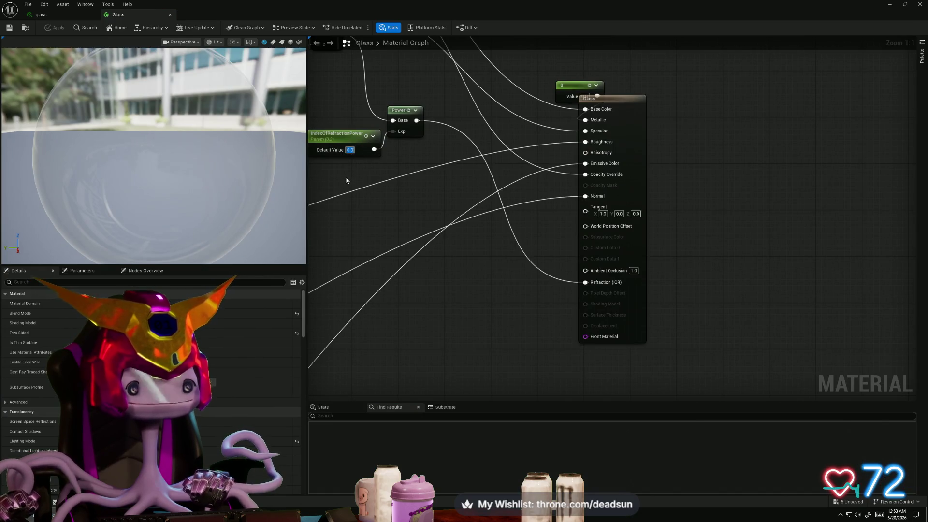
{"action": "right_click_drag", "start_coordinate": [385, 165], "coordinate": [565, 257]}
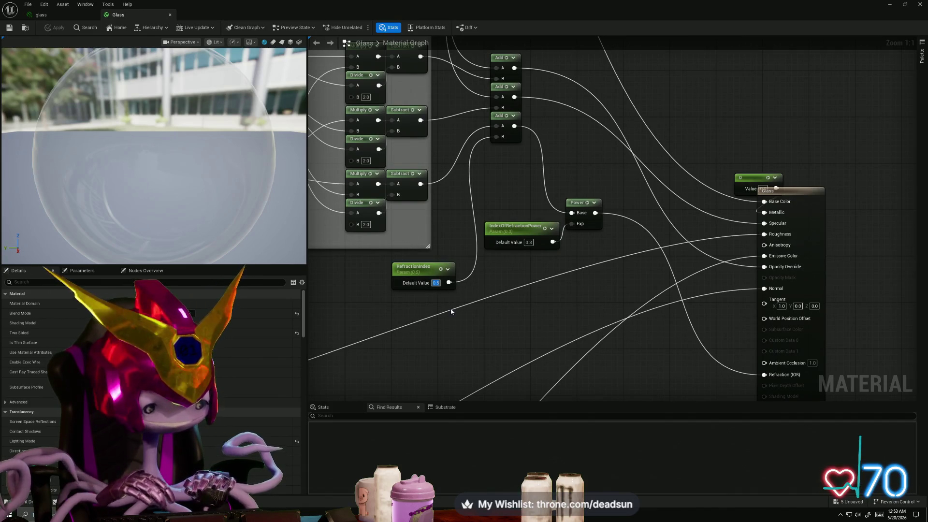
{"action": "type", "text": "1"}
{"action": "key", "text": "Return"}
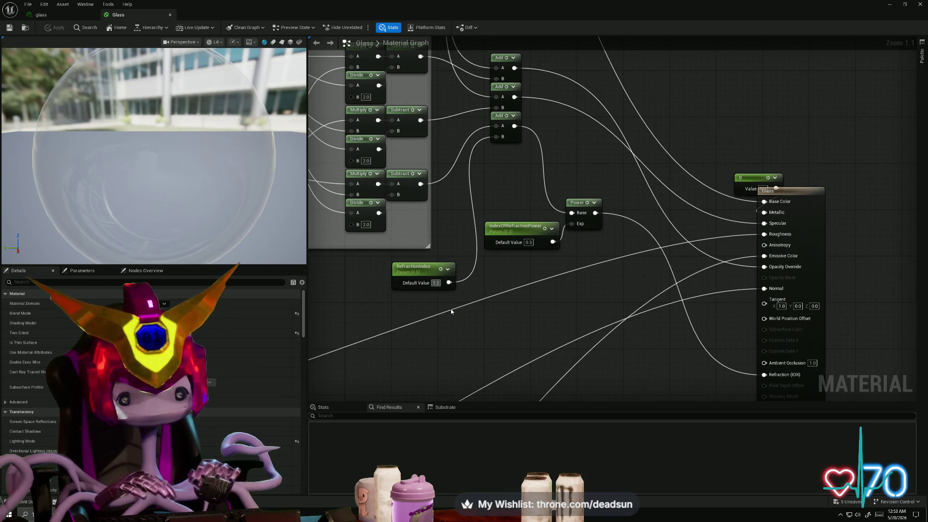
{"action": "type", "text": "1.25"}
{"action": "key", "text": "Return"}
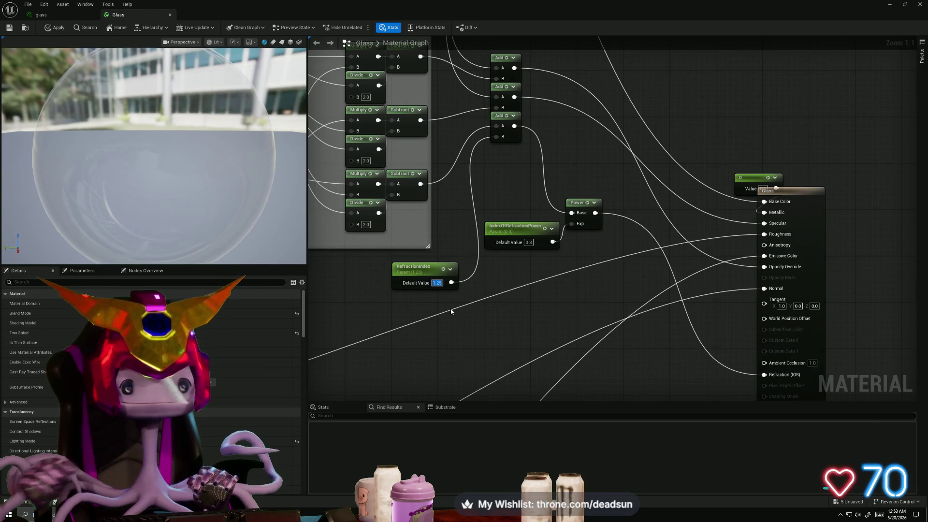
{"action": "left_click", "coordinate": [55, 27]}
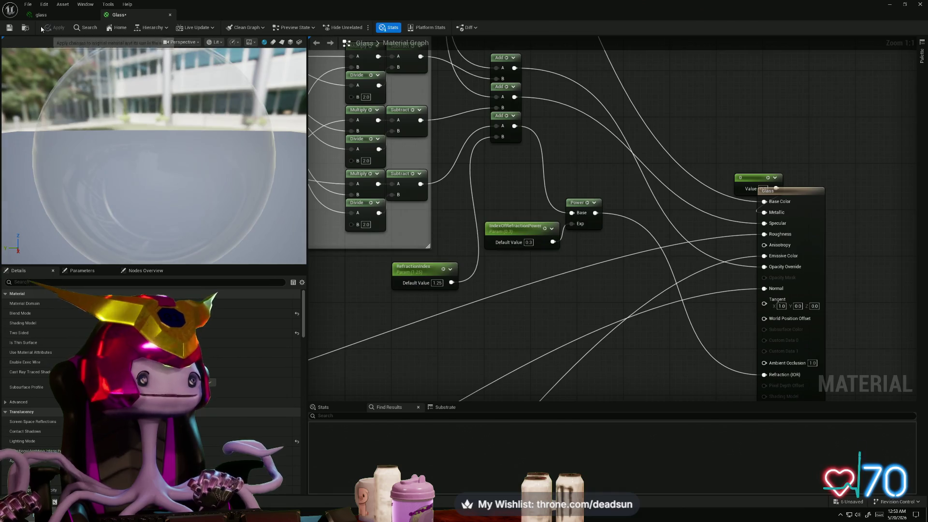
Step: Fly around the dropship cockpit in the level to check the glass, then return to the material
{"action": "key", "text": "alt+Tab"}
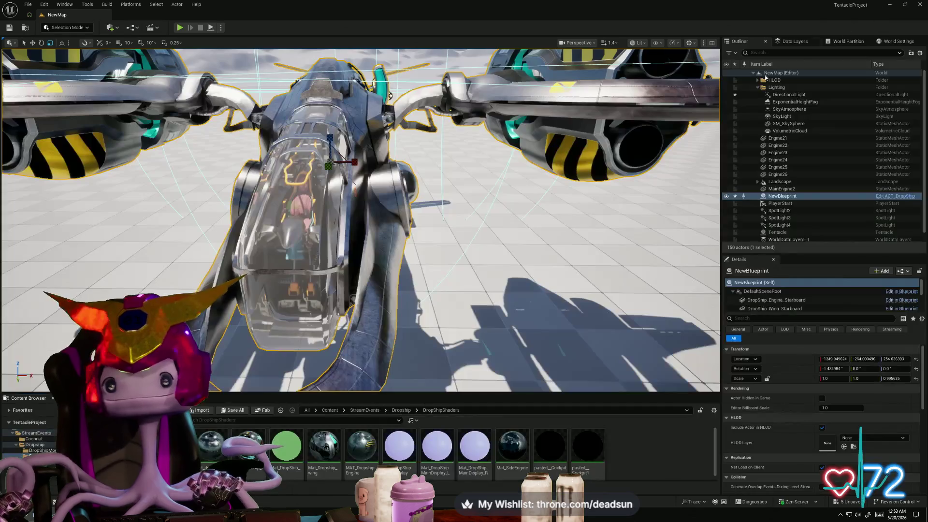
{"action": "right_click_drag", "start_coordinate": [459, 239], "coordinate": [459, 240]}
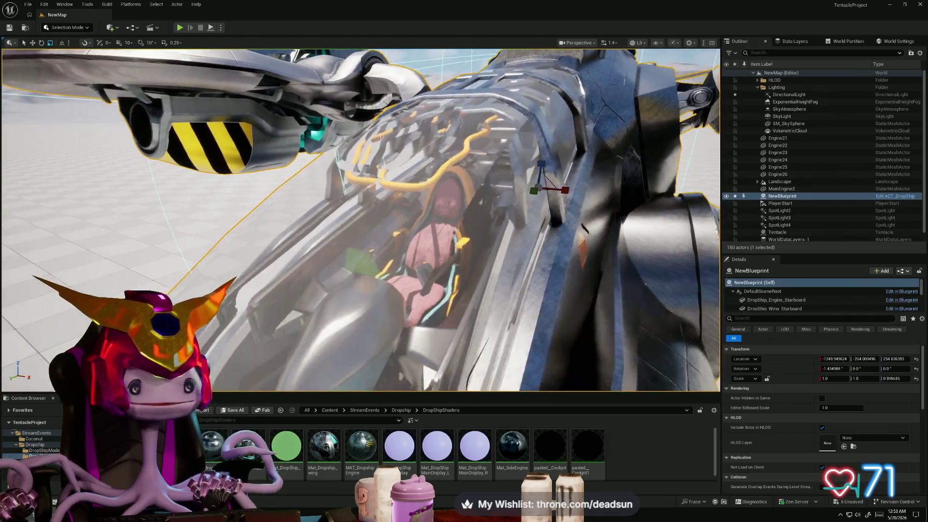
{"action": "right_click_drag", "start_coordinate": [412, 153], "coordinate": [413, 152]}
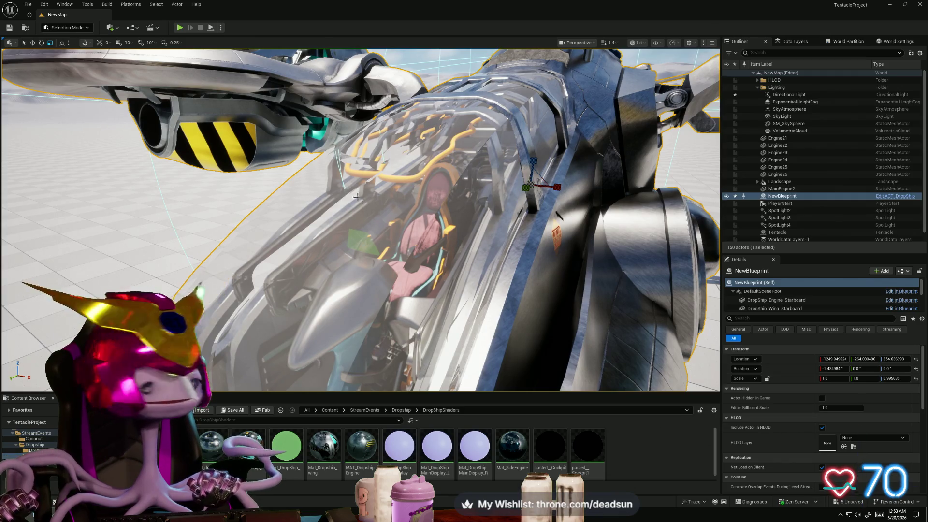
{"action": "left_click_drag", "start_coordinate": [357, 196], "coordinate": [356, 196], "text": "alt"}
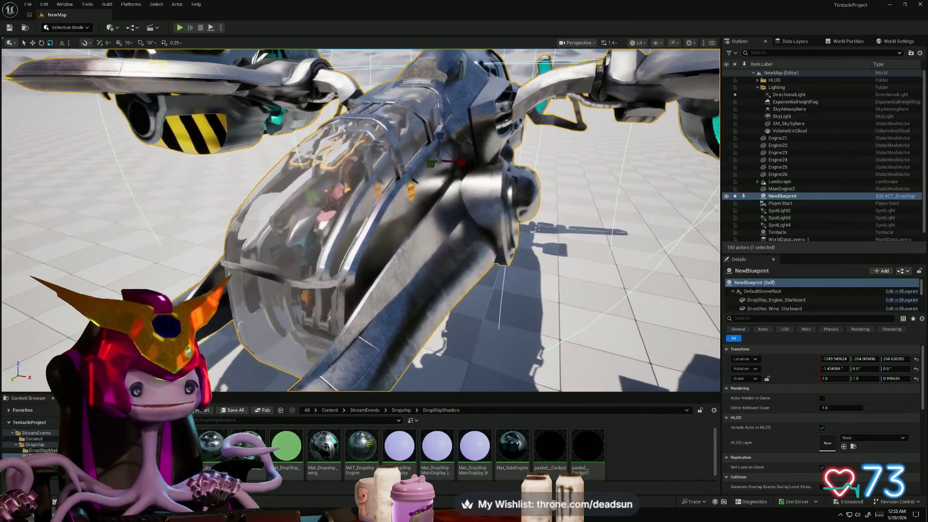
{"action": "key", "text": "alt+Tab"}
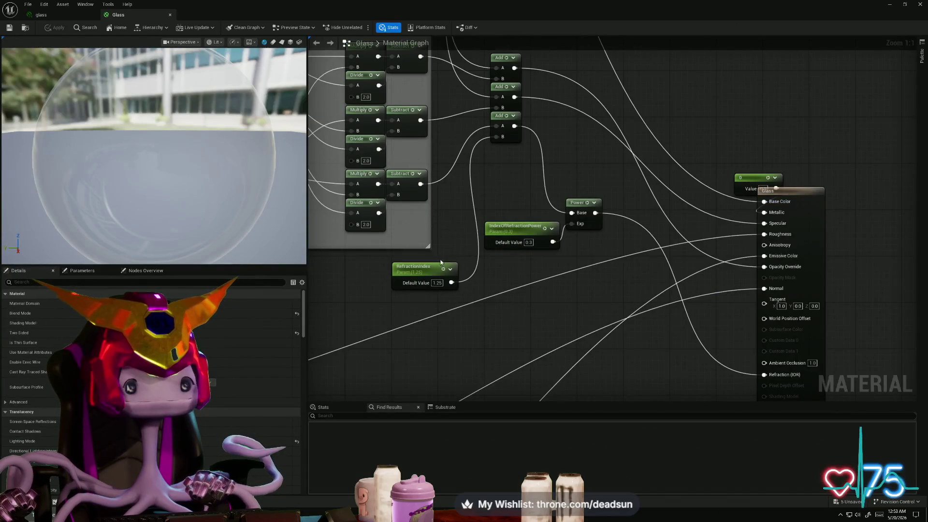
{"action": "type", "text": "2"}
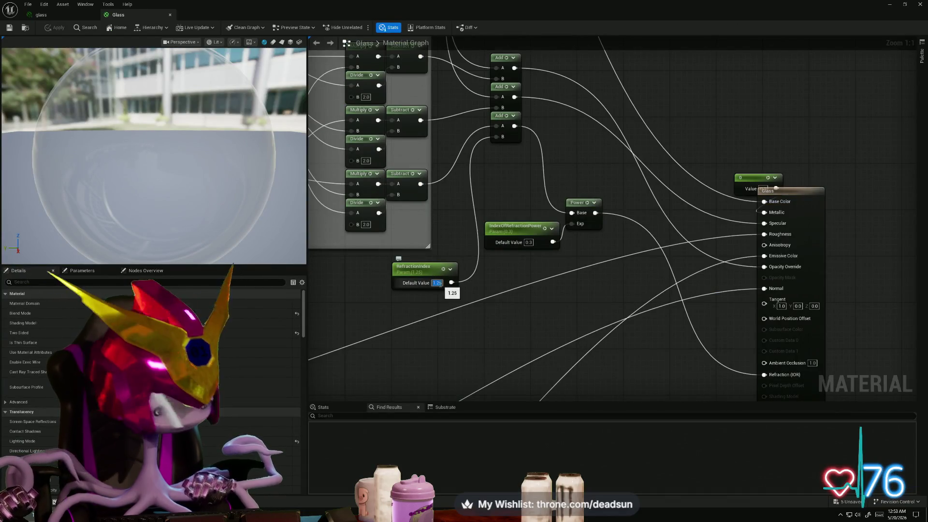
Step: Set RefractionIndex to 2.0, try a new IndexOfRefractionPower then restore 0.1, and apply
{"action": "key", "text": "Return"}
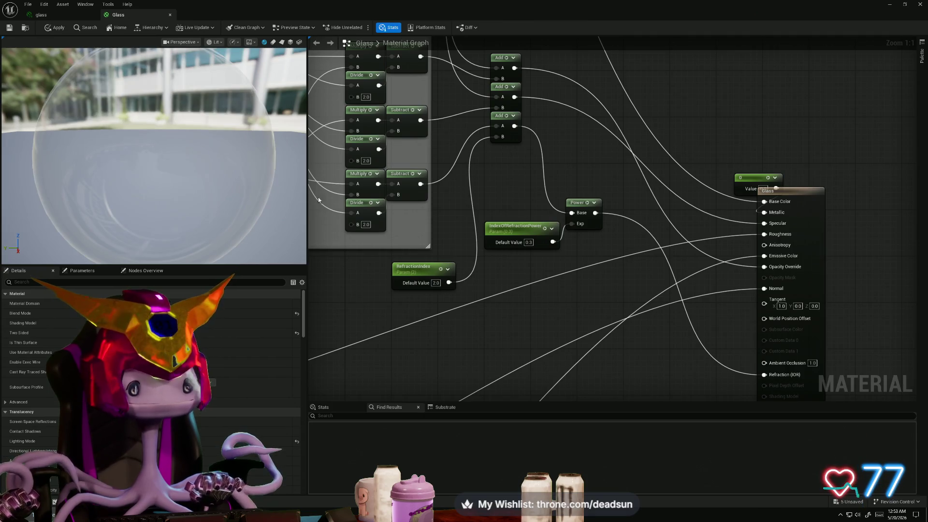
{"action": "left_click", "coordinate": [53, 27]}
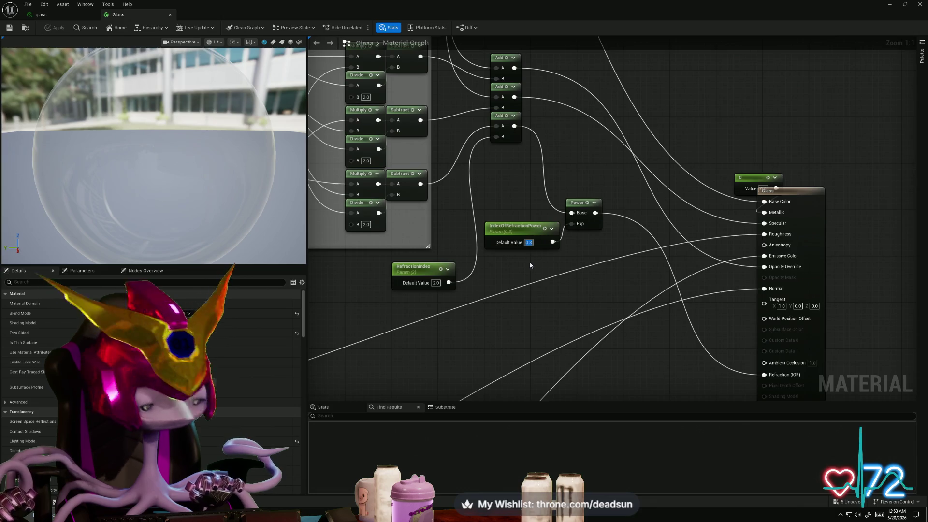
{"action": "type", "text": "1"}
{"action": "key", "text": "Return"}
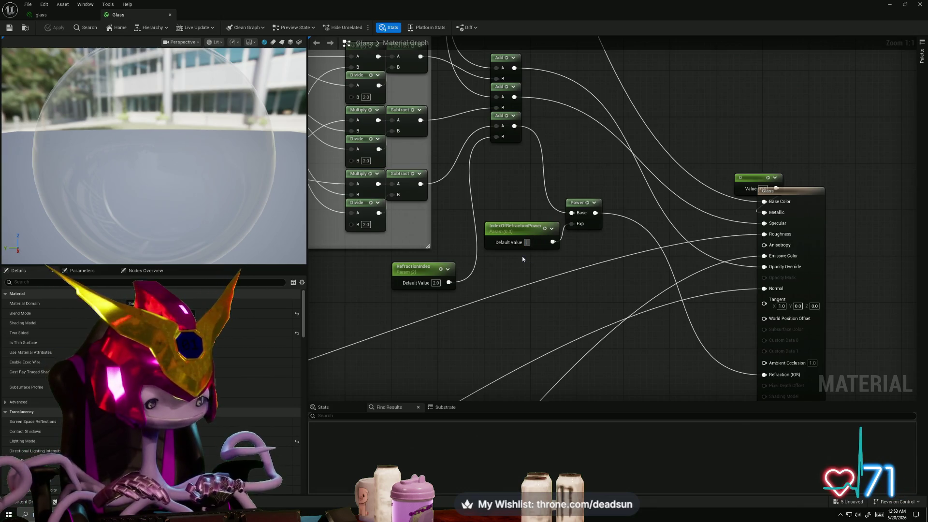
{"action": "type", "text": "0.1"}
{"action": "key", "text": "Return"}
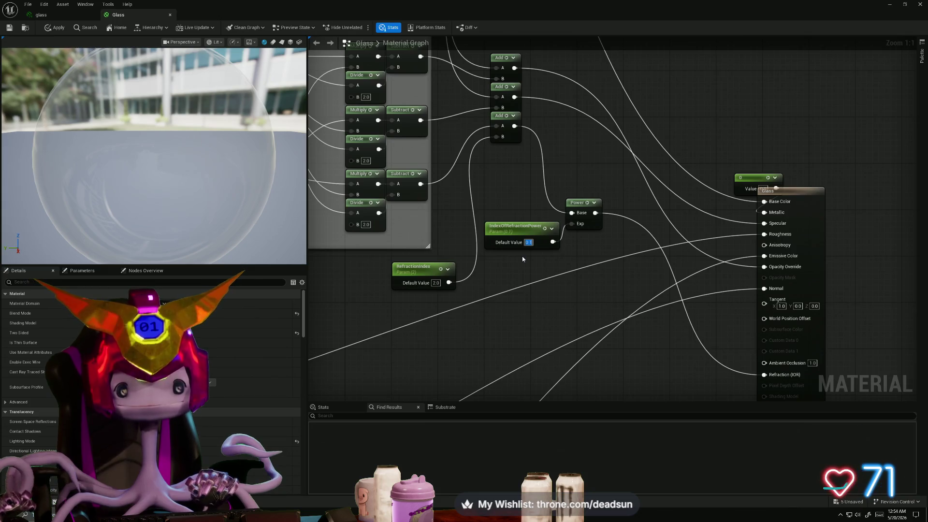
{"action": "left_click", "coordinate": [9, 27]}
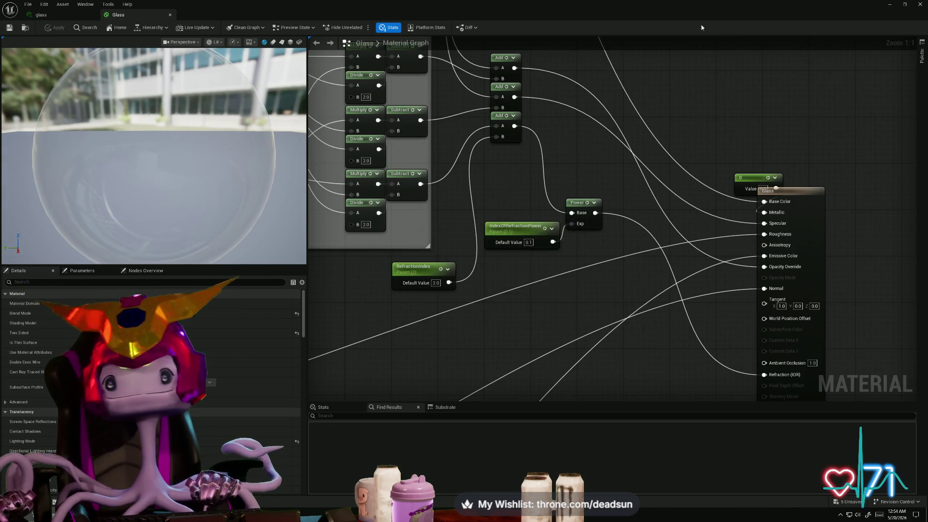
Step: Minimize the editor, orbit the dropship to review the glass, then return to the material
{"action": "left_click", "coordinate": [889, 5]}
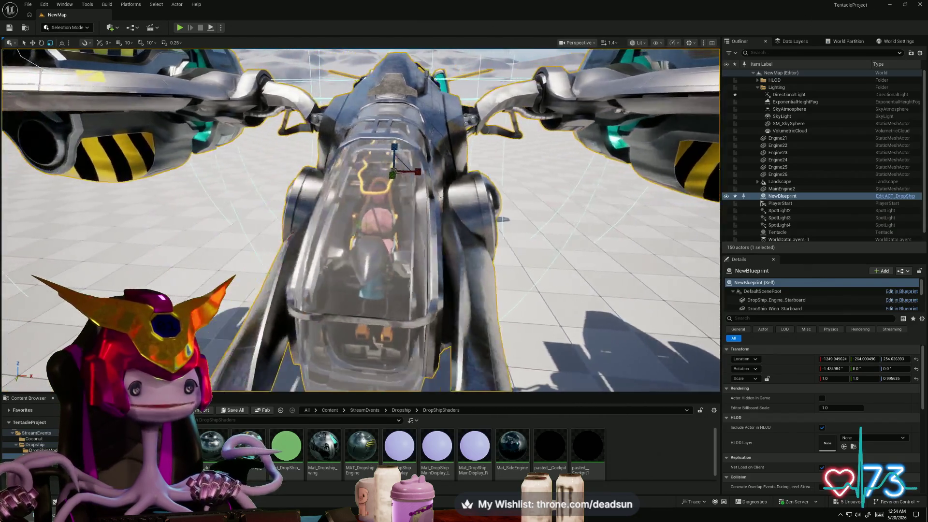
{"action": "right_click_drag", "start_coordinate": [360, 218], "coordinate": [360, 218]}
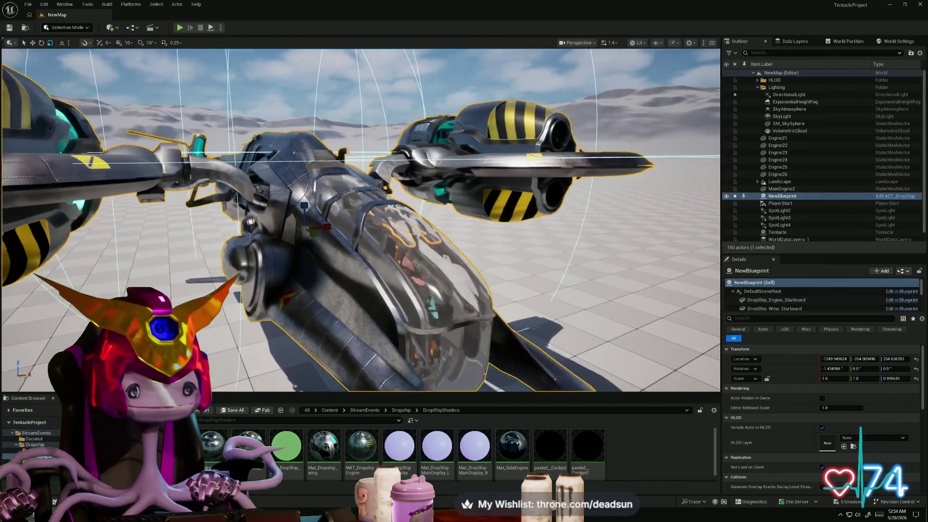
{"action": "right_click_drag", "start_coordinate": [447, 233], "coordinate": [446, 233]}
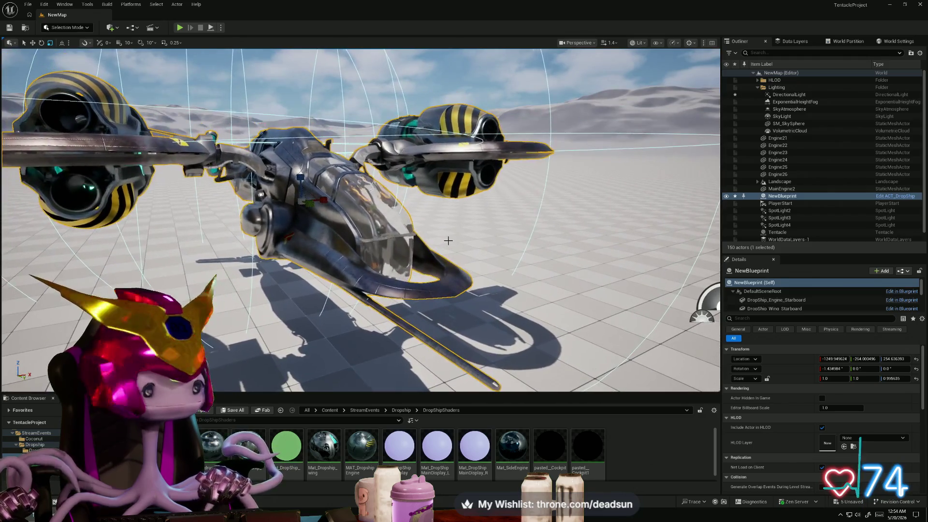
{"action": "key", "text": "alt+Tab"}
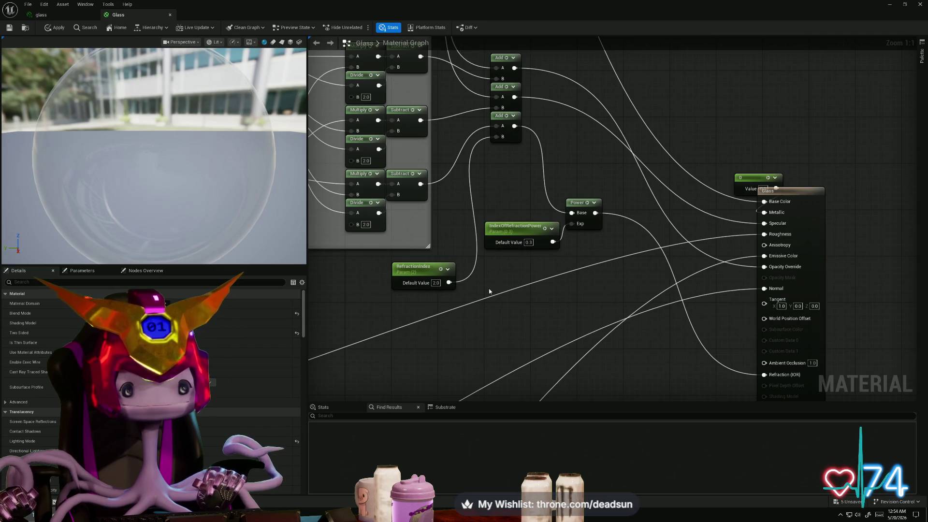
Step: Undo, set RefractionIndex back to 1.0, then apply and save the Glass material
{"action": "key", "text": "ctrl+z"}
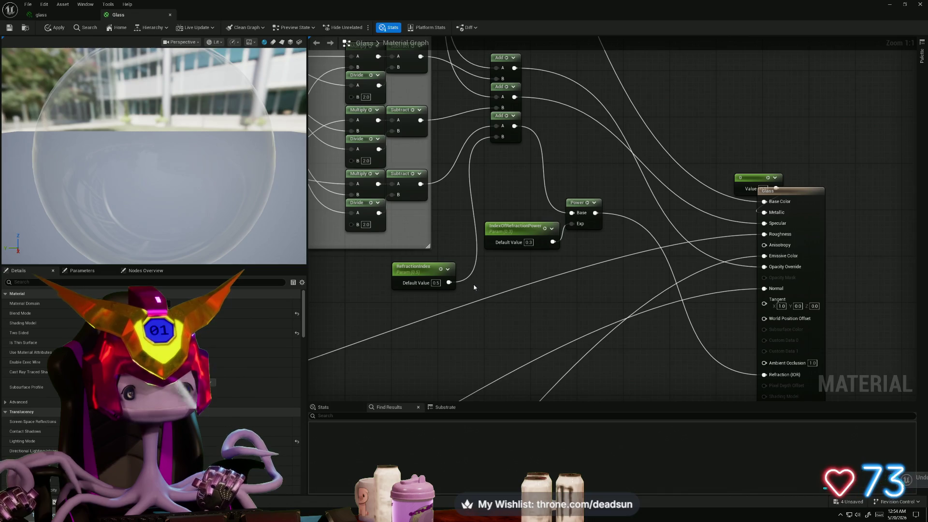
{"action": "left_click", "coordinate": [435, 283]}
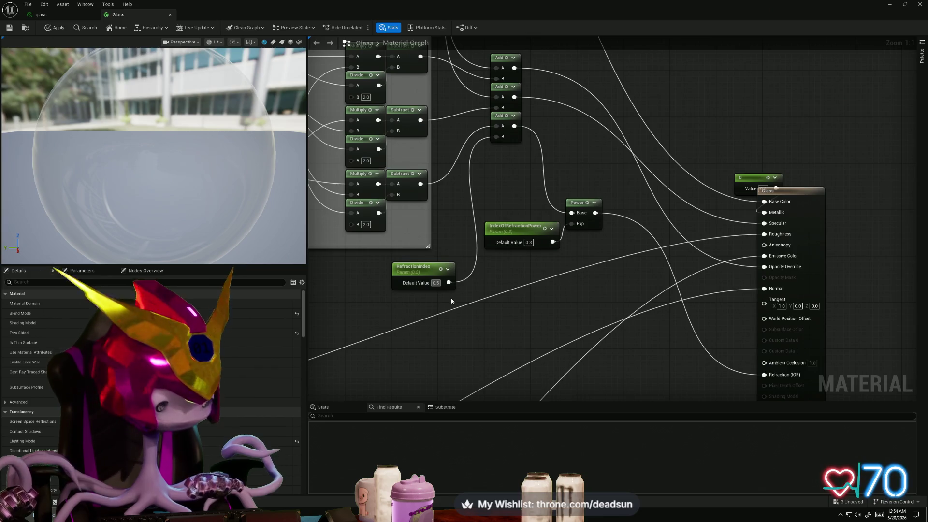
{"action": "type", "text": "1"}
{"action": "key", "text": "Return"}
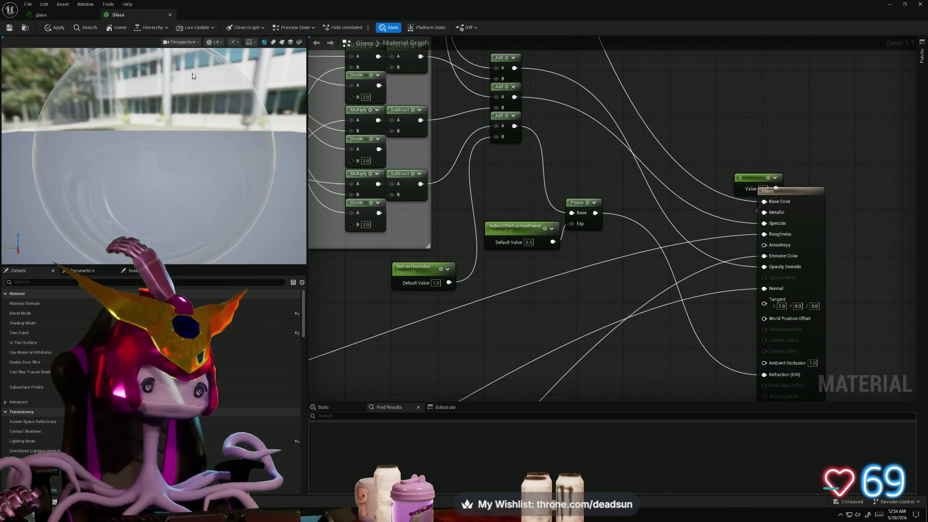
{"action": "left_click", "coordinate": [55, 26]}
{"action": "left_click", "coordinate": [8, 26]}
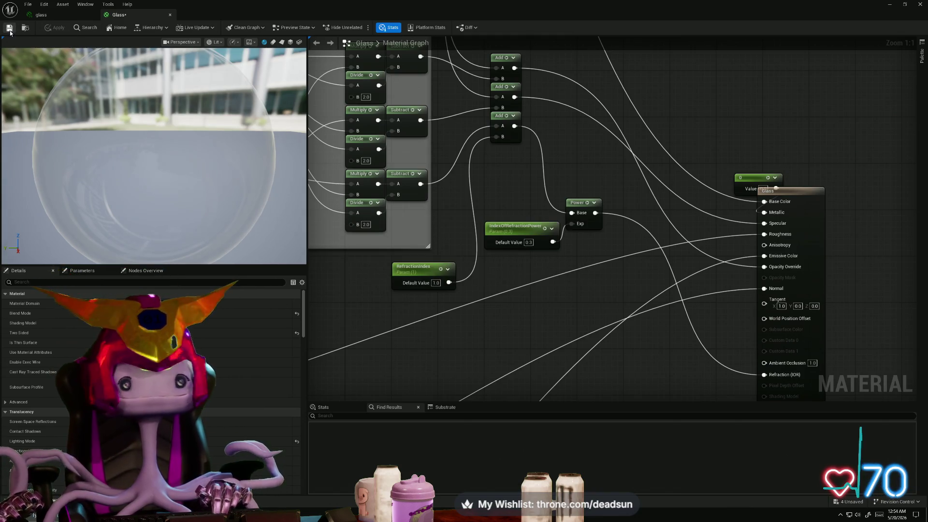
Step: Minimize the material editor to return to the dropship level
{"action": "left_click", "coordinate": [888, 4]}
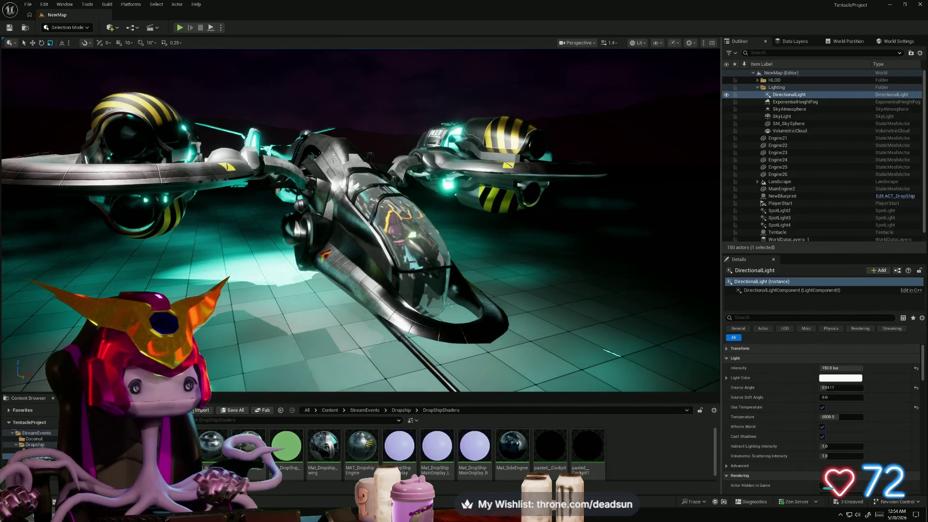
{"action": "key", "text": "alt+Tab"}
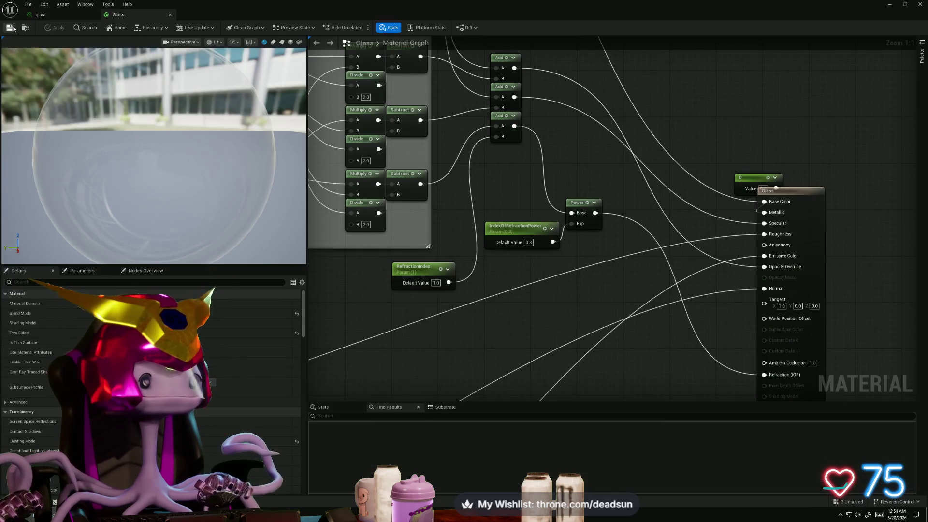
{"action": "left_click", "coordinate": [888, 4]}
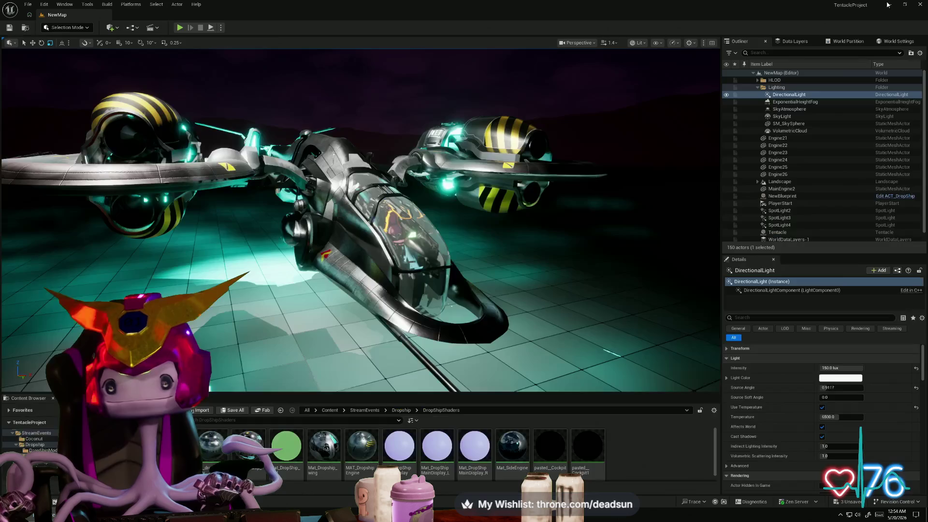
Step: Fly in close to the cockpit, then minimize Unreal to reveal the Maya landing gear scene
{"action": "right_click_drag", "start_coordinate": [363, 218], "coordinate": [363, 217]}
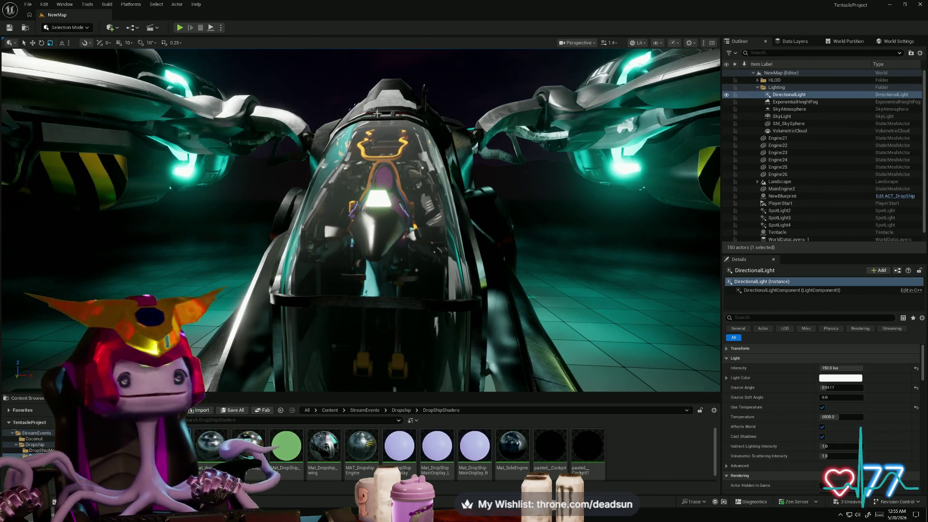
{"action": "left_click", "coordinate": [889, 5]}
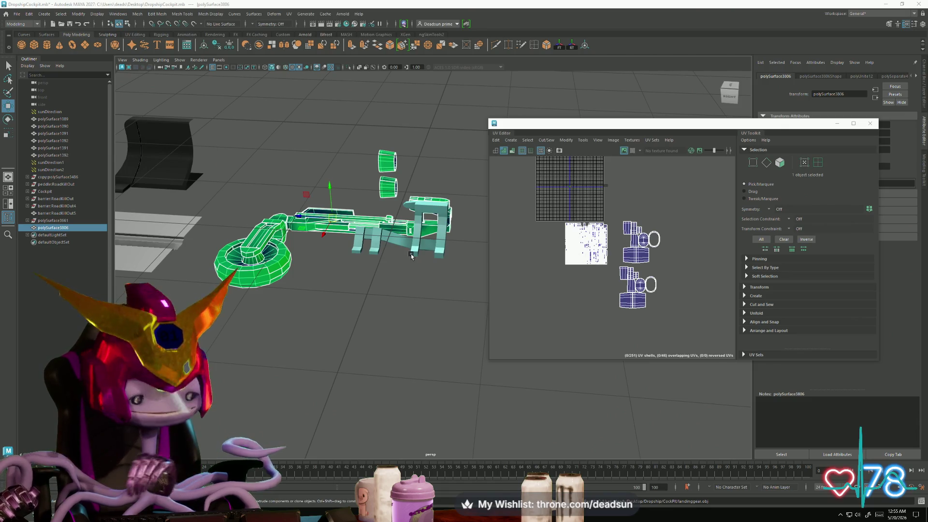
Step: Back in Object Mode, select and delete the green landing gear pieces, leaving the cyan part
{"action": "right_click_drag", "start_coordinate": [332, 250], "coordinate": [364, 236], "text": "shift"}
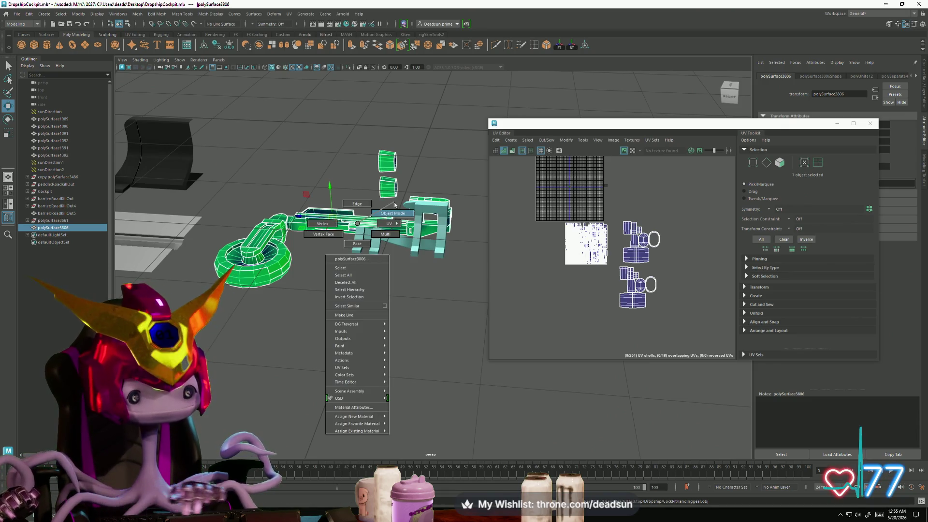
{"action": "left_click", "coordinate": [339, 233]}
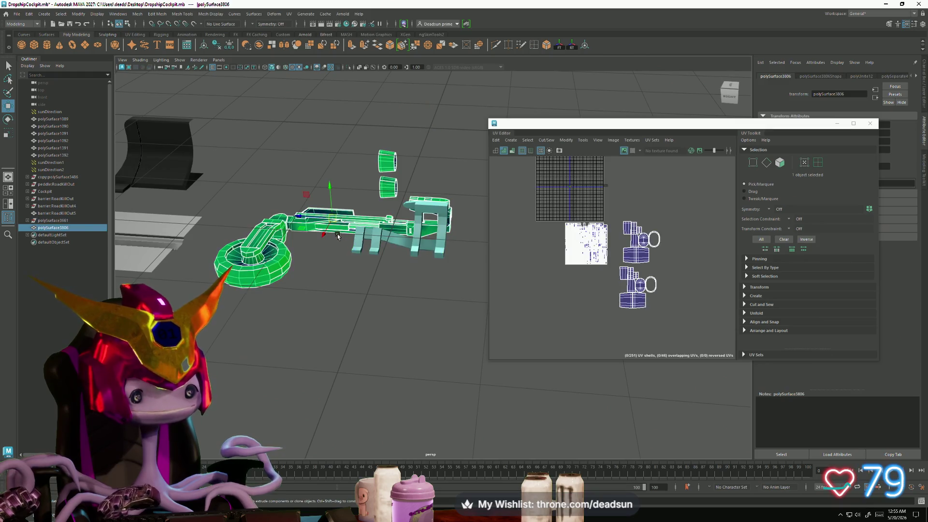
{"action": "key", "text": "Delete"}
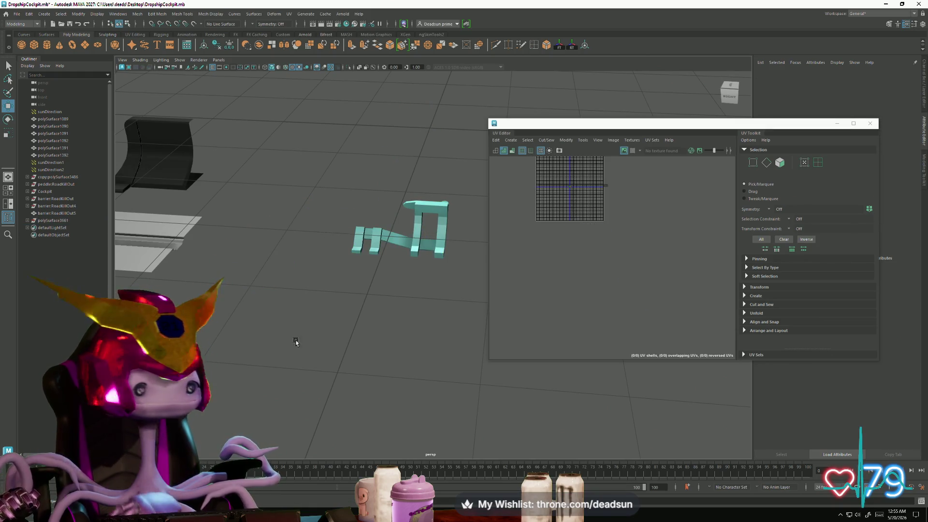
Step: Return to the DropshipCockpit scene, close the UV Editor and inspect the remaining teal part
{"action": "key", "text": "alt+Tab"}
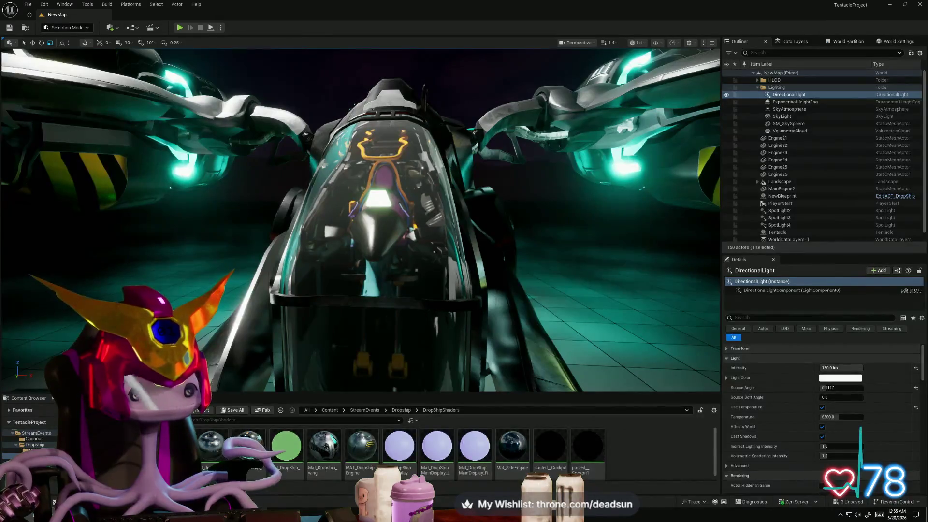
{"action": "key", "text": "alt+Tab"}
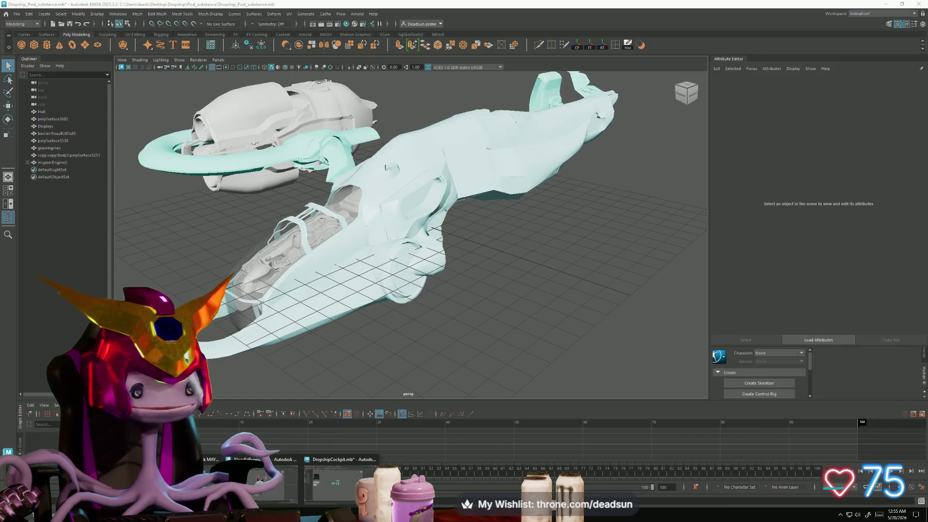
{"action": "left_click", "coordinate": [326, 468]}
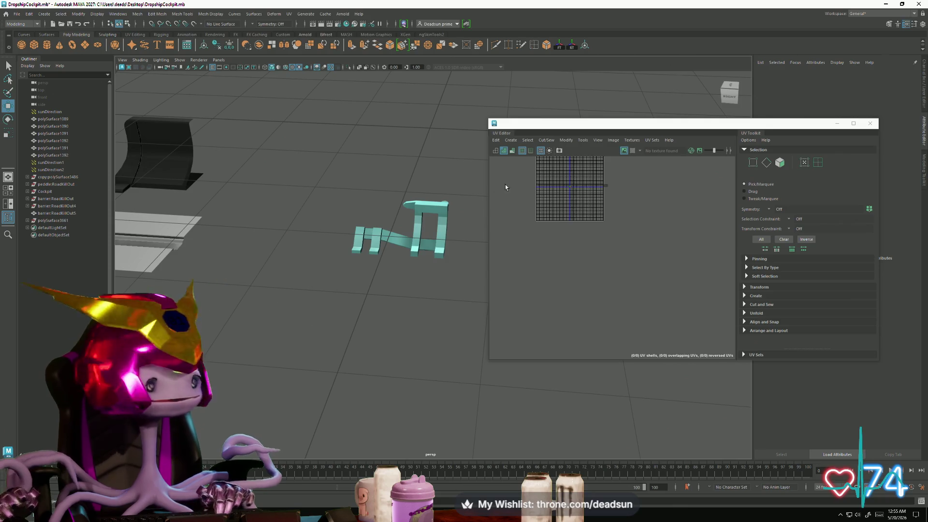
{"action": "left_click", "coordinate": [869, 123]}
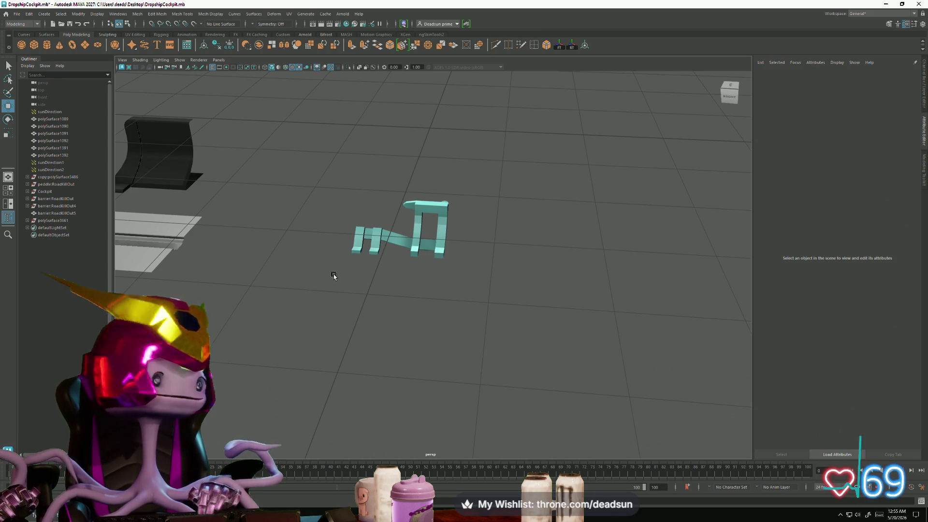
{"action": "mouse_move", "coordinate": [334, 276]}
{"action": "left_mouse_down", "text": "alt"}
{"action": "mouse_move", "coordinate": [355, 338]}
{"action": "mouse_move", "coordinate": [195, 207]}
{"action": "left_mouse_up", "text": "alt"}
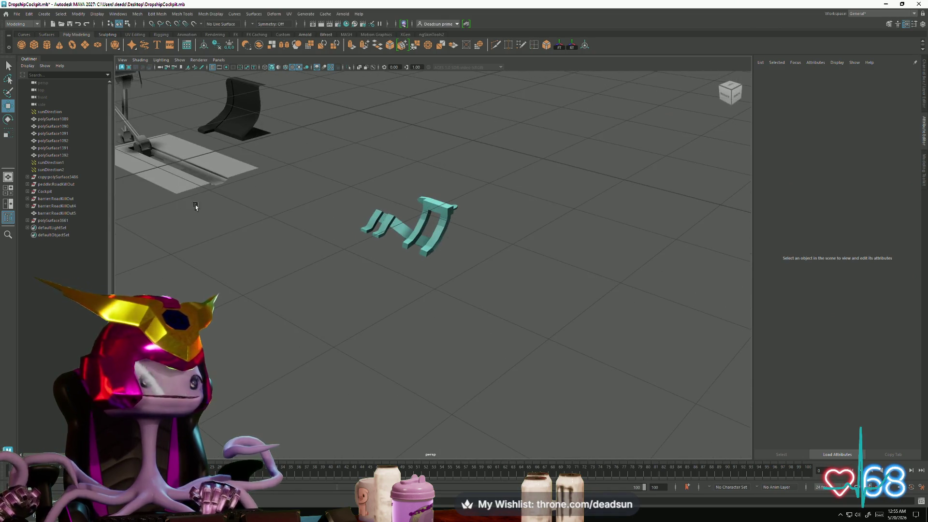
{"action": "left_click", "coordinate": [17, 15]}
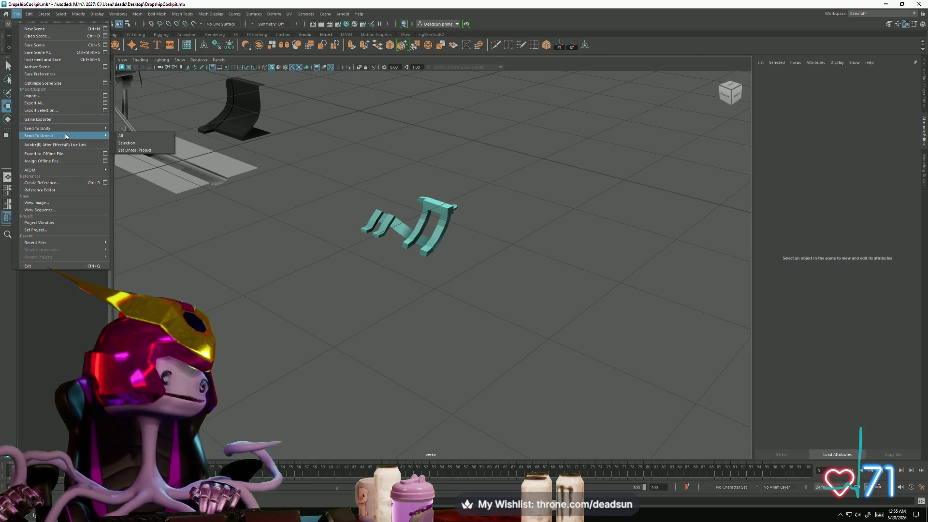
{"action": "mouse_move", "coordinate": [43, 135]}
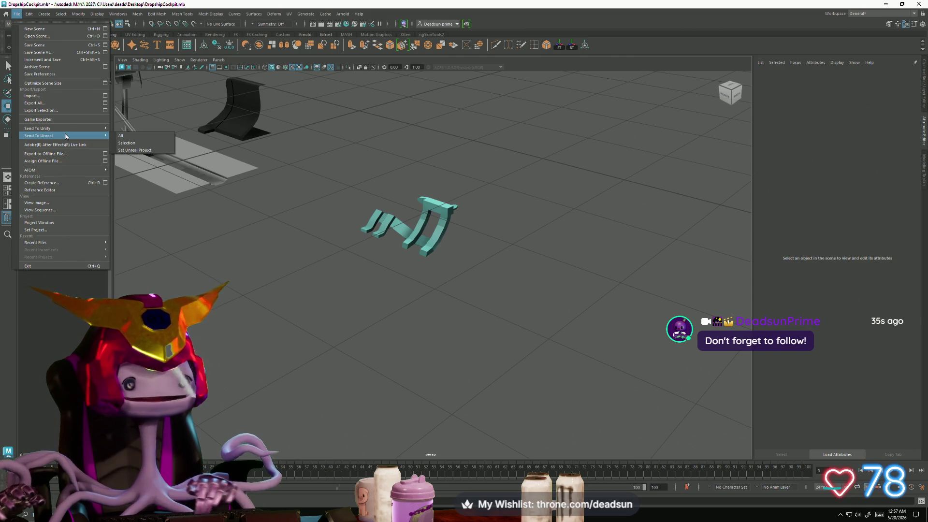
Step: Dismiss the Send To Unreal options and bring up the File menu commands for importing
{"action": "left_click", "coordinate": [286, 242]}
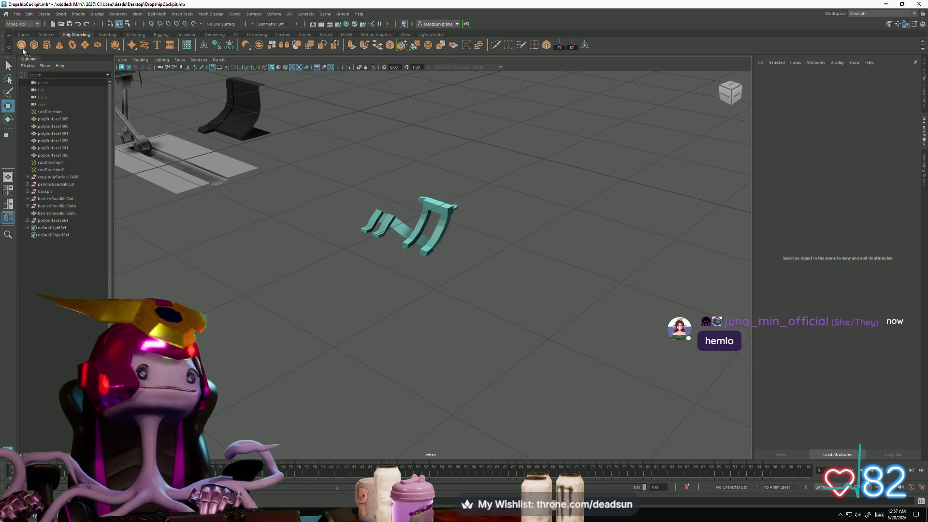
{"action": "left_click", "coordinate": [16, 14]}
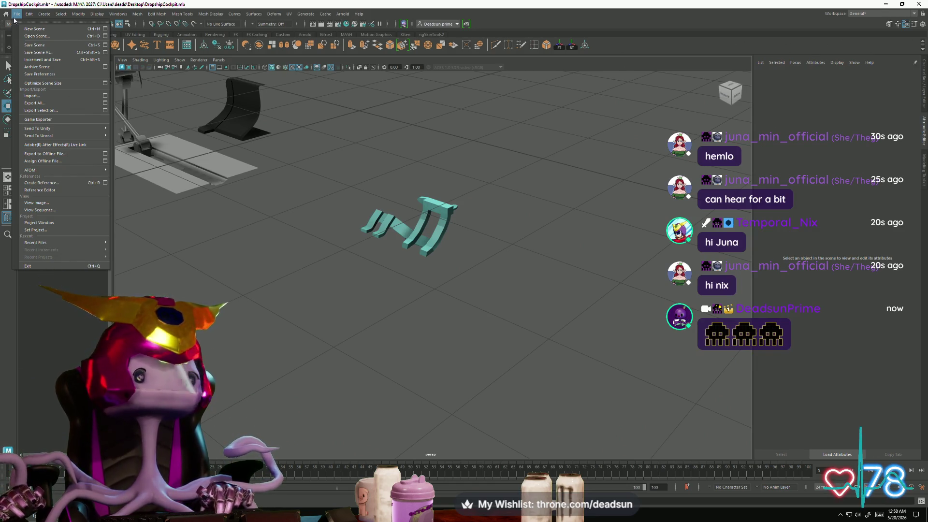
{"action": "left_click", "coordinate": [13, 20]}
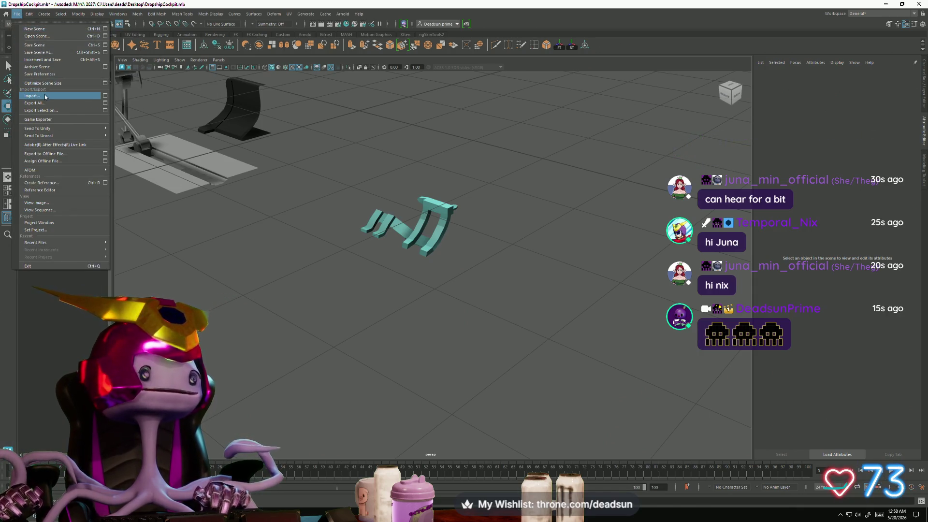
Step: Start File > Import and browse from the scenes folder to the Dropship folder on the Desktop
{"action": "left_click", "coordinate": [44, 95]}
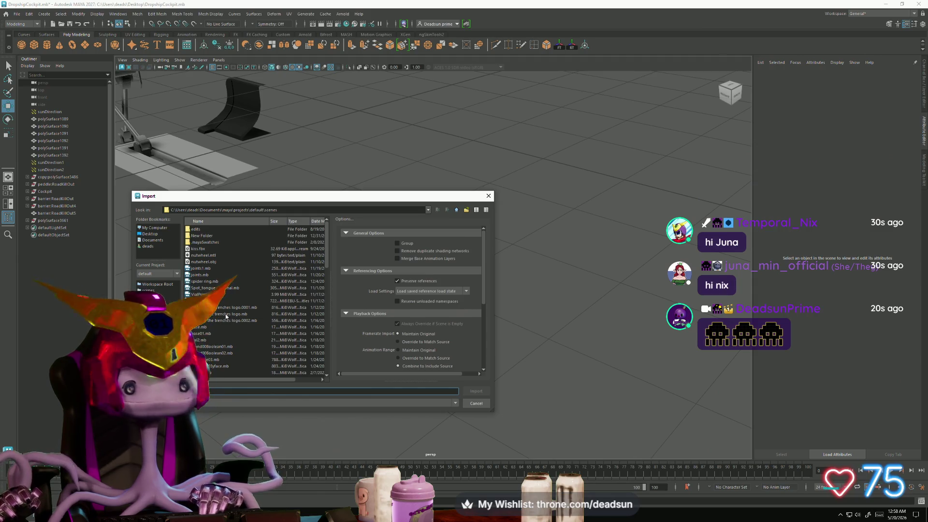
{"action": "scroll", "coordinate": [227, 317], "scroll_direction": "down", "scroll_amount": 5}
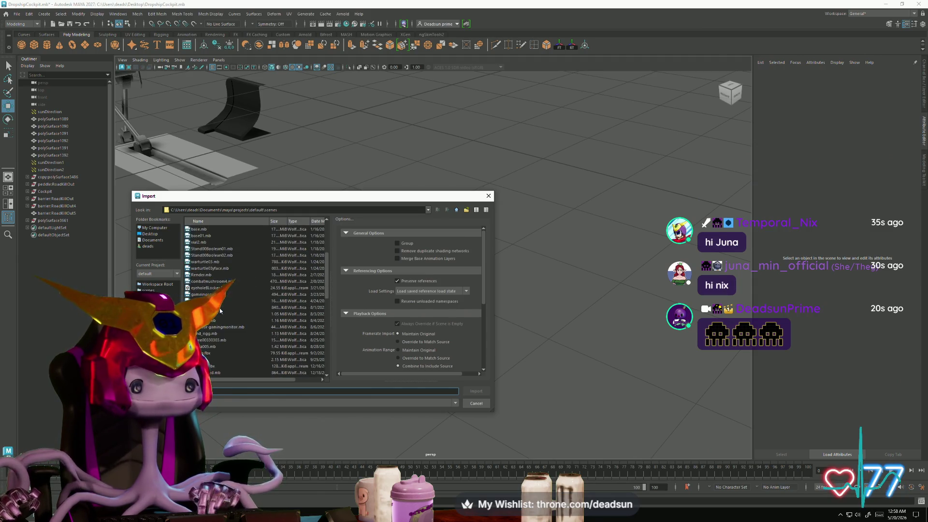
{"action": "scroll", "coordinate": [220, 310], "scroll_direction": "down", "scroll_amount": 5}
{"action": "left_click", "coordinate": [218, 320]}
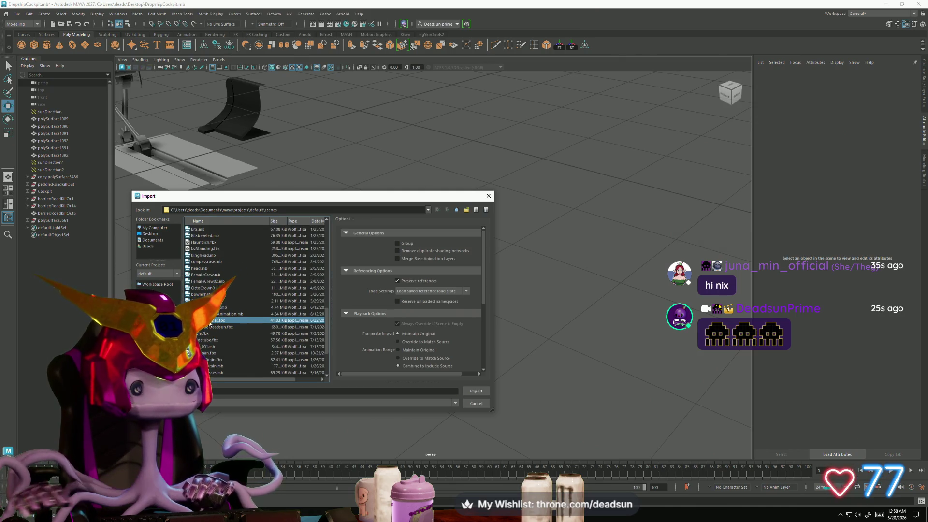
{"action": "left_click", "coordinate": [206, 339]}
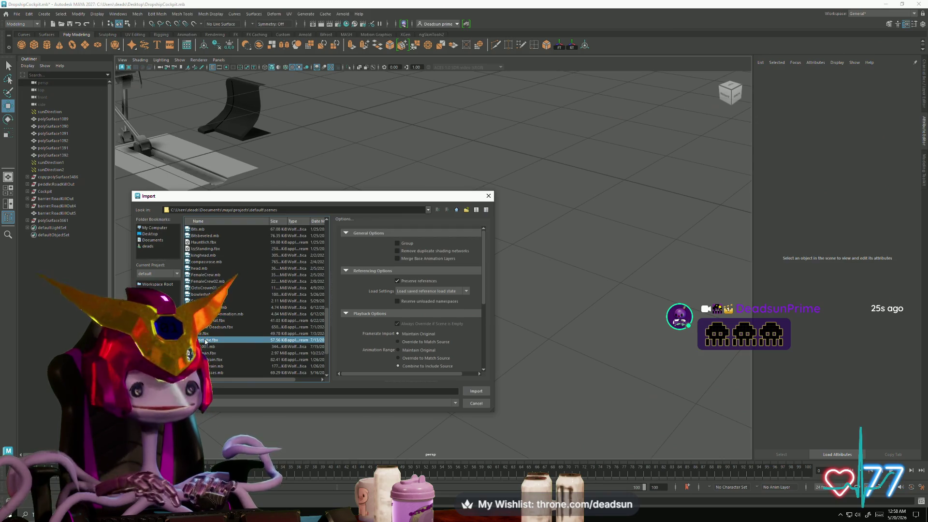
{"action": "scroll", "coordinate": [218, 312], "scroll_direction": "up", "scroll_amount": 10}
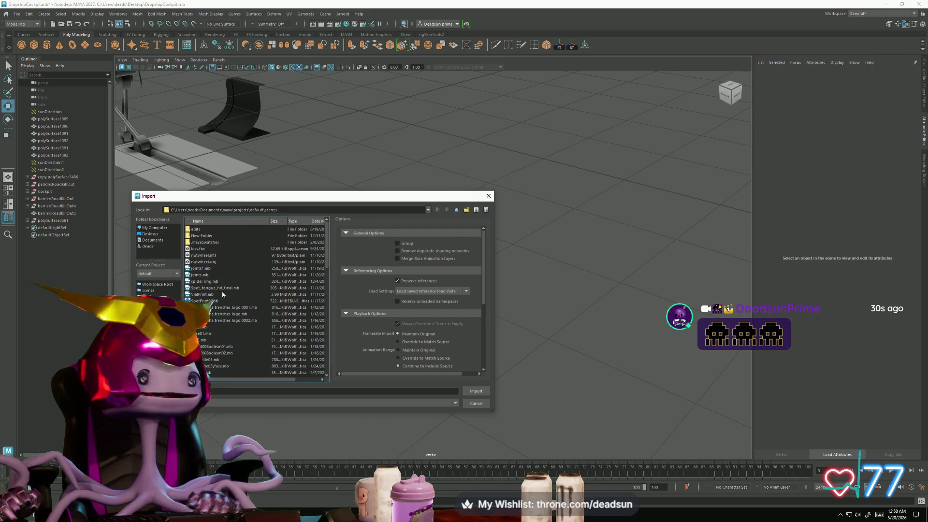
{"action": "left_click", "coordinate": [205, 236]}
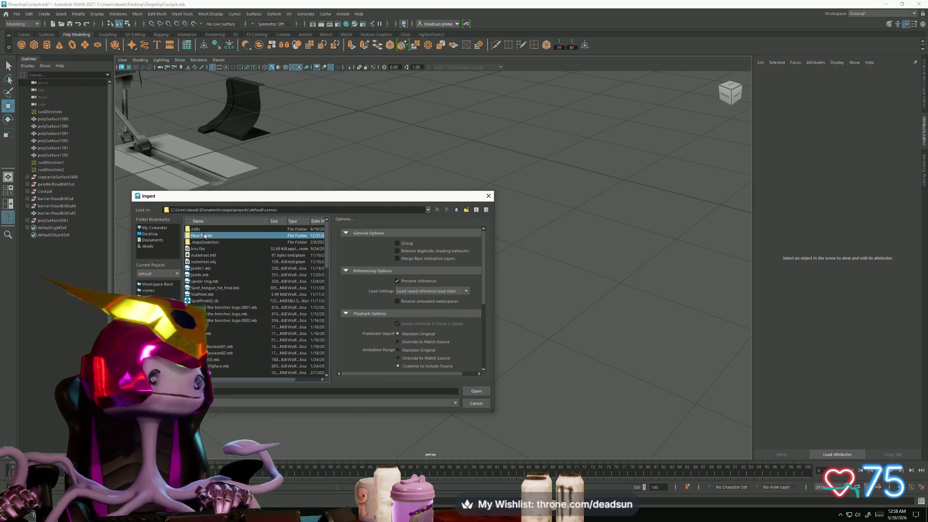
{"action": "left_click", "coordinate": [196, 243]}
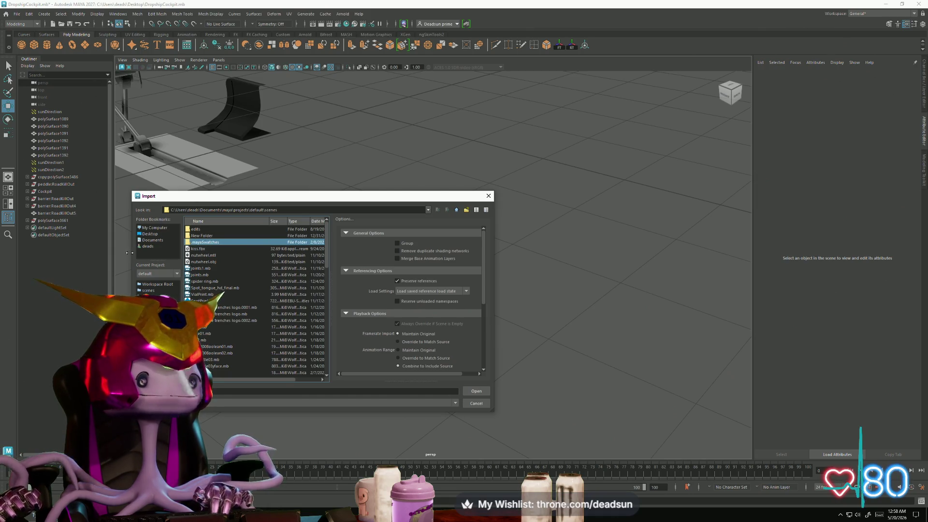
{"action": "left_click", "coordinate": [150, 234]}
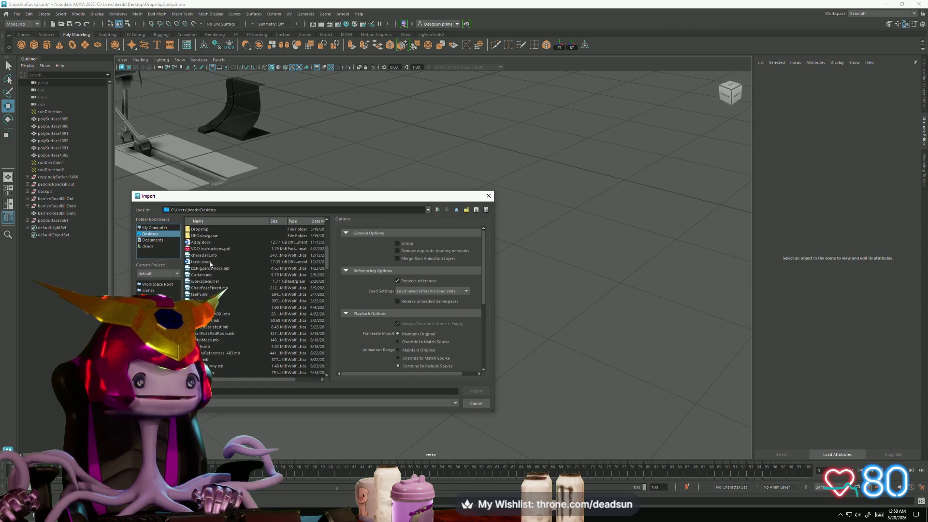
{"action": "double_click", "coordinate": [201, 249]}
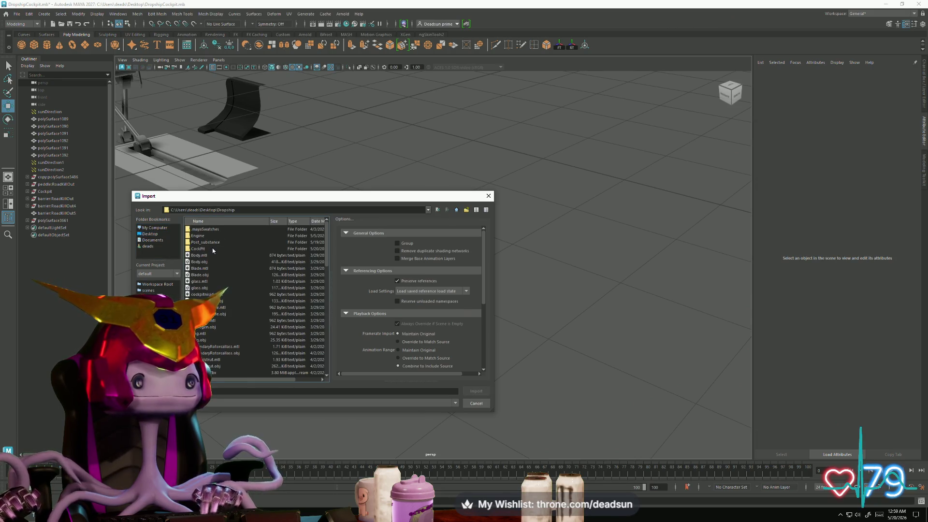
{"action": "scroll", "coordinate": [203, 269], "scroll_direction": "down", "scroll_amount": 1}
Step: Import landinggear.obj from the CockPit folder and inspect the grey strut beside the teal part
{"action": "left_click", "coordinate": [200, 276]}
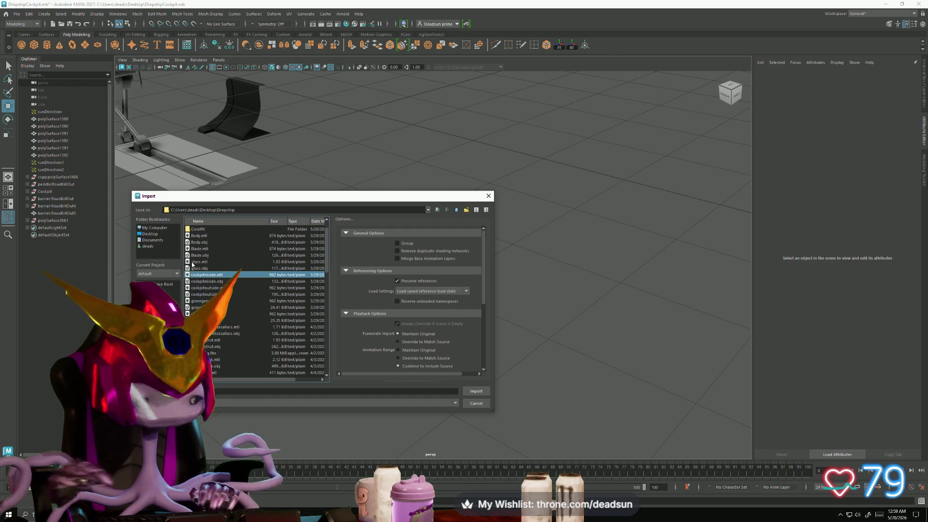
{"action": "scroll", "coordinate": [190, 259], "scroll_direction": "up", "scroll_amount": 1}
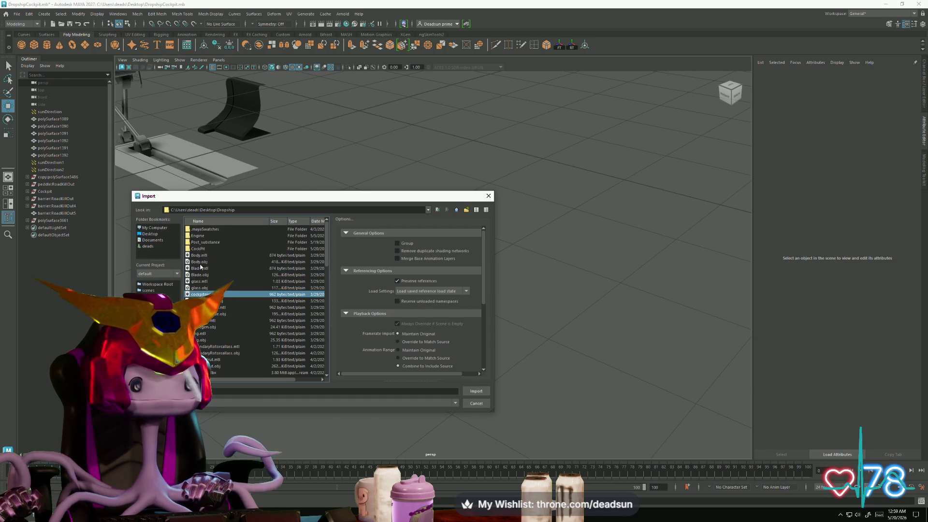
{"action": "double_click", "coordinate": [195, 249]}
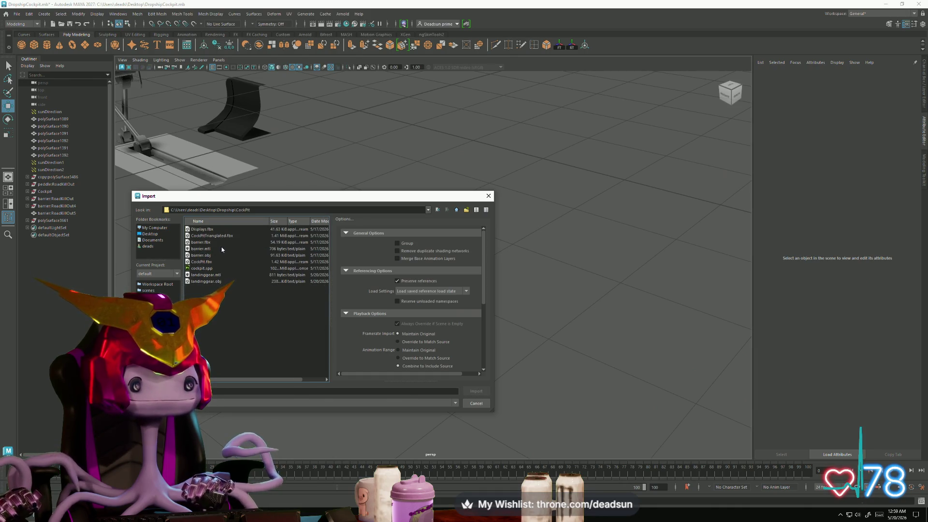
{"action": "double_click", "coordinate": [215, 282]}
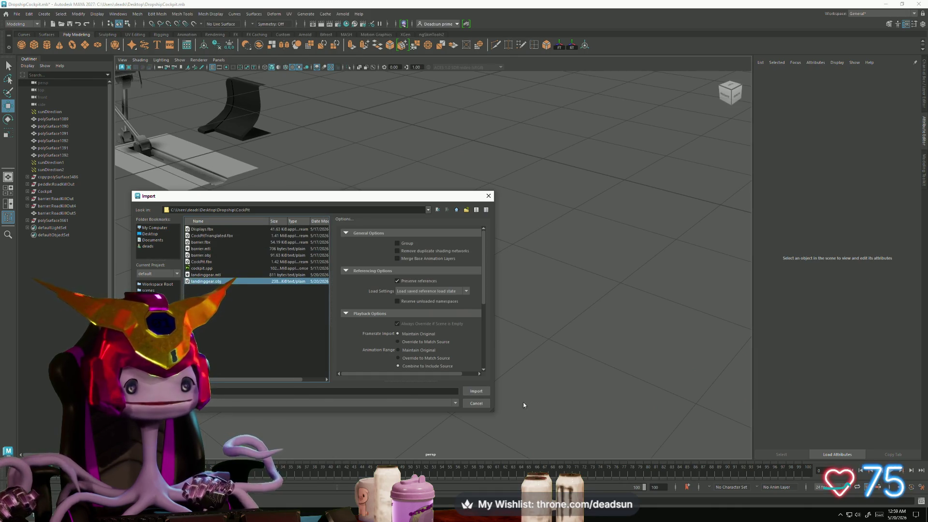
{"action": "left_click_drag", "start_coordinate": [312, 312], "coordinate": [355, 332], "text": "alt"}
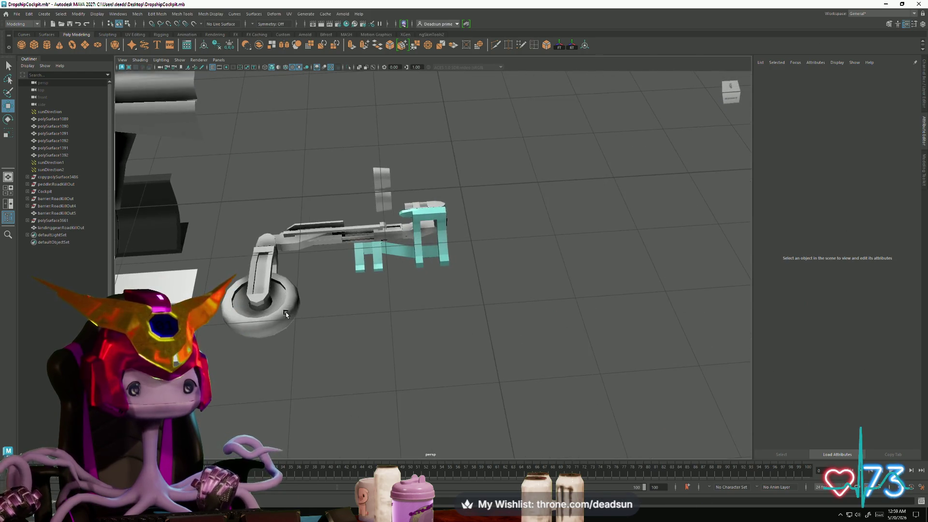
{"action": "left_click", "coordinate": [335, 232]}
{"action": "left_click", "coordinate": [289, 13]}
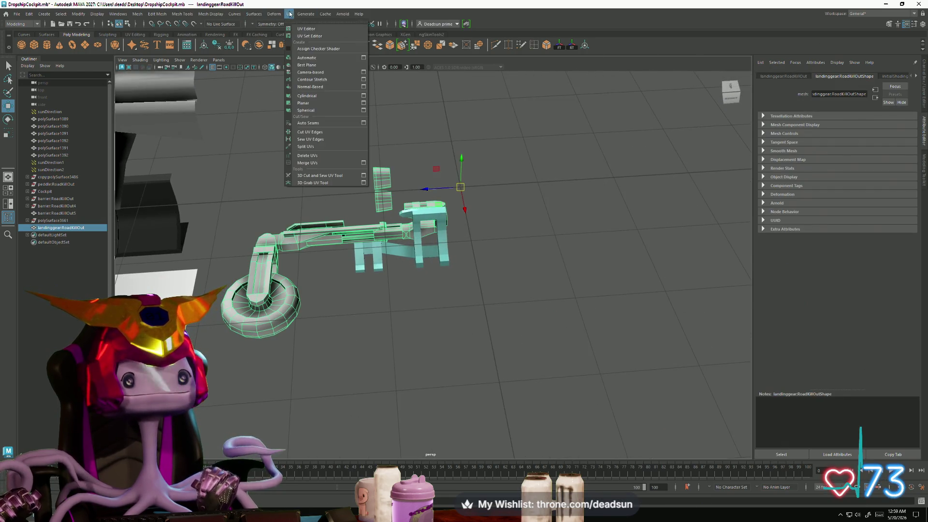
{"action": "left_click", "coordinate": [312, 29]}
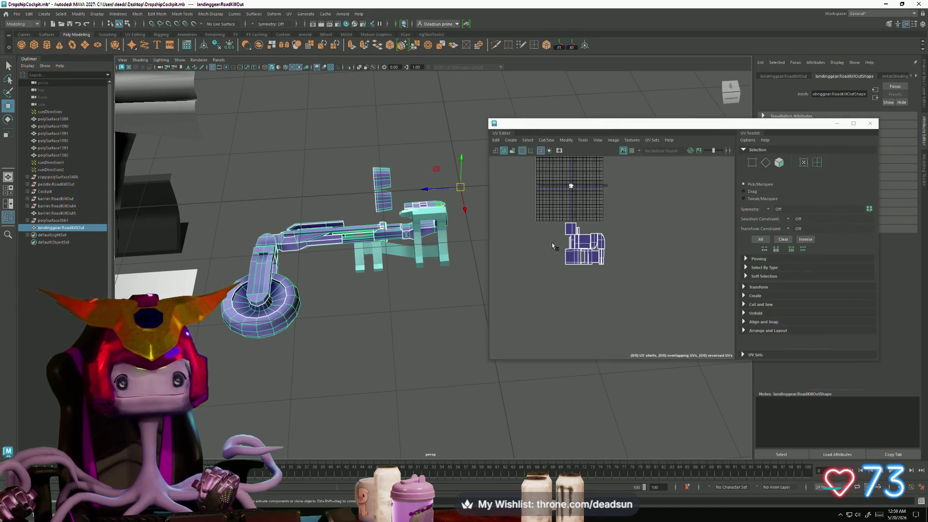
{"action": "key", "text": "f"}
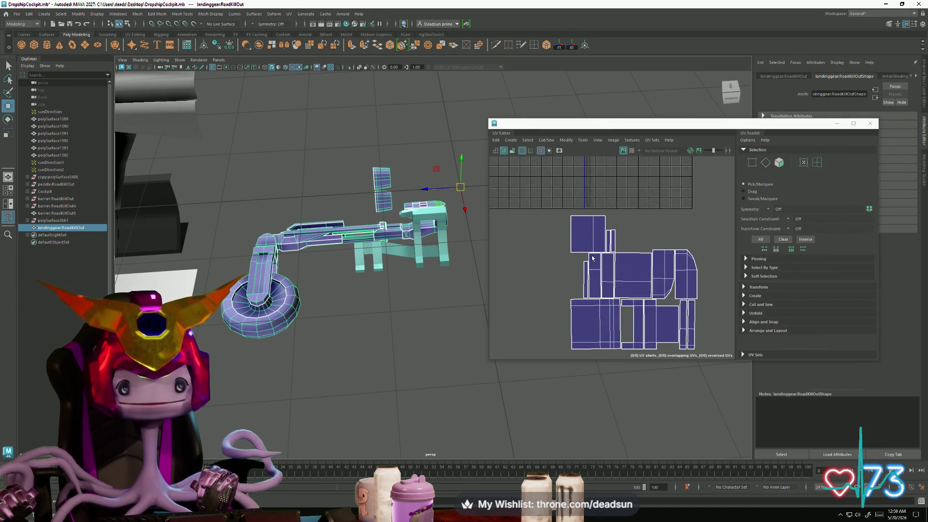
{"action": "right_click_drag", "start_coordinate": [494, 250], "coordinate": [555, 266], "text": "alt"}
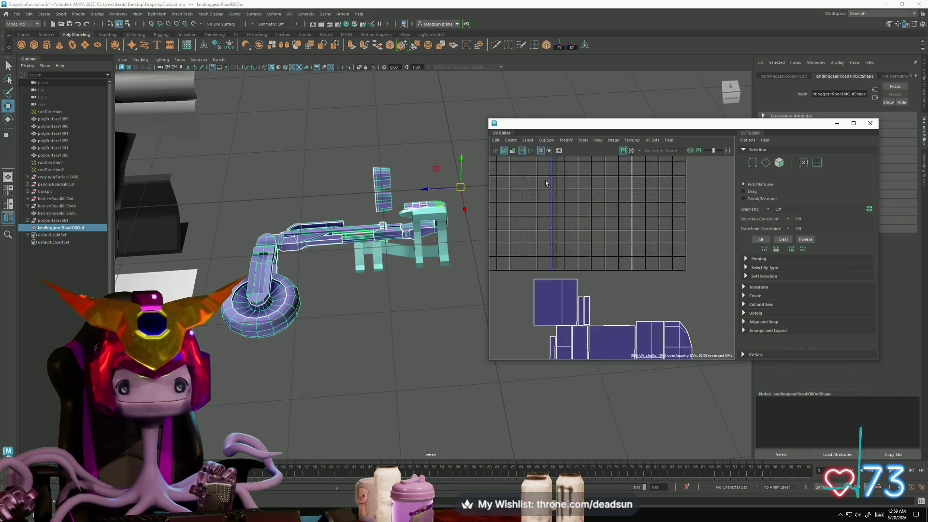
{"action": "scroll", "coordinate": [557, 257], "scroll_direction": "up", "scroll_amount": 5}
{"action": "scroll", "coordinate": [559, 251], "scroll_direction": "up", "scroll_amount": 2}
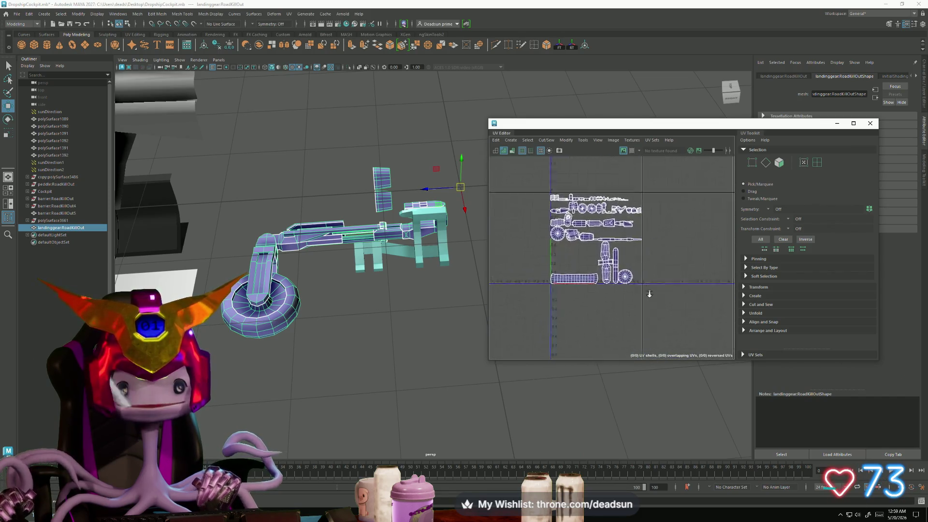
{"action": "scroll", "coordinate": [558, 252], "scroll_direction": "down", "scroll_amount": 5}
{"action": "scroll", "coordinate": [575, 252], "scroll_direction": "down", "scroll_amount": 2}
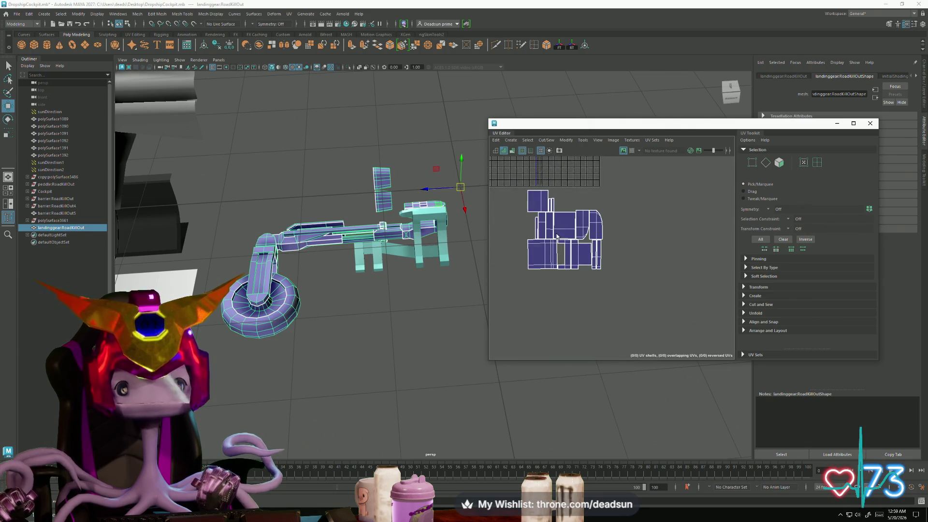
{"action": "key", "text": "F12"}
{"action": "right_click_drag", "start_coordinate": [539, 200], "coordinate": [578, 194]}
{"action": "left_click_drag", "start_coordinate": [517, 181], "coordinate": [616, 307]}
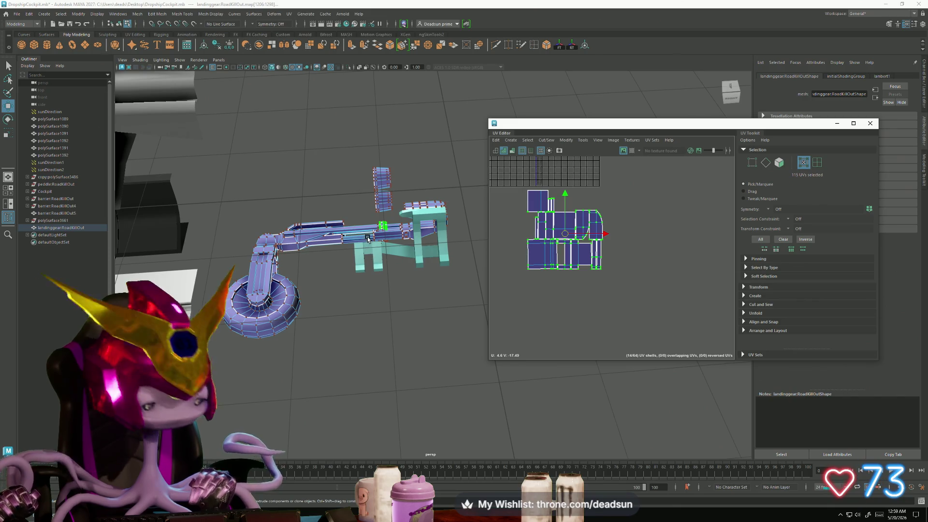
{"action": "key", "text": "f"}
{"action": "scroll", "coordinate": [371, 248], "scroll_direction": "down", "scroll_amount": 2}
{"action": "left_click_drag", "start_coordinate": [371, 248], "coordinate": [473, 226], "text": "alt"}
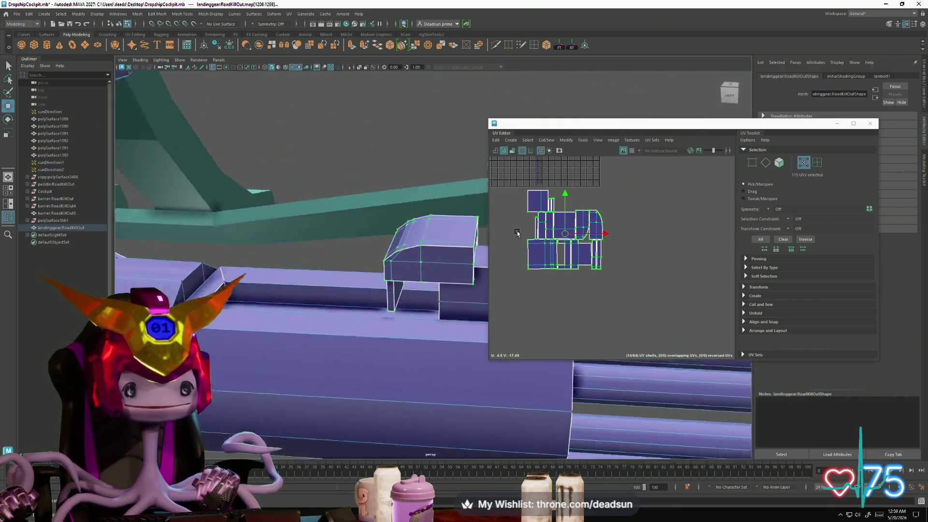
{"action": "scroll", "coordinate": [557, 229], "scroll_direction": "up", "scroll_amount": 2}
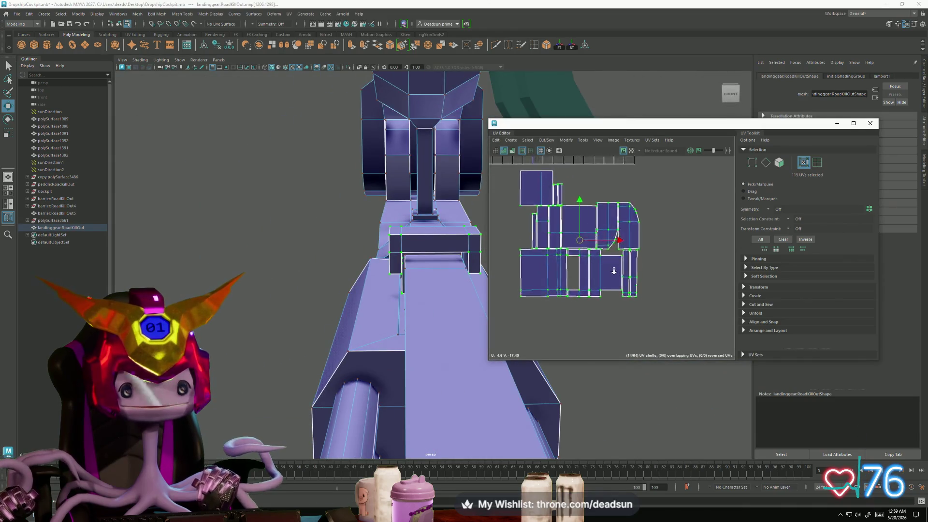
{"action": "scroll", "coordinate": [558, 228], "scroll_direction": "up", "scroll_amount": 2}
{"action": "scroll", "coordinate": [558, 228], "scroll_direction": "down", "scroll_amount": 3}
{"action": "scroll", "coordinate": [557, 228], "scroll_direction": "up", "scroll_amount": 1}
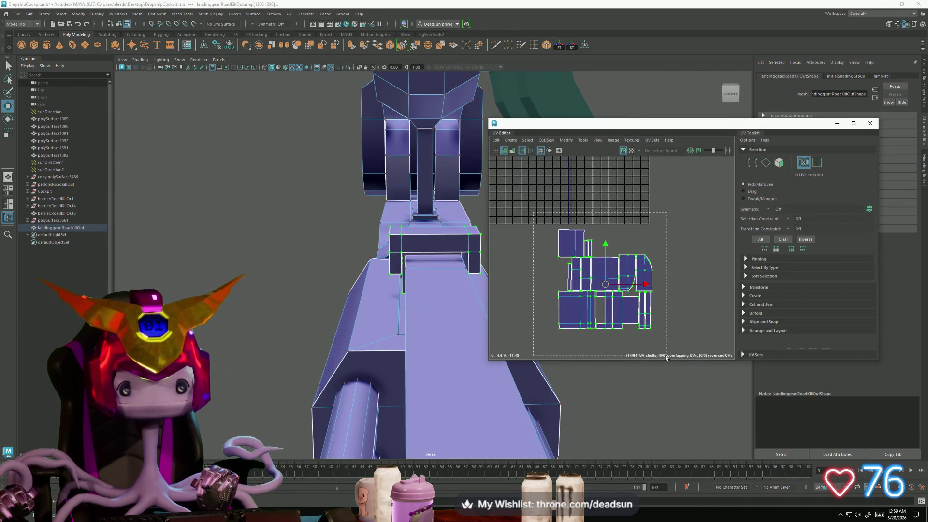
{"action": "scroll", "coordinate": [637, 287], "scroll_direction": "down", "scroll_amount": 2}
{"action": "left_click_drag", "start_coordinate": [636, 293], "coordinate": [628, 217]}
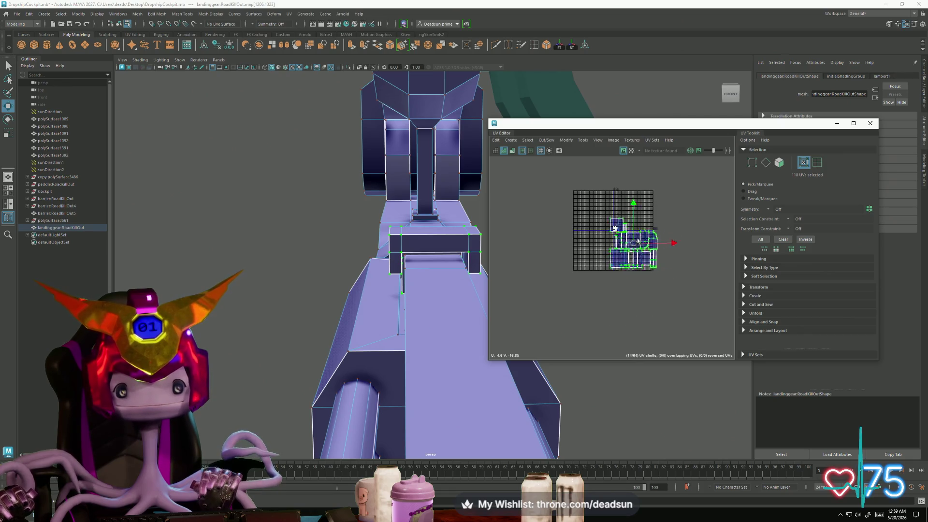
{"action": "key", "text": "r"}
{"action": "middle_click_drag", "start_coordinate": [628, 217], "coordinate": [614, 220]}
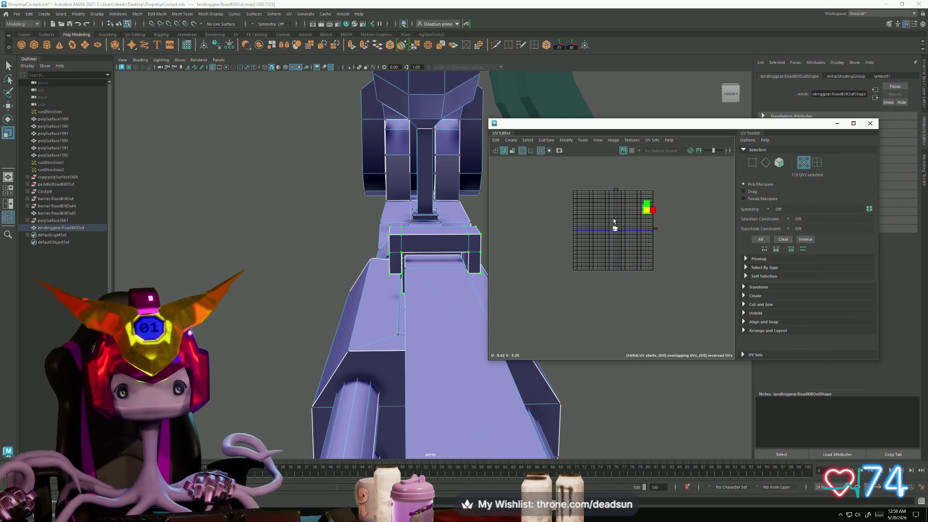
{"action": "key", "text": "w"}
{"action": "left_click_drag", "start_coordinate": [648, 211], "coordinate": [629, 231]}
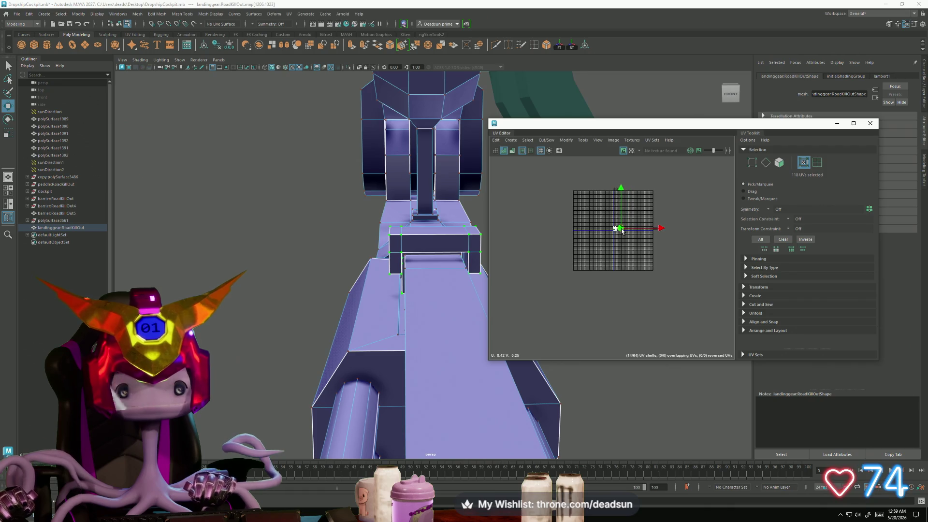
{"action": "scroll", "coordinate": [597, 234], "scroll_direction": "up", "scroll_amount": 3}
{"action": "mouse_move", "coordinate": [628, 242]}
{"action": "middle_mouse_down", "text": "alt"}
{"action": "mouse_move", "coordinate": [602, 261]}
{"action": "mouse_move", "coordinate": [617, 275]}
{"action": "middle_mouse_up", "text": "alt"}
{"action": "scroll", "coordinate": [603, 265], "scroll_direction": "up", "scroll_amount": 2}
{"action": "scroll", "coordinate": [602, 265], "scroll_direction": "up", "scroll_amount": 2}
{"action": "scroll", "coordinate": [602, 266], "scroll_direction": "up", "scroll_amount": 2}
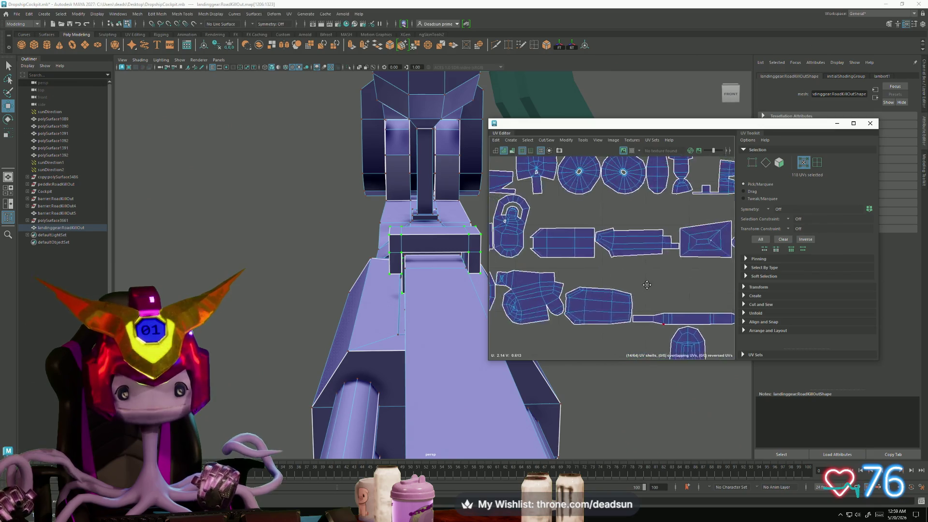
{"action": "scroll", "coordinate": [620, 255], "scroll_direction": "up", "scroll_amount": 3}
{"action": "scroll", "coordinate": [619, 255], "scroll_direction": "down", "scroll_amount": 2}
{"action": "scroll", "coordinate": [620, 256], "scroll_direction": "down", "scroll_amount": 1}
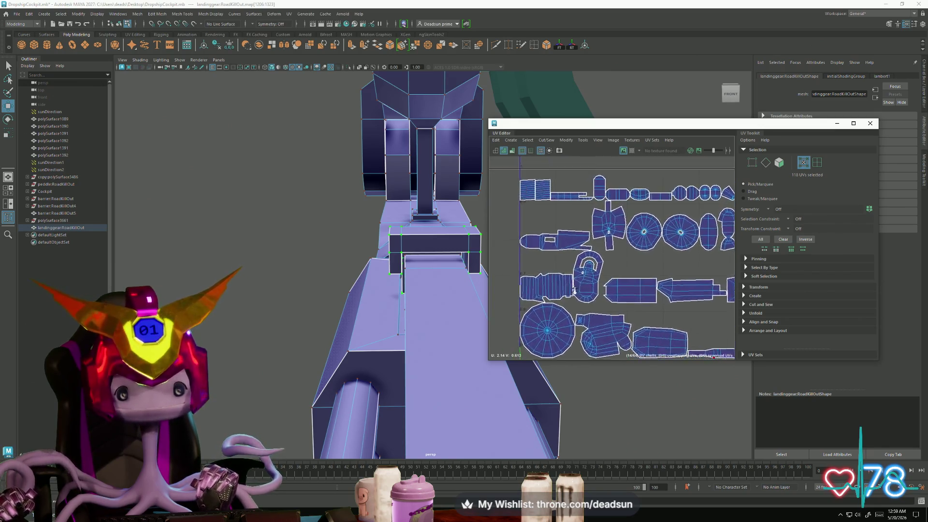
{"action": "scroll", "coordinate": [697, 346], "scroll_direction": "up", "scroll_amount": 4}
{"action": "middle_click_drag", "start_coordinate": [697, 346], "coordinate": [637, 319], "text": "alt"}
{"action": "scroll", "coordinate": [591, 297], "scroll_direction": "up", "scroll_amount": 2}
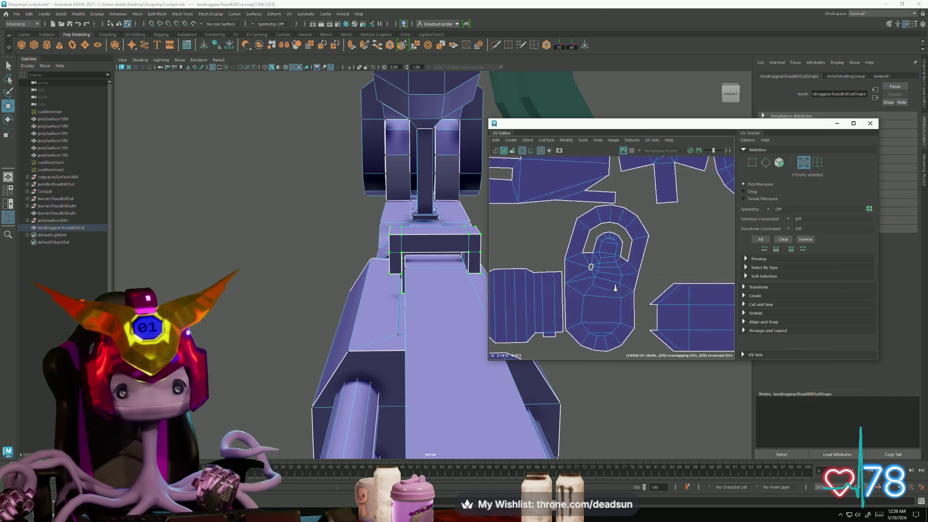
{"action": "scroll", "coordinate": [591, 297], "scroll_direction": "down", "scroll_amount": 1}
{"action": "scroll", "coordinate": [468, 172], "scroll_direction": "down", "scroll_amount": 5}
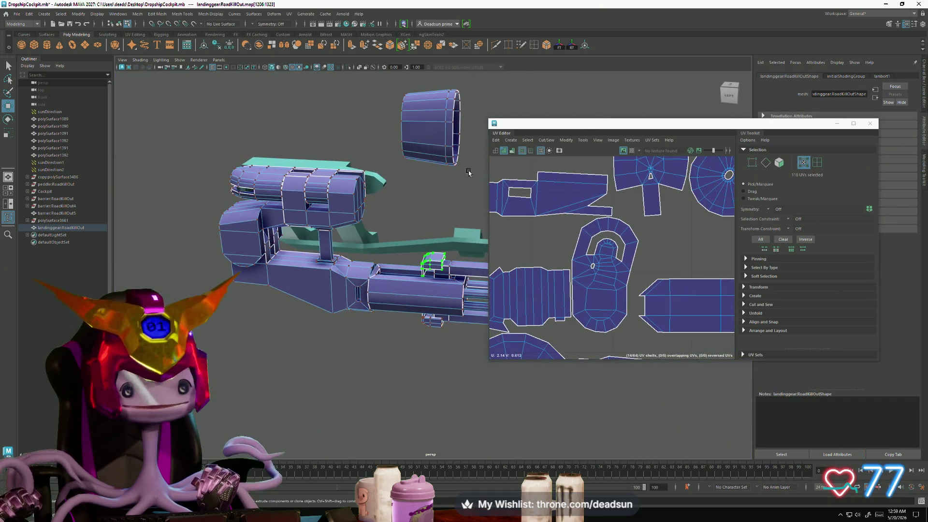
{"action": "left_click", "coordinate": [599, 140]}
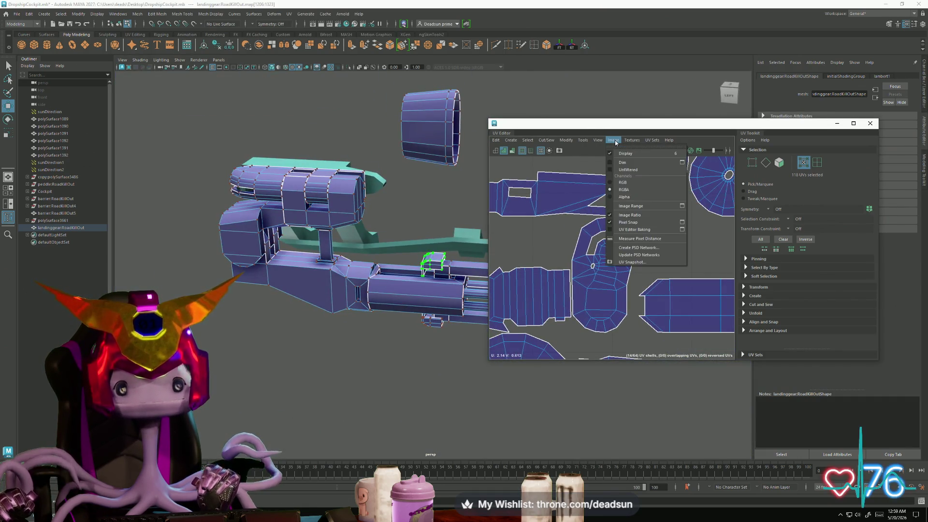
Step: Turn on UV Distortion shading so the landing gear and its shells show red-blue stretching
{"action": "left_click", "coordinate": [615, 141]}
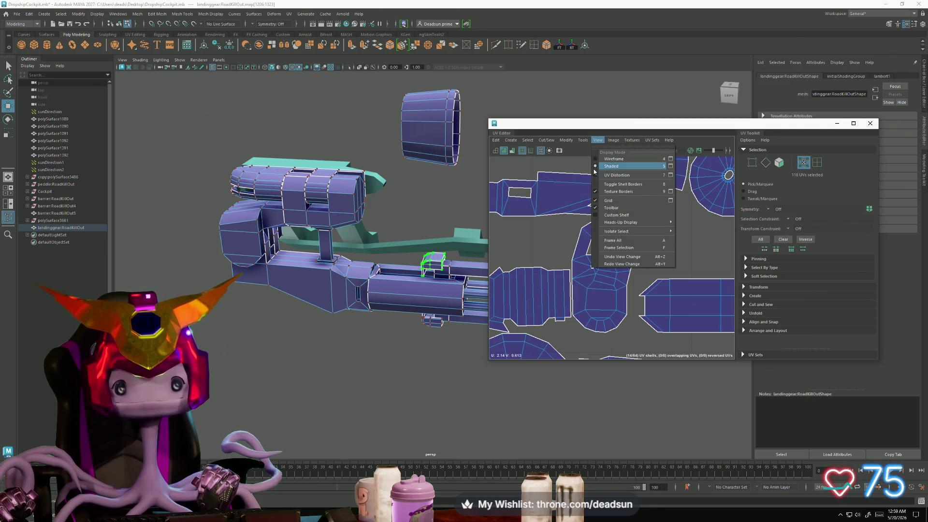
{"action": "left_click", "coordinate": [612, 175]}
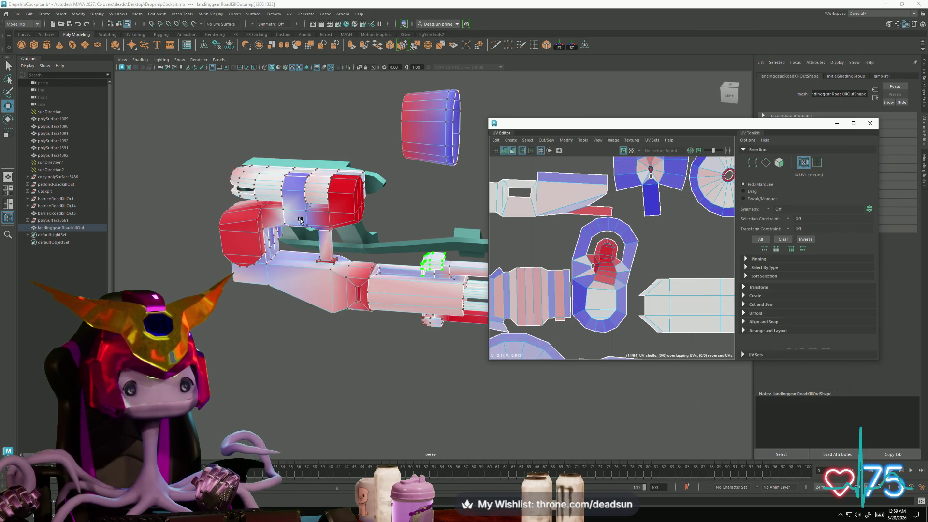
{"action": "mouse_move", "coordinate": [299, 220]}
{"action": "left_mouse_down", "text": "alt"}
{"action": "mouse_move", "coordinate": [325, 193]}
{"action": "mouse_move", "coordinate": [377, 218]}
{"action": "mouse_move", "coordinate": [374, 227]}
{"action": "left_mouse_up", "text": "alt"}
{"action": "scroll", "coordinate": [604, 297], "scroll_direction": "up", "scroll_amount": 2}
{"action": "scroll", "coordinate": [604, 297], "scroll_direction": "up", "scroll_amount": 2}
{"action": "scroll", "coordinate": [604, 297], "scroll_direction": "up", "scroll_amount": 1}
Step: Pick a face on the red ring-shaped part, then switch to edge selection
{"action": "right_click_drag", "start_coordinate": [374, 250], "coordinate": [374, 227]}
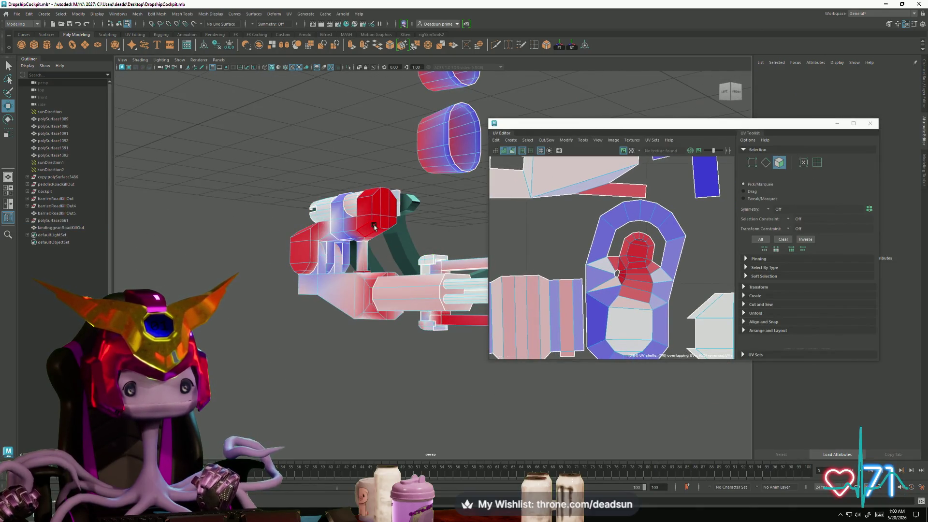
{"action": "left_click", "coordinate": [375, 226]}
{"action": "scroll", "coordinate": [625, 268], "scroll_direction": "up", "scroll_amount": 1}
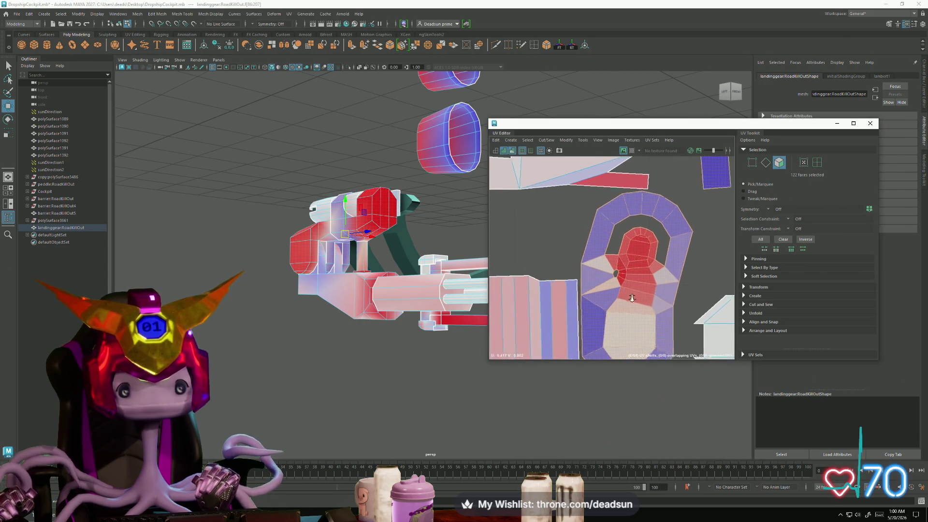
{"action": "scroll", "coordinate": [609, 265], "scroll_direction": "up", "scroll_amount": 1}
{"action": "scroll", "coordinate": [587, 260], "scroll_direction": "up", "scroll_amount": 1}
{"action": "scroll", "coordinate": [567, 255], "scroll_direction": "up", "scroll_amount": 1}
{"action": "key", "text": "F10"}
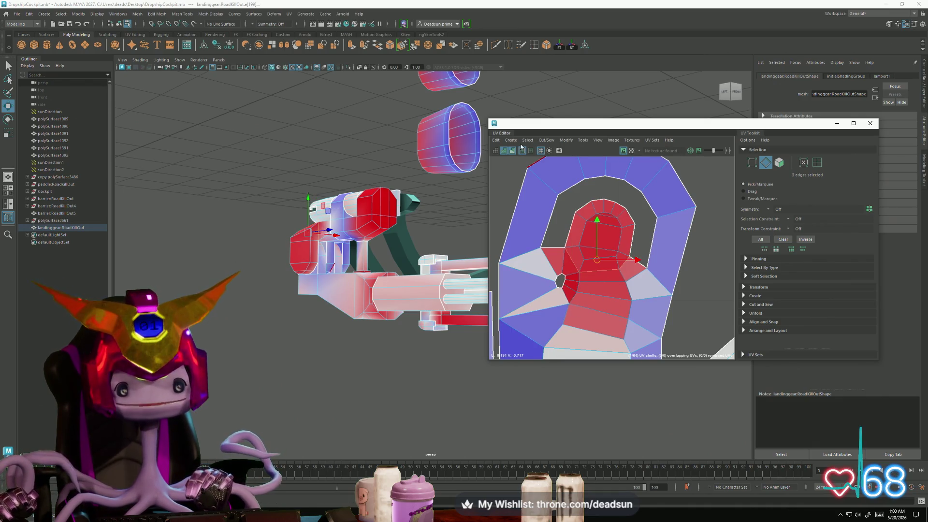
Step: Cut the inner cap along its edges, unfold the new shell and drag it left out of the hole
{"action": "left_click", "coordinate": [546, 140]}
{"action": "left_click", "coordinate": [560, 178]}
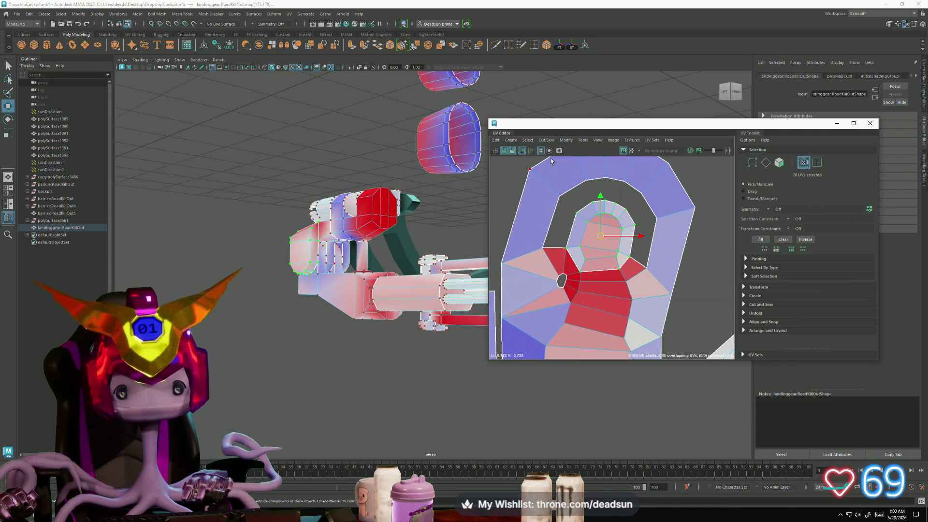
{"action": "left_click", "coordinate": [567, 140]}
{"action": "left_click", "coordinate": [573, 367]}
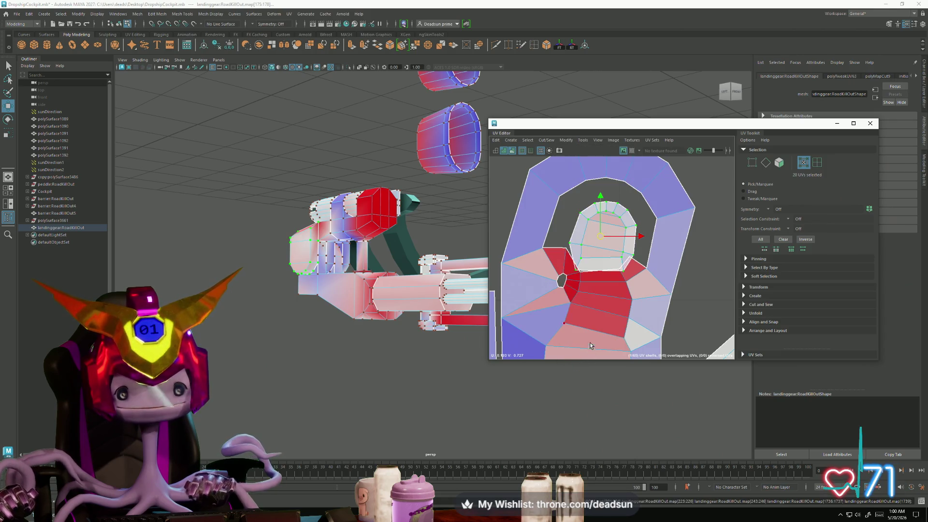
{"action": "left_click_drag", "start_coordinate": [604, 238], "coordinate": [516, 236]}
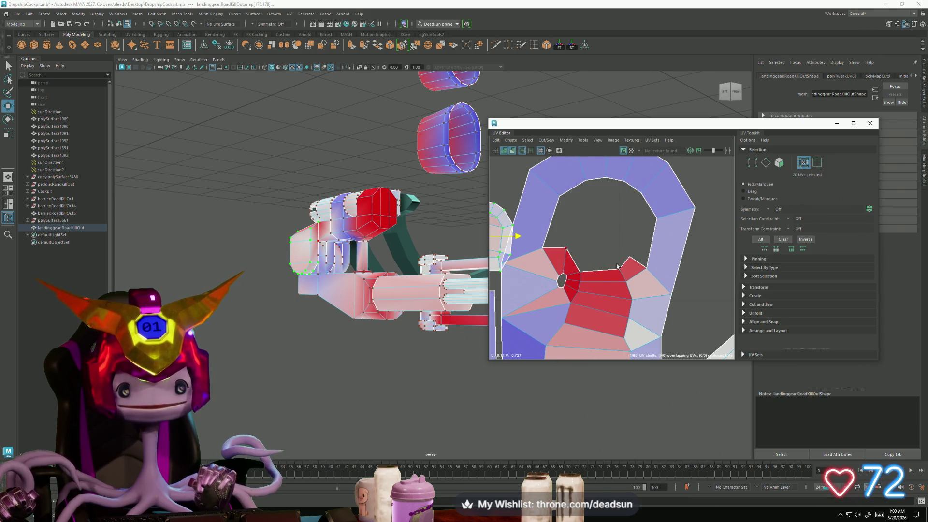
{"action": "scroll", "coordinate": [617, 267], "scroll_direction": "down", "scroll_amount": 3}
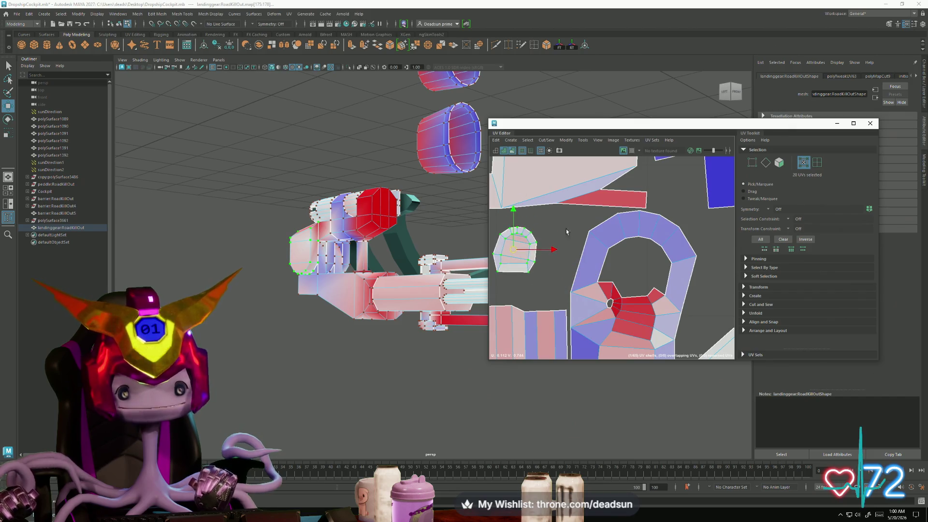
{"action": "scroll", "coordinate": [566, 231], "scroll_direction": "down", "scroll_amount": 3}
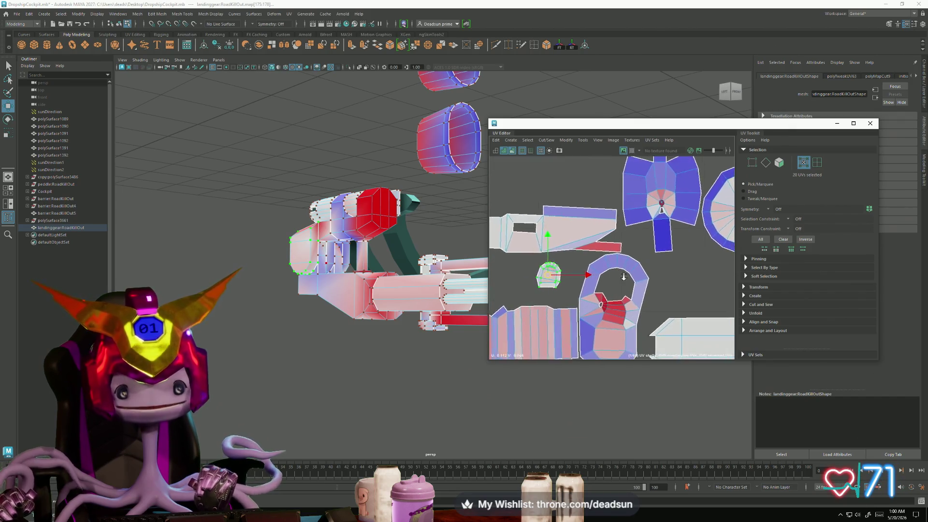
{"action": "scroll", "coordinate": [624, 277], "scroll_direction": "up", "scroll_amount": 2}
{"action": "scroll", "coordinate": [616, 282], "scroll_direction": "up", "scroll_amount": 2}
{"action": "scroll", "coordinate": [606, 292], "scroll_direction": "up", "scroll_amount": 2}
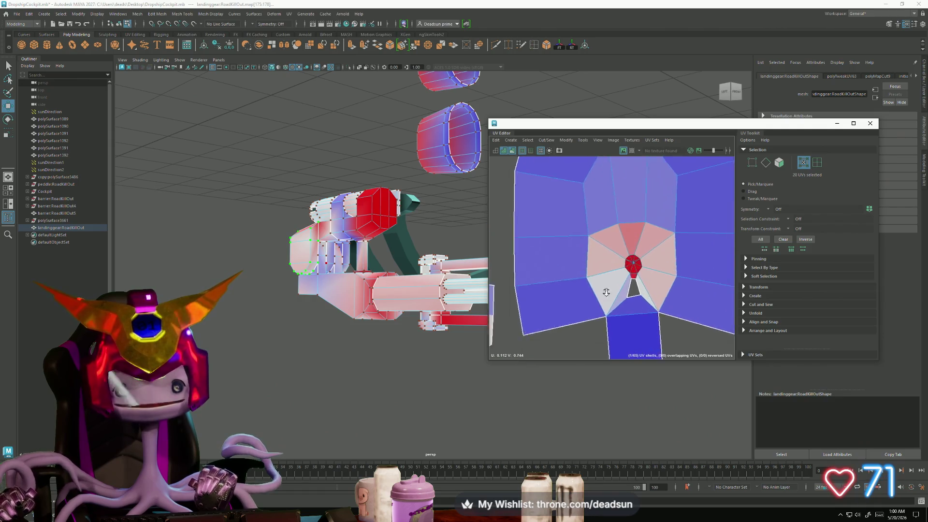
{"action": "scroll", "coordinate": [606, 292], "scroll_direction": "up", "scroll_amount": 2}
{"action": "scroll", "coordinate": [580, 247], "scroll_direction": "up", "scroll_amount": 2}
{"action": "scroll", "coordinate": [558, 218], "scroll_direction": "up", "scroll_amount": 1}
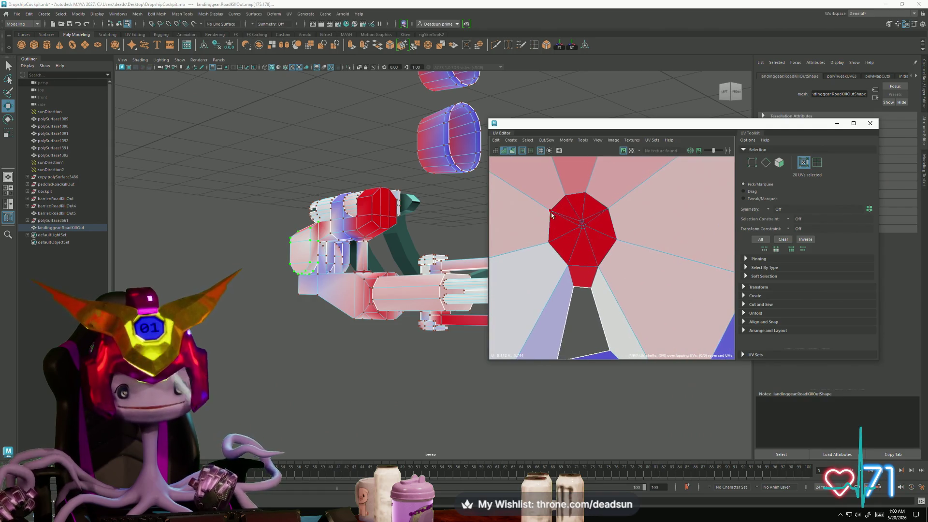
{"action": "scroll", "coordinate": [561, 215], "scroll_direction": "up", "scroll_amount": 2}
{"action": "scroll", "coordinate": [621, 290], "scroll_direction": "down", "scroll_amount": 2}
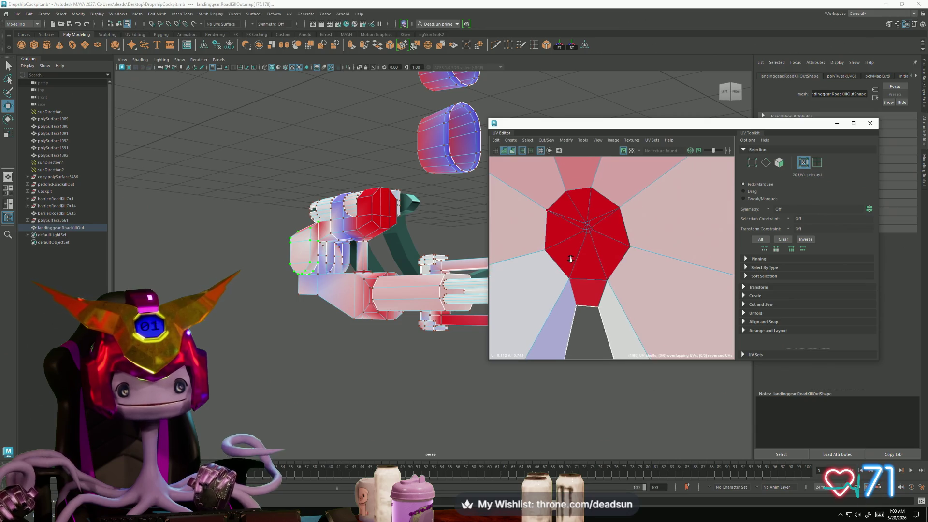
{"action": "scroll", "coordinate": [570, 259], "scroll_direction": "up", "scroll_amount": 2}
{"action": "scroll", "coordinate": [616, 275], "scroll_direction": "up", "scroll_amount": 2}
{"action": "scroll", "coordinate": [599, 263], "scroll_direction": "down", "scroll_amount": 2}
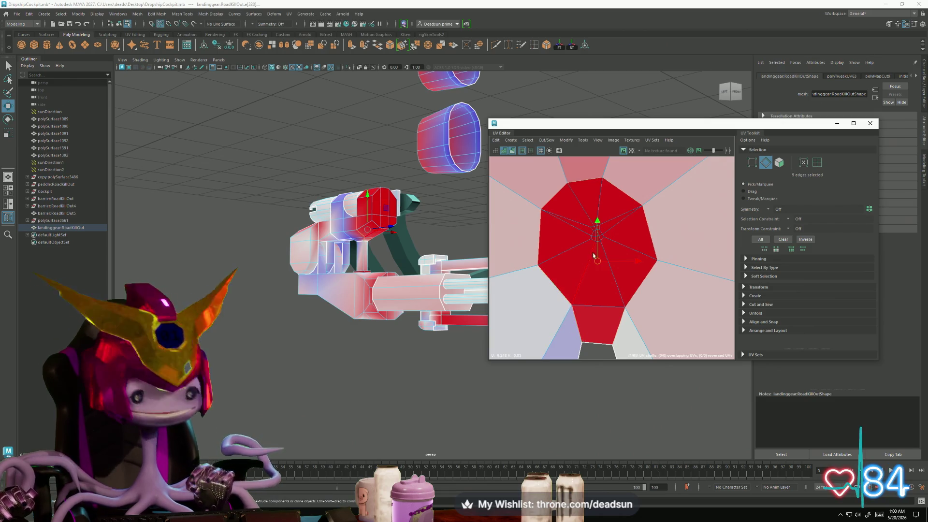
{"action": "scroll", "coordinate": [629, 281], "scroll_direction": "down", "scroll_amount": 1}
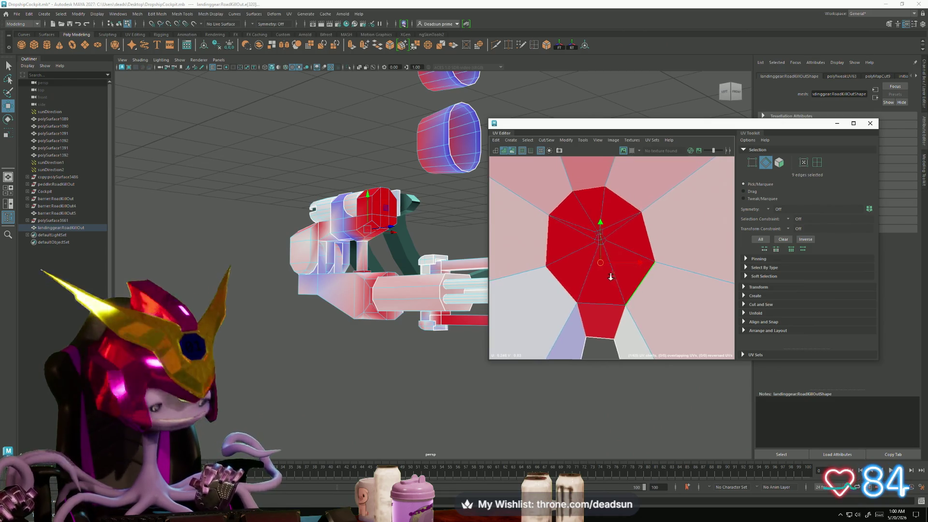
Step: Cut the red octagonal end cap along its selected edges and unfold it flat
{"action": "left_click", "coordinate": [546, 140]}
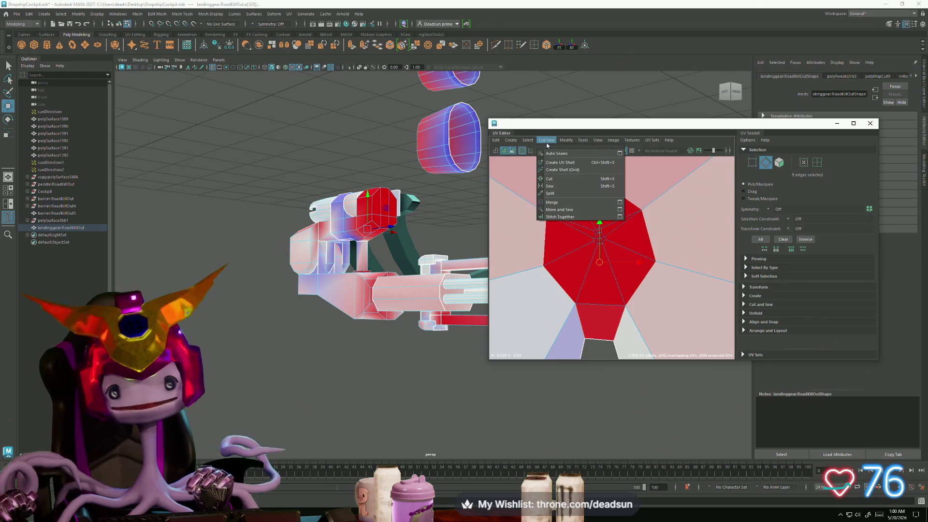
{"action": "left_click", "coordinate": [555, 181]}
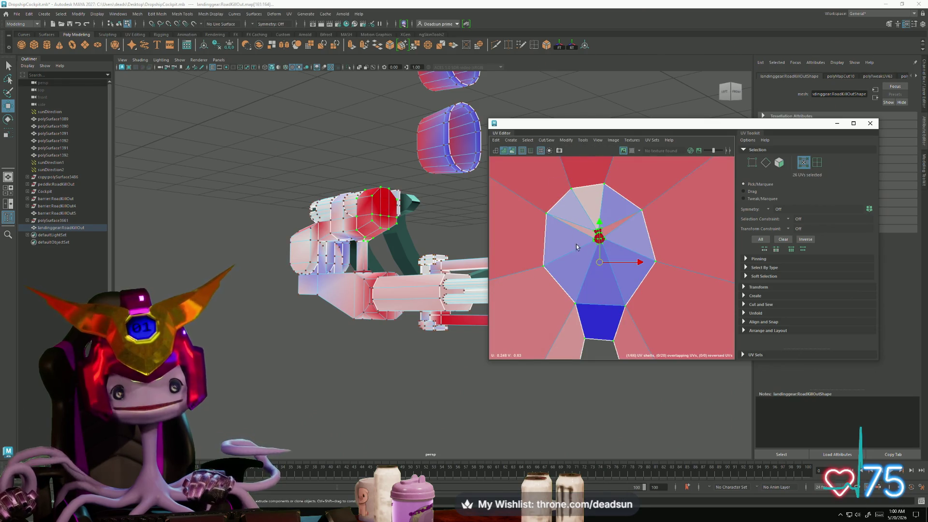
{"action": "left_click", "coordinate": [567, 141]}
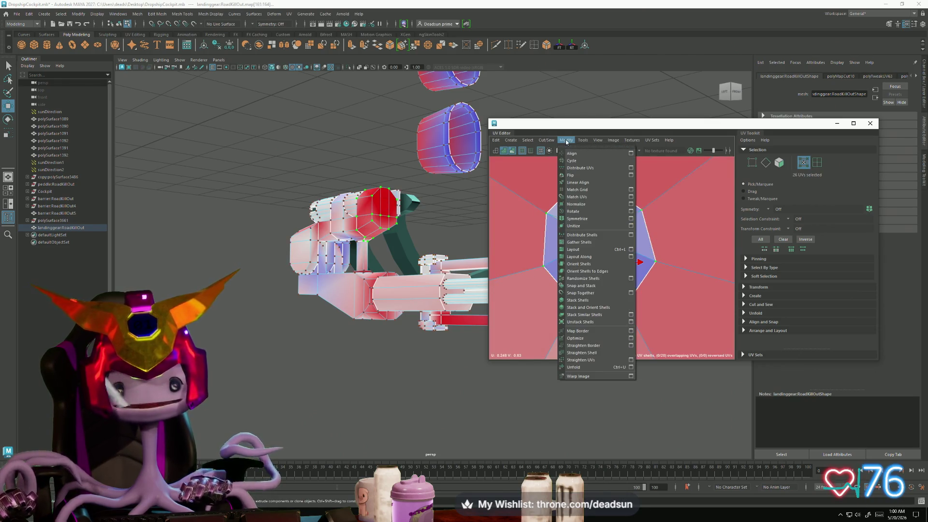
{"action": "left_click", "coordinate": [573, 366]}
{"action": "scroll", "coordinate": [568, 328], "scroll_direction": "down", "scroll_amount": 3}
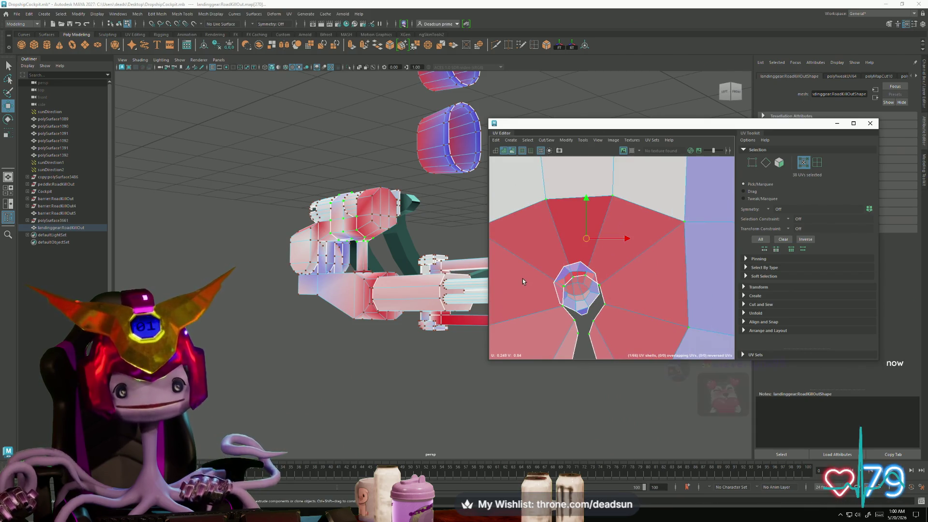
{"action": "scroll", "coordinate": [523, 278], "scroll_direction": "down", "scroll_amount": 2}
{"action": "scroll", "coordinate": [566, 270], "scroll_direction": "down", "scroll_amount": 2}
{"action": "scroll", "coordinate": [608, 263], "scroll_direction": "down", "scroll_amount": 2}
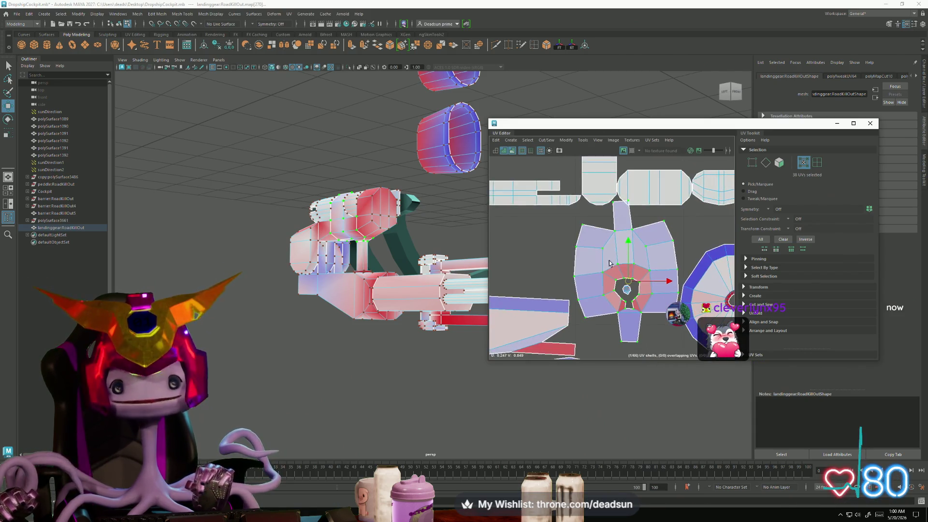
{"action": "scroll", "coordinate": [608, 264], "scroll_direction": "up", "scroll_amount": 2}
{"action": "scroll", "coordinate": [600, 275], "scroll_direction": "up", "scroll_amount": 1}
{"action": "scroll", "coordinate": [593, 289], "scroll_direction": "up", "scroll_amount": 1}
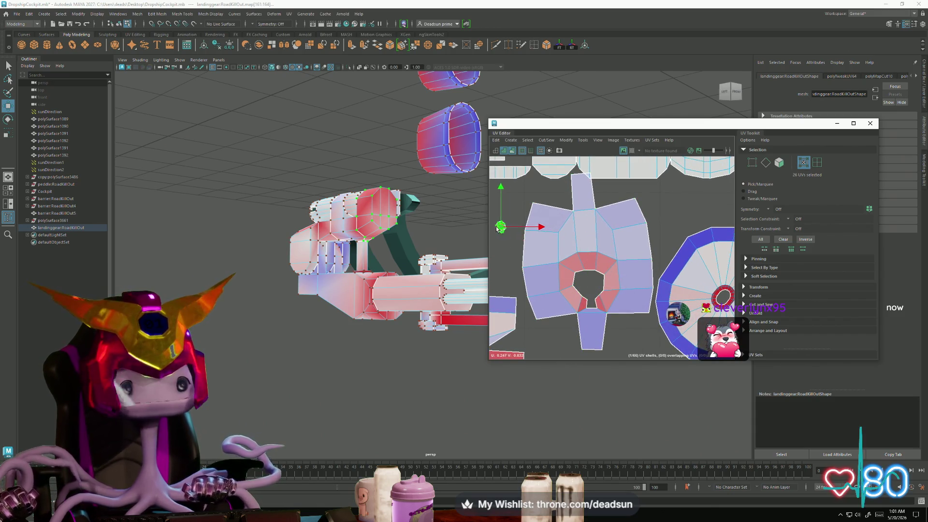
Step: Drag the unfolded cap shell into empty space and review the layout near the wheel shells
{"action": "middle_click_drag", "start_coordinate": [492, 231], "coordinate": [602, 279], "text": "alt"}
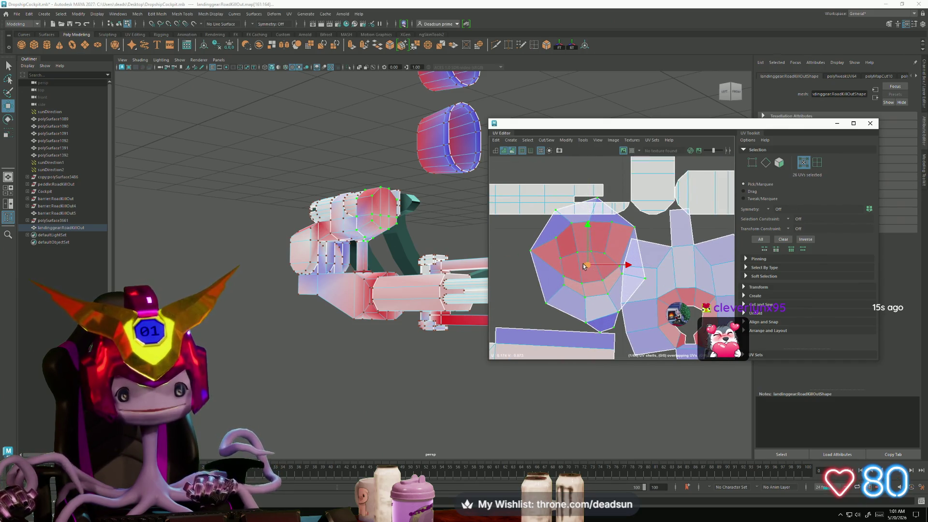
{"action": "left_click_drag", "start_coordinate": [584, 267], "coordinate": [563, 274]}
{"action": "scroll", "coordinate": [607, 275], "scroll_direction": "down", "scroll_amount": 2}
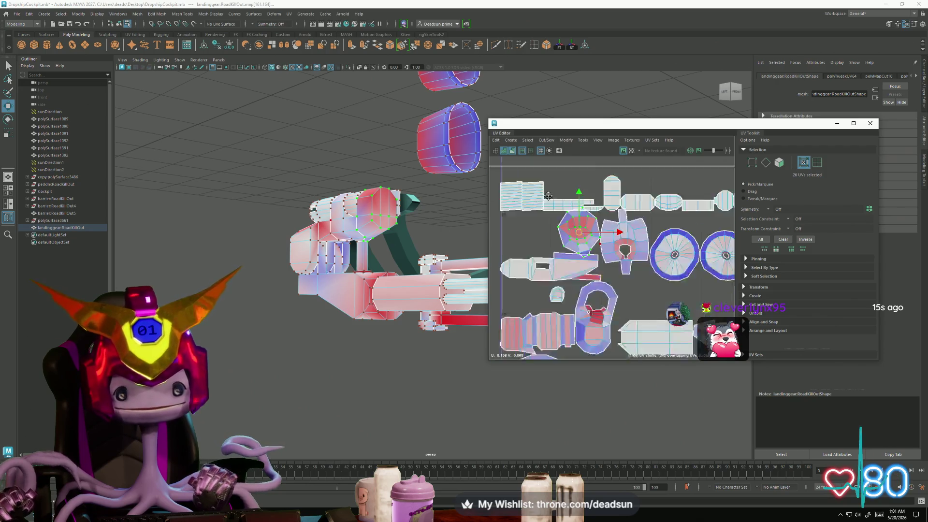
{"action": "mouse_move", "coordinate": [607, 275]}
{"action": "middle_mouse_down", "text": "alt"}
{"action": "mouse_move", "coordinate": [651, 263]}
{"action": "mouse_move", "coordinate": [600, 249]}
{"action": "middle_mouse_up", "text": "alt"}
{"action": "scroll", "coordinate": [652, 263], "scroll_direction": "up", "scroll_amount": 2}
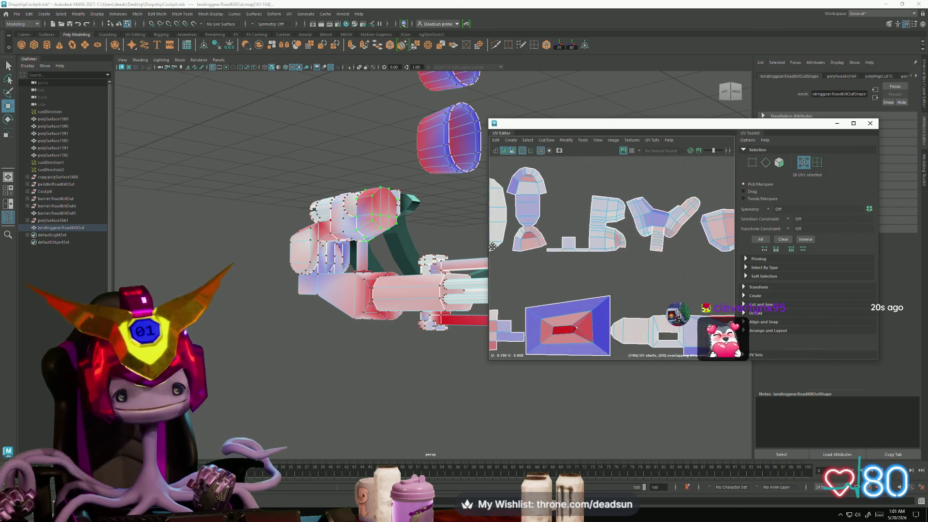
{"action": "scroll", "coordinate": [600, 250], "scroll_direction": "up", "scroll_amount": 2}
{"action": "scroll", "coordinate": [600, 249], "scroll_direction": "up", "scroll_amount": 2}
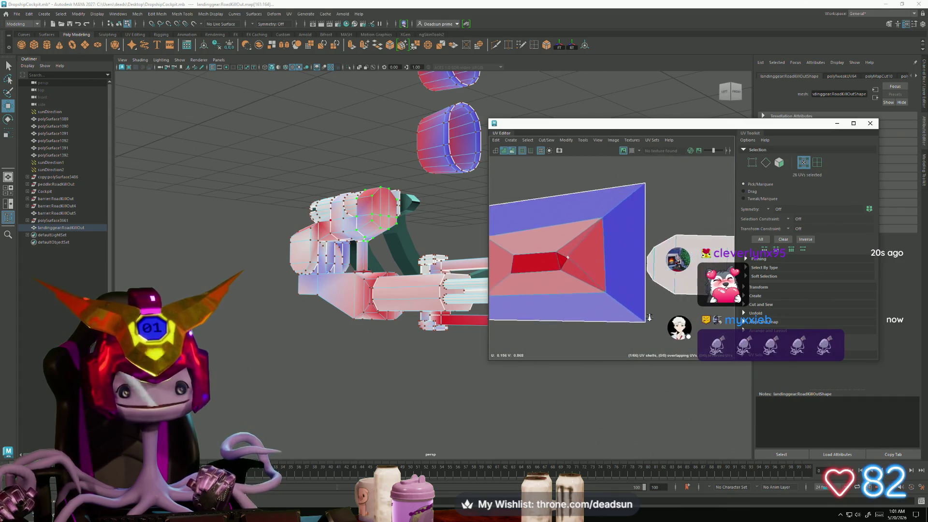
{"action": "scroll", "coordinate": [599, 249], "scroll_direction": "up", "scroll_amount": 3}
{"action": "scroll", "coordinate": [621, 249], "scroll_direction": "down", "scroll_amount": 3}
{"action": "scroll", "coordinate": [645, 278], "scroll_direction": "down", "scroll_amount": 3}
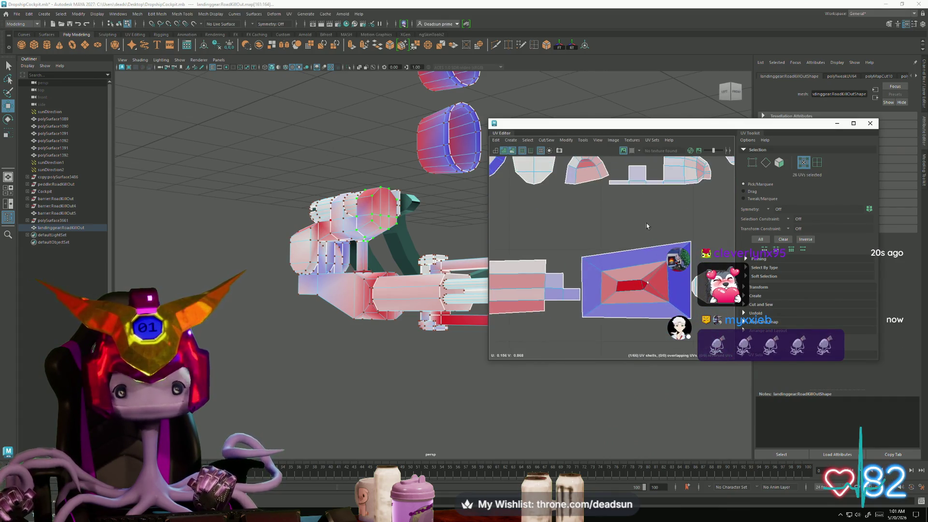
{"action": "middle_click_drag", "start_coordinate": [644, 279], "coordinate": [674, 261], "text": "alt"}
{"action": "scroll", "coordinate": [697, 255], "scroll_direction": "up", "scroll_amount": 1}
{"action": "scroll", "coordinate": [698, 254], "scroll_direction": "down", "scroll_amount": 3}
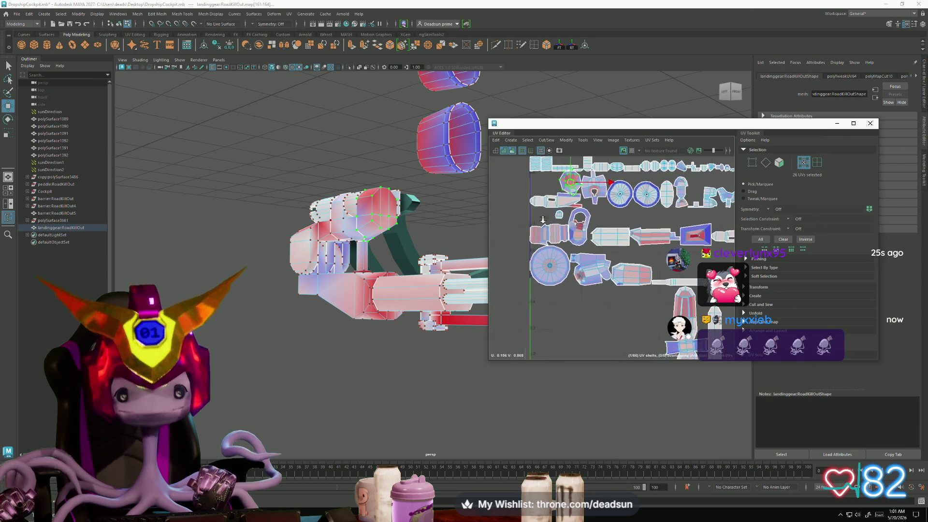
{"action": "scroll", "coordinate": [681, 269], "scroll_direction": "up", "scroll_amount": 4}
{"action": "scroll", "coordinate": [667, 283], "scroll_direction": "down", "scroll_amount": 3}
{"action": "scroll", "coordinate": [656, 294], "scroll_direction": "up", "scroll_amount": 2}
{"action": "scroll", "coordinate": [560, 250], "scroll_direction": "up", "scroll_amount": 2}
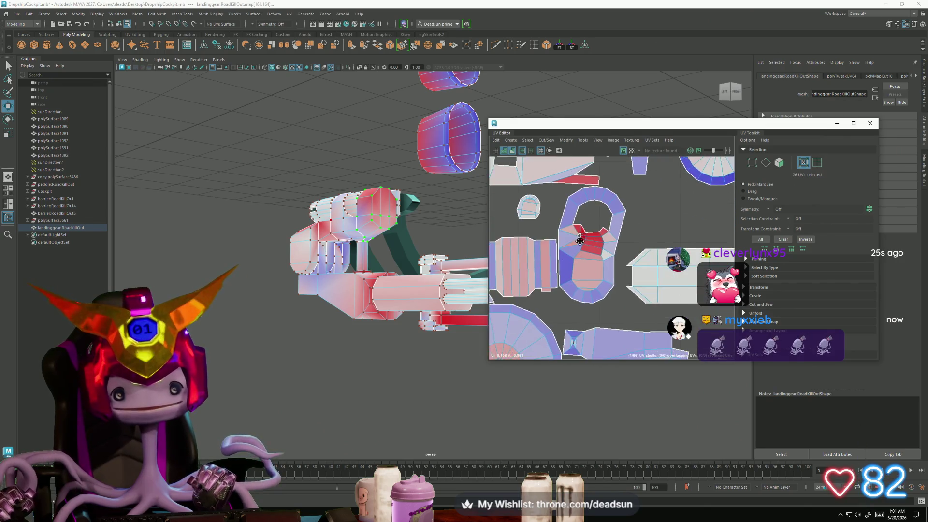
{"action": "scroll", "coordinate": [561, 250], "scroll_direction": "up", "scroll_amount": 2}
{"action": "scroll", "coordinate": [561, 249], "scroll_direction": "up", "scroll_amount": 2}
{"action": "scroll", "coordinate": [560, 249], "scroll_direction": "up", "scroll_amount": 1}
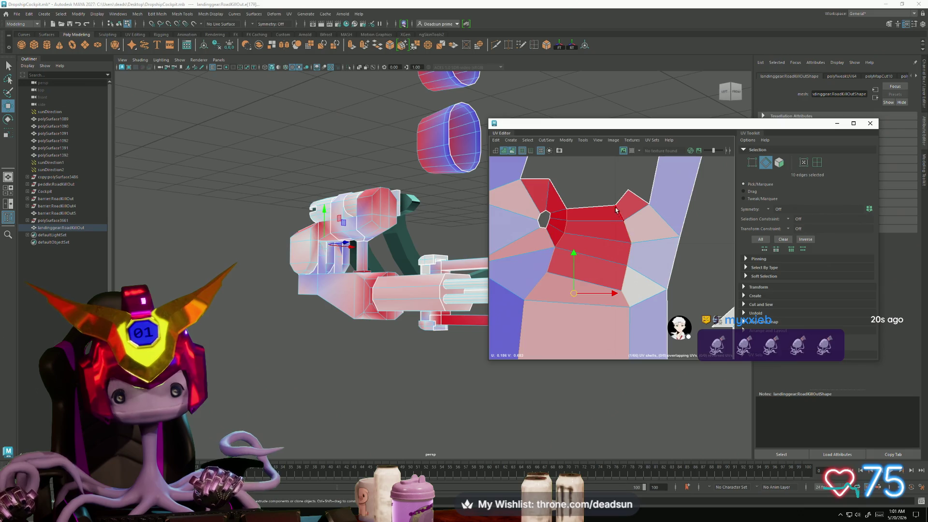
Step: Select a seam edge on the red strut shell while viewing the landing gear upright
{"action": "middle_click_drag", "start_coordinate": [651, 284], "coordinate": [582, 273], "text": "alt"}
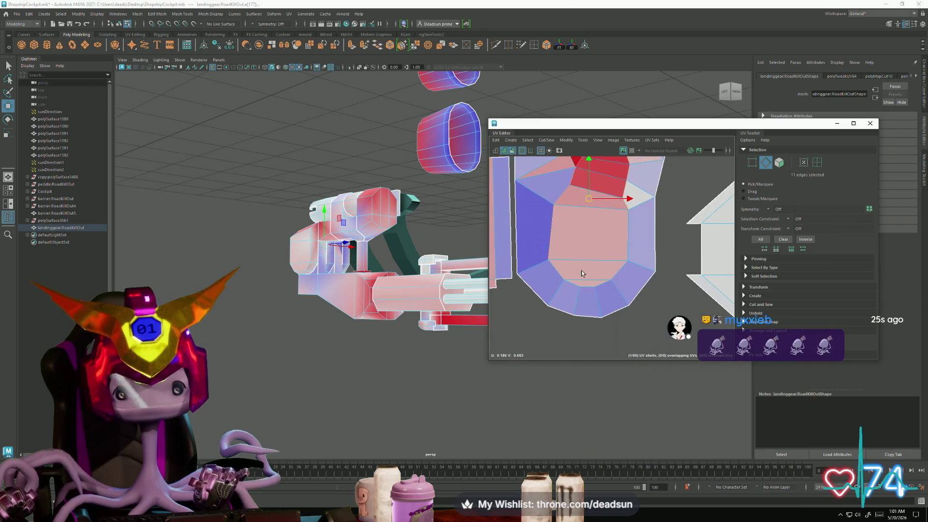
{"action": "scroll", "coordinate": [541, 238], "scroll_direction": "down", "scroll_amount": 2}
{"action": "scroll", "coordinate": [542, 238], "scroll_direction": "down", "scroll_amount": 2}
{"action": "scroll", "coordinate": [541, 237], "scroll_direction": "down", "scroll_amount": 2}
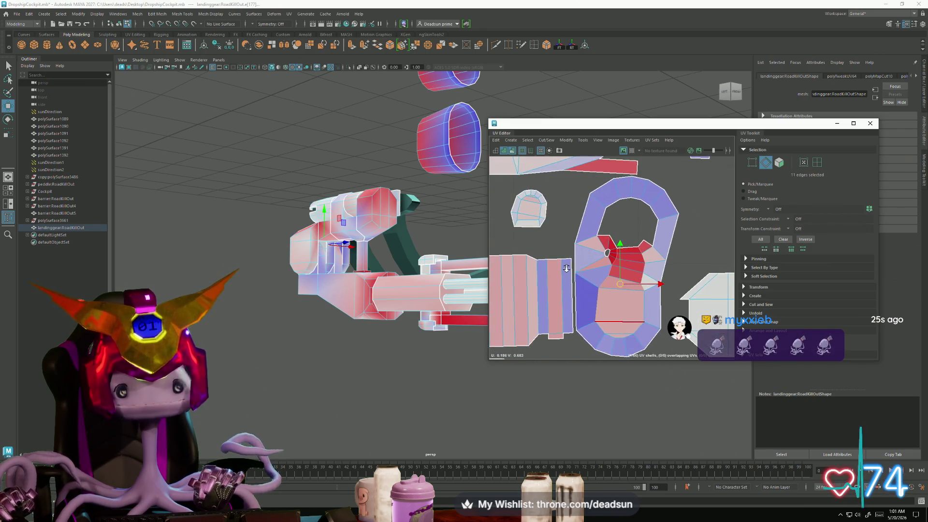
{"action": "mouse_move", "coordinate": [391, 271]}
{"action": "left_mouse_down", "text": "alt"}
{"action": "mouse_move", "coordinate": [387, 232]}
{"action": "mouse_move", "coordinate": [431, 271]}
{"action": "mouse_move", "coordinate": [450, 270]}
{"action": "left_mouse_up", "text": "alt"}
{"action": "scroll", "coordinate": [586, 271], "scroll_direction": "down", "scroll_amount": 2}
{"action": "scroll", "coordinate": [586, 270], "scroll_direction": "down", "scroll_amount": 2}
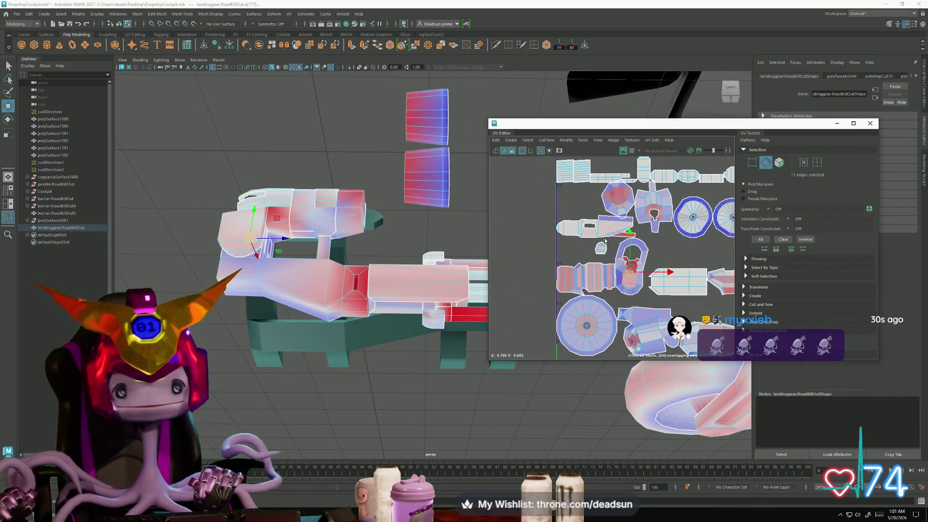
{"action": "scroll", "coordinate": [586, 270], "scroll_direction": "down", "scroll_amount": 2}
{"action": "scroll", "coordinate": [586, 271], "scroll_direction": "up", "scroll_amount": 2}
{"action": "scroll", "coordinate": [584, 271], "scroll_direction": "up", "scroll_amount": 2}
{"action": "scroll", "coordinate": [580, 273], "scroll_direction": "up", "scroll_amount": 2}
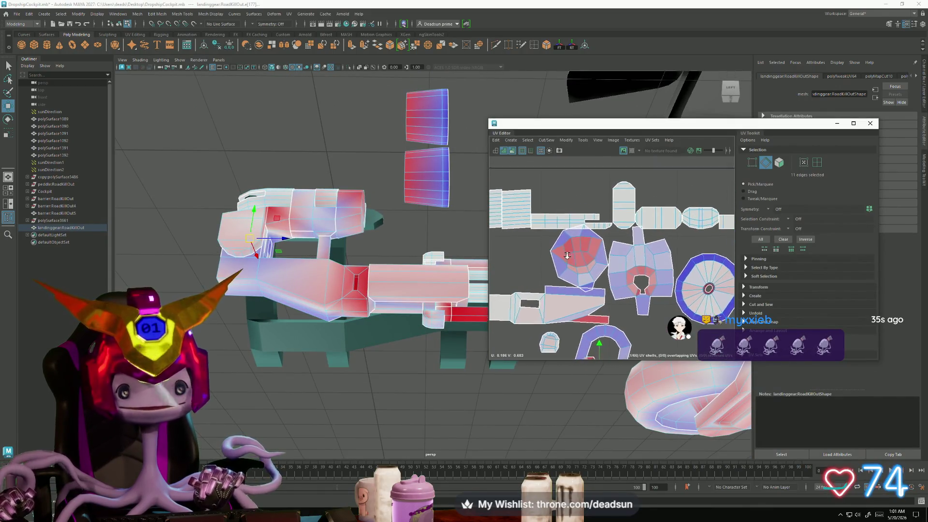
{"action": "scroll", "coordinate": [573, 276], "scroll_direction": "down", "scroll_amount": 2}
{"action": "scroll", "coordinate": [573, 275], "scroll_direction": "up", "scroll_amount": 2}
{"action": "scroll", "coordinate": [568, 274], "scroll_direction": "up", "scroll_amount": 2}
{"action": "scroll", "coordinate": [562, 274], "scroll_direction": "up", "scroll_amount": 2}
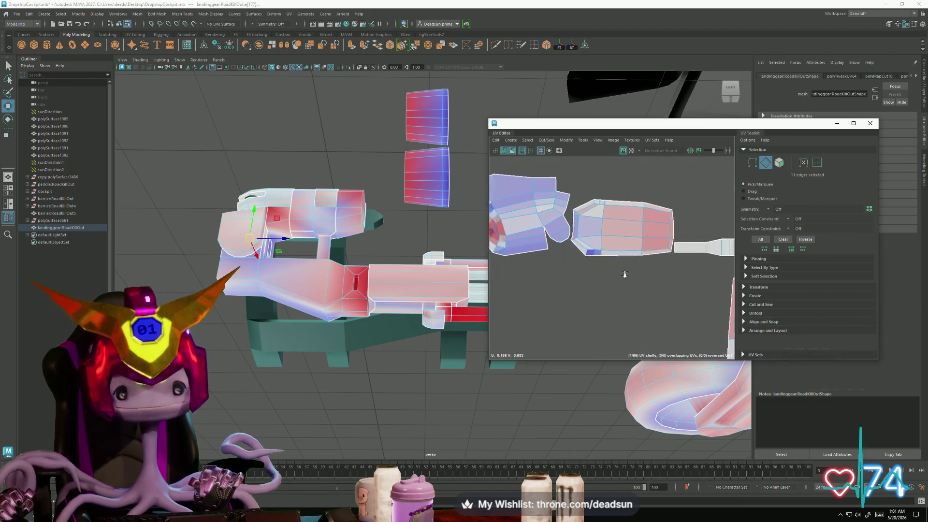
{"action": "scroll", "coordinate": [550, 274], "scroll_direction": "up", "scroll_amount": 2}
{"action": "scroll", "coordinate": [551, 283], "scroll_direction": "up", "scroll_amount": 2}
{"action": "scroll", "coordinate": [551, 297], "scroll_direction": "up", "scroll_amount": 2}
{"action": "scroll", "coordinate": [552, 316], "scroll_direction": "up", "scroll_amount": 2}
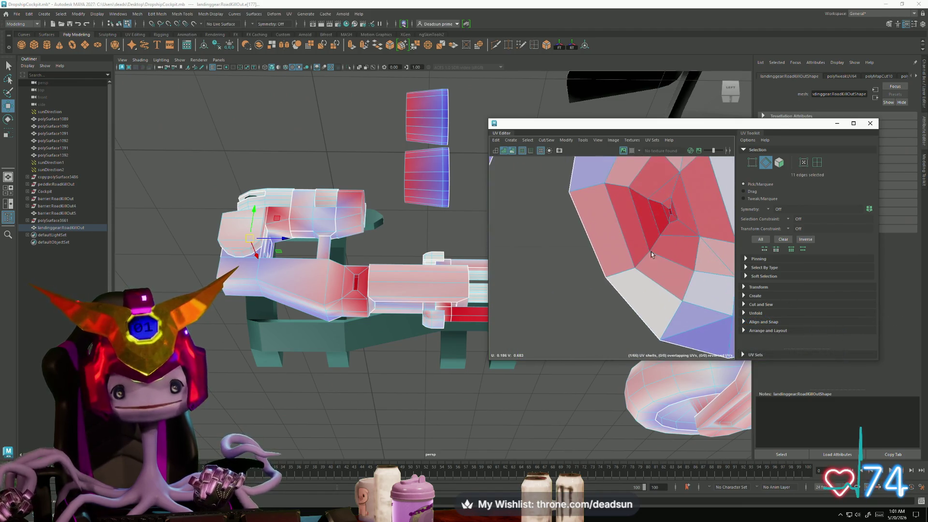
{"action": "scroll", "coordinate": [551, 334], "scroll_direction": "up", "scroll_amount": 2}
{"action": "scroll", "coordinate": [552, 334], "scroll_direction": "down", "scroll_amount": 1}
{"action": "scroll", "coordinate": [561, 305], "scroll_direction": "down", "scroll_amount": 1}
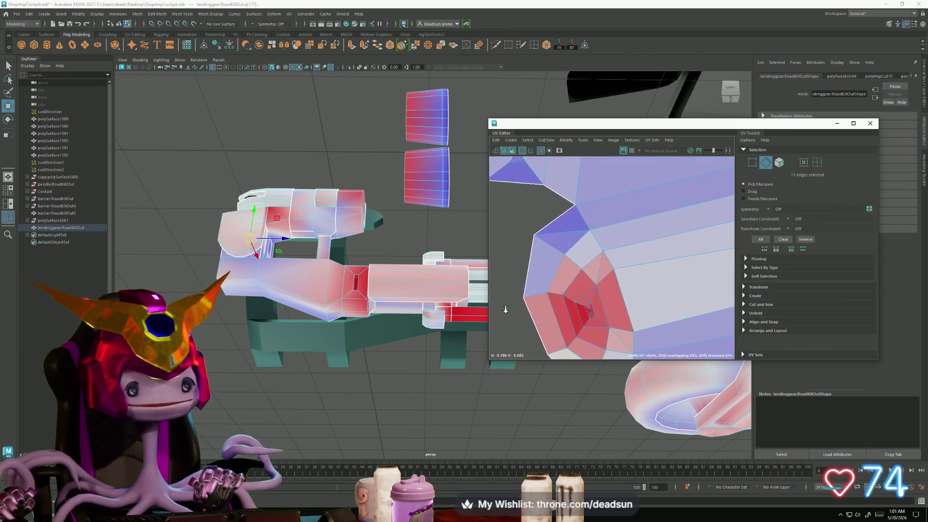
{"action": "left_click", "coordinate": [577, 243]}
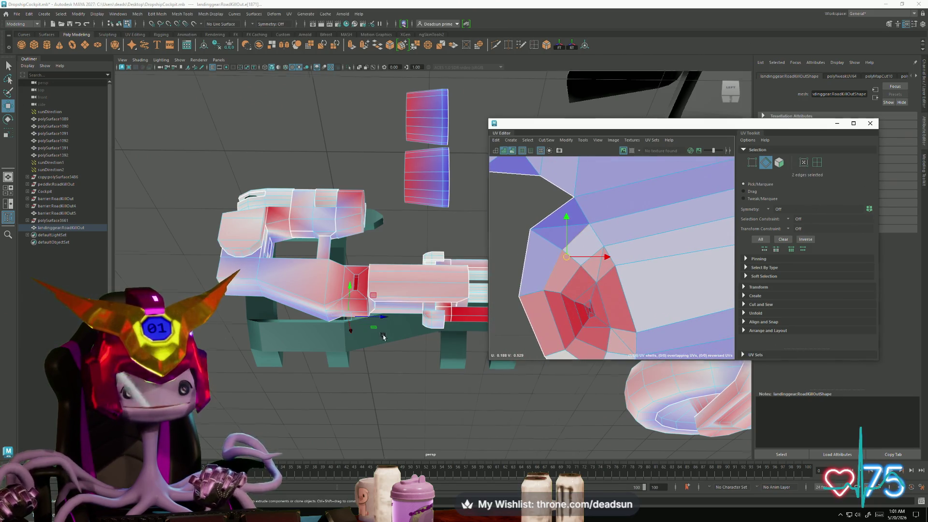
{"action": "mouse_move", "coordinate": [384, 336]}
{"action": "left_mouse_down", "text": "alt"}
{"action": "mouse_move", "coordinate": [458, 299]}
{"action": "mouse_move", "coordinate": [363, 357]}
{"action": "mouse_move", "coordinate": [332, 321]}
{"action": "left_mouse_up", "text": "alt"}
{"action": "mouse_move", "coordinate": [331, 322]}
{"action": "right_mouse_down", "text": "alt"}
{"action": "mouse_move", "coordinate": [356, 311]}
{"action": "mouse_move", "coordinate": [434, 311]}
{"action": "right_mouse_up", "text": "alt"}
{"action": "mouse_move", "coordinate": [435, 311]}
{"action": "left_mouse_down", "text": "alt"}
{"action": "mouse_move", "coordinate": [405, 329]}
{"action": "mouse_move", "coordinate": [450, 290]}
{"action": "left_mouse_up", "text": "alt"}
{"action": "scroll", "coordinate": [606, 205], "scroll_direction": "down", "scroll_amount": 2}
{"action": "scroll", "coordinate": [607, 205], "scroll_direction": "down", "scroll_amount": 2}
{"action": "scroll", "coordinate": [607, 205], "scroll_direction": "down", "scroll_amount": 2}
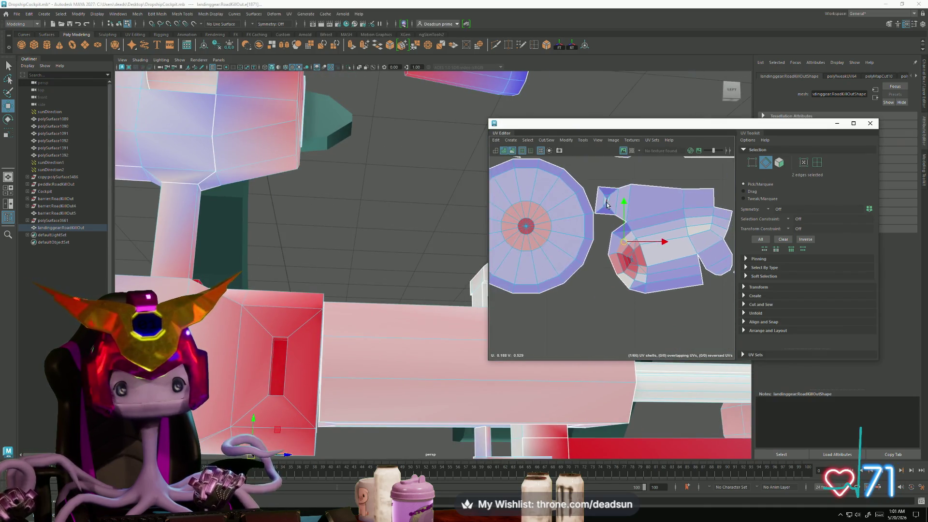
{"action": "scroll", "coordinate": [606, 205], "scroll_direction": "up", "scroll_amount": 2}
{"action": "scroll", "coordinate": [607, 205], "scroll_direction": "up", "scroll_amount": 2}
Step: Center the strut shell in the UV view and close in on the strut's stretched red strip
{"action": "mouse_move", "coordinate": [607, 205]}
{"action": "middle_mouse_down", "text": "alt"}
{"action": "mouse_move", "coordinate": [546, 226]}
{"action": "mouse_move", "coordinate": [599, 228]}
{"action": "middle_mouse_up", "text": "alt"}
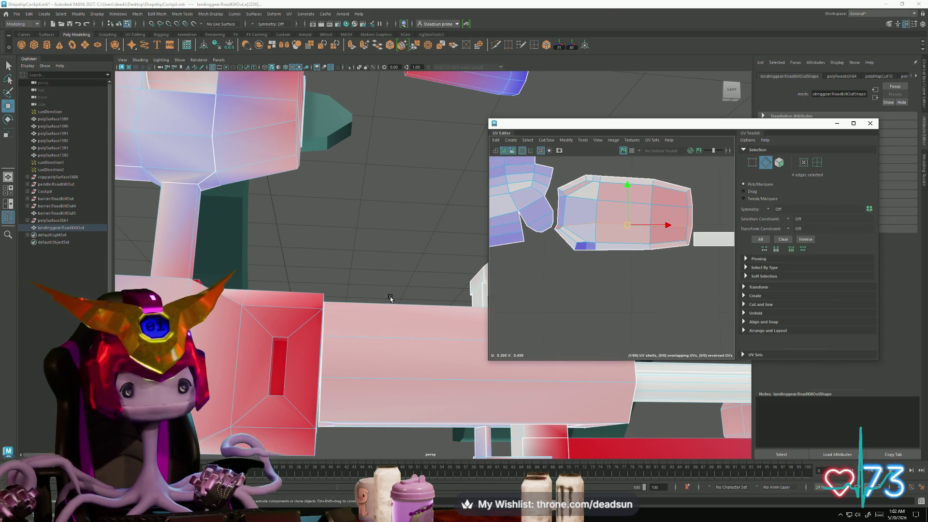
{"action": "mouse_move", "coordinate": [390, 298]}
{"action": "left_mouse_down", "text": "alt"}
{"action": "mouse_move", "coordinate": [547, 209]}
{"action": "mouse_move", "coordinate": [375, 234]}
{"action": "mouse_move", "coordinate": [321, 208]}
{"action": "mouse_move", "coordinate": [408, 260]}
{"action": "mouse_move", "coordinate": [353, 228]}
{"action": "mouse_move", "coordinate": [435, 246]}
{"action": "left_mouse_up", "text": "alt"}
{"action": "scroll", "coordinate": [436, 246], "scroll_direction": "up", "scroll_amount": 2}
{"action": "scroll", "coordinate": [383, 290], "scroll_direction": "up", "scroll_amount": 3}
{"action": "mouse_move", "coordinate": [383, 290]}
{"action": "left_mouse_down", "text": "alt"}
{"action": "mouse_move", "coordinate": [332, 328]}
{"action": "mouse_move", "coordinate": [312, 261]}
{"action": "mouse_move", "coordinate": [341, 269]}
{"action": "mouse_move", "coordinate": [326, 225]}
{"action": "mouse_move", "coordinate": [252, 278]}
{"action": "mouse_move", "coordinate": [292, 246]}
{"action": "mouse_move", "coordinate": [321, 286]}
{"action": "mouse_move", "coordinate": [290, 268]}
{"action": "mouse_move", "coordinate": [218, 262]}
{"action": "mouse_move", "coordinate": [240, 283]}
{"action": "mouse_move", "coordinate": [341, 314]}
{"action": "mouse_move", "coordinate": [271, 312]}
{"action": "mouse_move", "coordinate": [288, 325]}
{"action": "mouse_move", "coordinate": [297, 319]}
{"action": "mouse_move", "coordinate": [276, 305]}
{"action": "mouse_move", "coordinate": [227, 338]}
{"action": "mouse_move", "coordinate": [381, 235]}
{"action": "left_mouse_up", "text": "alt"}
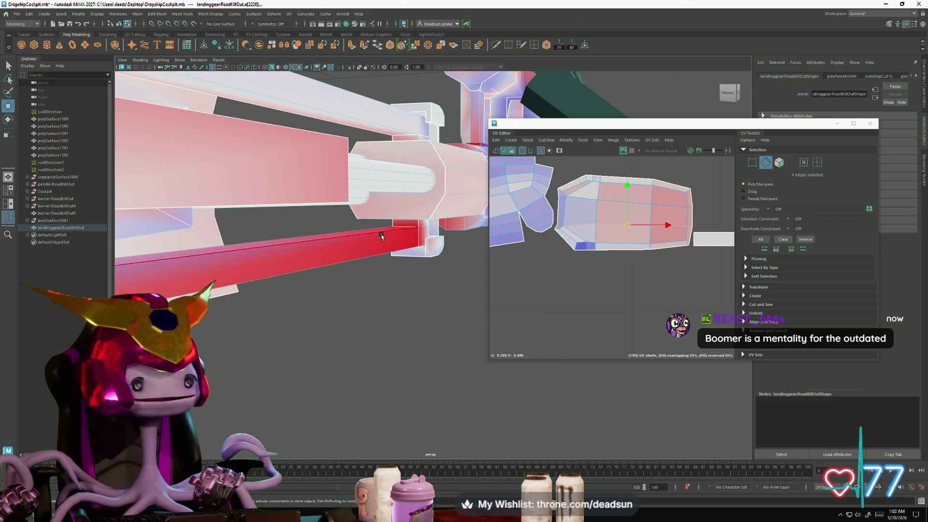
Step: Cut the strut's UVs along the selected seam edges
{"action": "mouse_move", "coordinate": [305, 283]}
{"action": "left_mouse_down", "text": "alt"}
{"action": "mouse_move", "coordinate": [281, 297]}
{"action": "mouse_move", "coordinate": [325, 242]}
{"action": "mouse_move", "coordinate": [346, 266]}
{"action": "mouse_move", "coordinate": [446, 181]}
{"action": "mouse_move", "coordinate": [246, 283]}
{"action": "mouse_move", "coordinate": [326, 312]}
{"action": "mouse_move", "coordinate": [234, 295]}
{"action": "mouse_move", "coordinate": [259, 307]}
{"action": "mouse_move", "coordinate": [239, 290]}
{"action": "mouse_move", "coordinate": [373, 311]}
{"action": "mouse_move", "coordinate": [226, 302]}
{"action": "left_mouse_up", "text": "alt"}
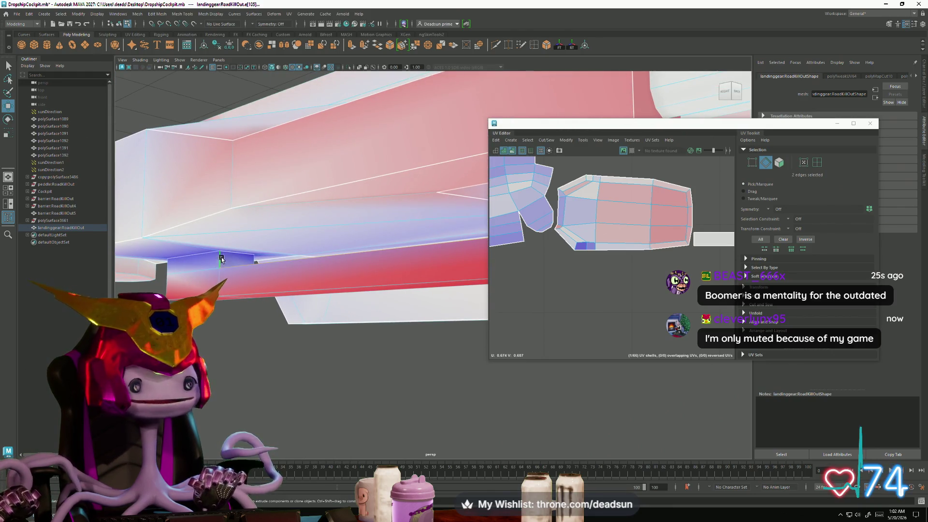
{"action": "left_click", "coordinate": [561, 141]}
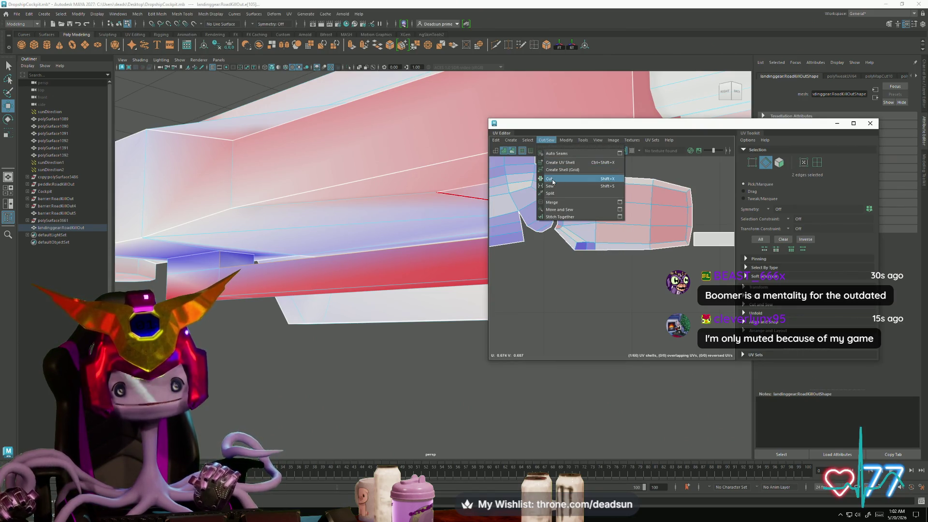
{"action": "left_click", "coordinate": [552, 179]}
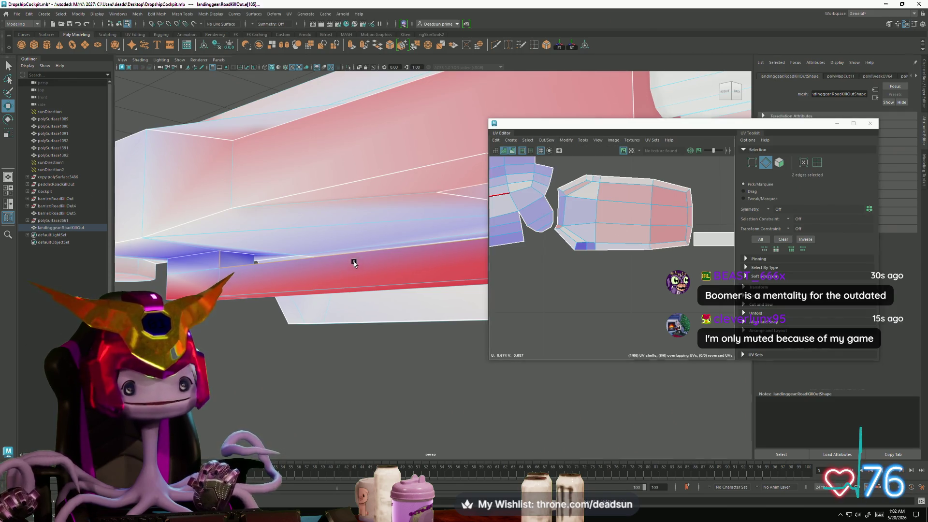
Step: Orbit the model to inspect the strut and bracket after the cut
{"action": "mouse_move", "coordinate": [354, 264]}
{"action": "left_mouse_down", "text": "alt"}
{"action": "mouse_move", "coordinate": [253, 219]}
{"action": "mouse_move", "coordinate": [208, 242]}
{"action": "mouse_move", "coordinate": [308, 221]}
{"action": "left_mouse_up", "text": "alt"}
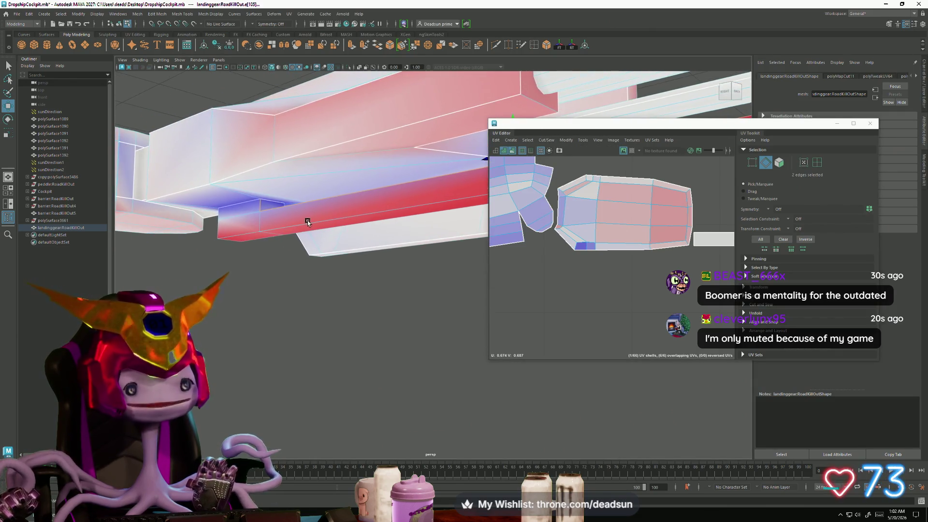
{"action": "right_click_drag", "start_coordinate": [231, 212], "coordinate": [234, 206]}
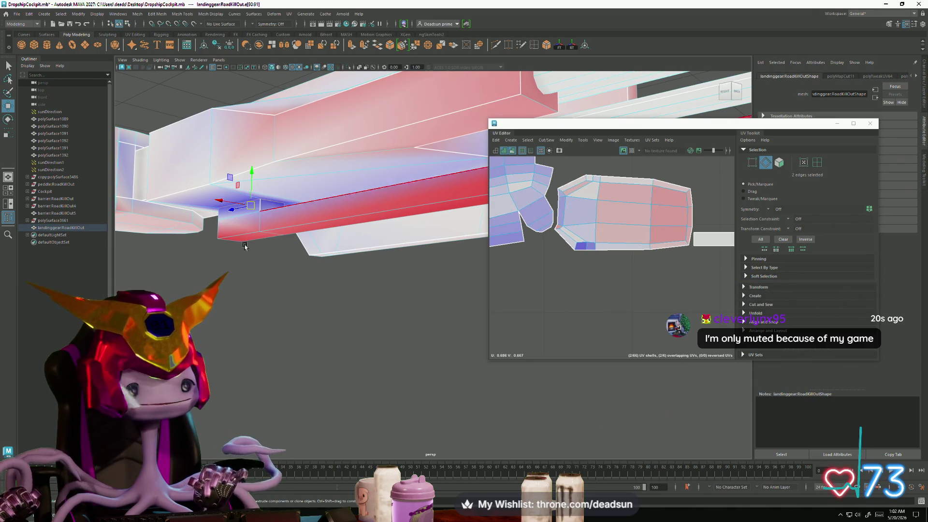
{"action": "mouse_move", "coordinate": [244, 246]}
{"action": "left_mouse_down", "text": "alt"}
{"action": "mouse_move", "coordinate": [259, 265]}
{"action": "mouse_move", "coordinate": [329, 290]}
{"action": "left_mouse_up", "text": "alt"}
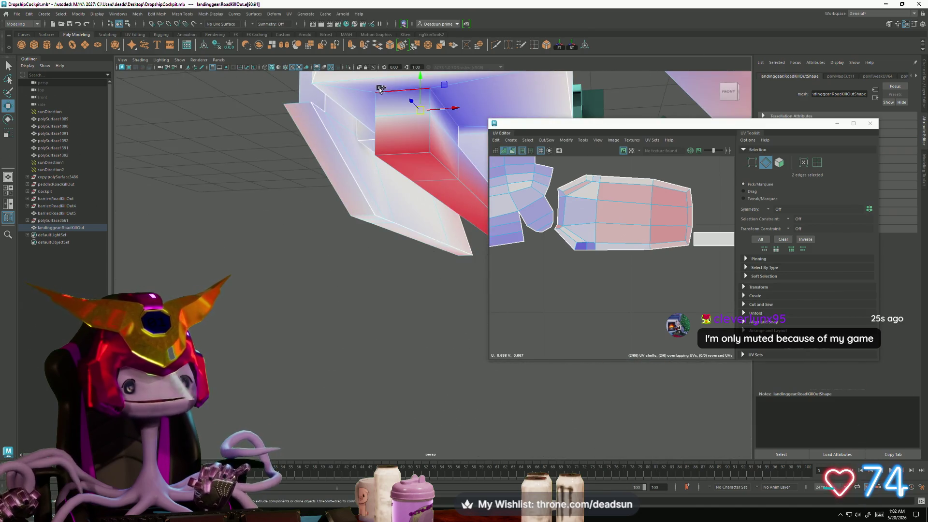
{"action": "mouse_move", "coordinate": [275, 190]}
{"action": "left_mouse_down", "text": "alt"}
{"action": "mouse_move", "coordinate": [341, 210]}
{"action": "mouse_move", "coordinate": [207, 210]}
{"action": "mouse_move", "coordinate": [169, 248]}
{"action": "left_mouse_up", "text": "alt"}
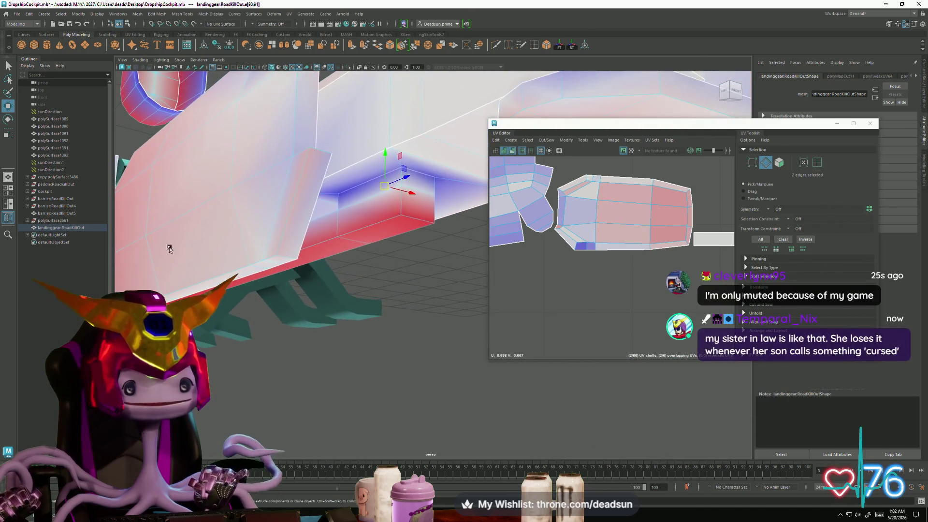
{"action": "mouse_move", "coordinate": [280, 272]}
{"action": "left_mouse_down", "text": "alt"}
{"action": "mouse_move", "coordinate": [427, 244]}
{"action": "mouse_move", "coordinate": [442, 272]}
{"action": "mouse_move", "coordinate": [301, 291]}
{"action": "mouse_move", "coordinate": [311, 289]}
{"action": "left_mouse_up", "text": "alt"}
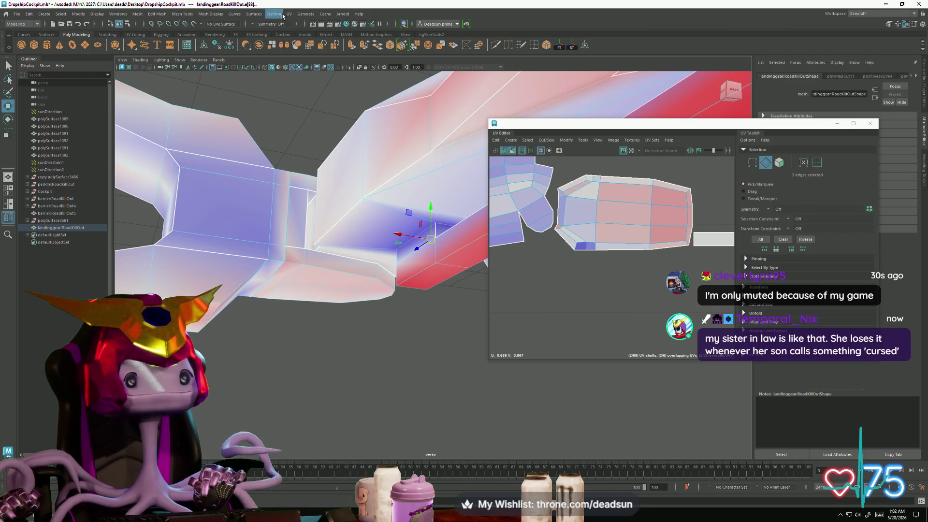
Step: Sew the selected strut seam back together and clear the selection
{"action": "left_click", "coordinate": [553, 141]}
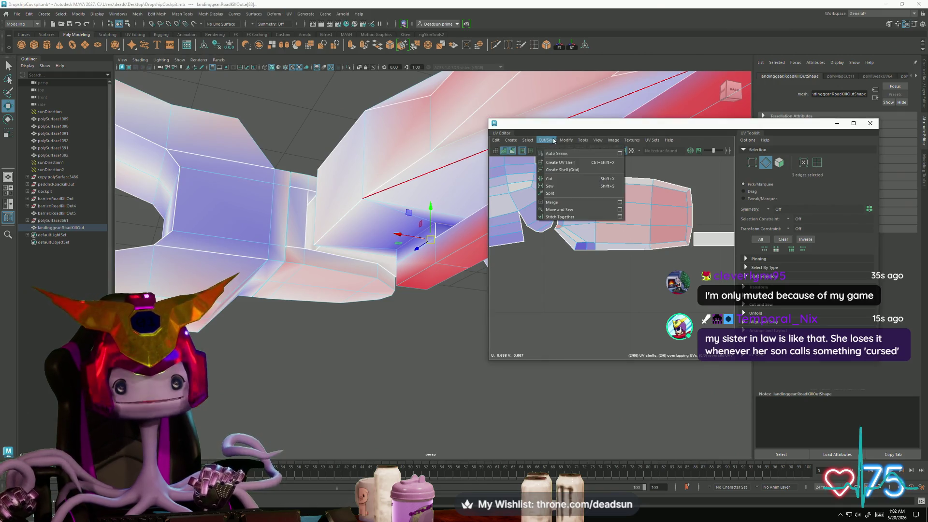
{"action": "left_click", "coordinate": [552, 186]}
{"action": "mouse_move", "coordinate": [431, 259]}
{"action": "left_mouse_down", "text": "alt"}
{"action": "mouse_move", "coordinate": [437, 271]}
{"action": "mouse_move", "coordinate": [370, 301]}
{"action": "left_mouse_up", "text": "alt"}
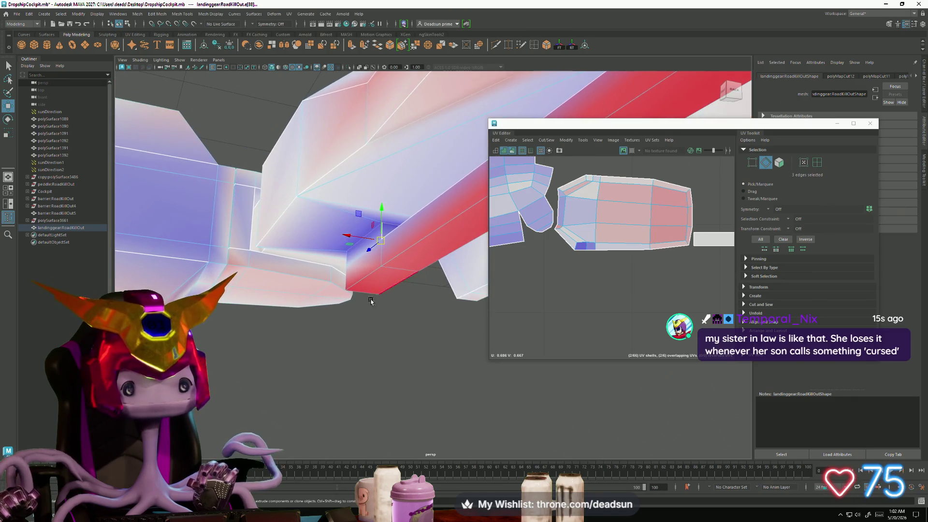
{"action": "left_click", "coordinate": [371, 301]}
Step: Cut the UVs along a new edge of the boxy bracket and frame the resulting shell
{"action": "mouse_move", "coordinate": [323, 269]}
{"action": "left_mouse_down", "text": "alt"}
{"action": "mouse_move", "coordinate": [265, 266]}
{"action": "mouse_move", "coordinate": [383, 265]}
{"action": "mouse_move", "coordinate": [308, 258]}
{"action": "left_mouse_up", "text": "alt"}
{"action": "mouse_move", "coordinate": [397, 227]}
{"action": "left_mouse_down", "text": "alt"}
{"action": "mouse_move", "coordinate": [340, 261]}
{"action": "mouse_move", "coordinate": [375, 283]}
{"action": "mouse_move", "coordinate": [372, 269]}
{"action": "left_mouse_up", "text": "alt"}
{"action": "left_click", "coordinate": [343, 259]}
{"action": "left_click", "coordinate": [546, 141]}
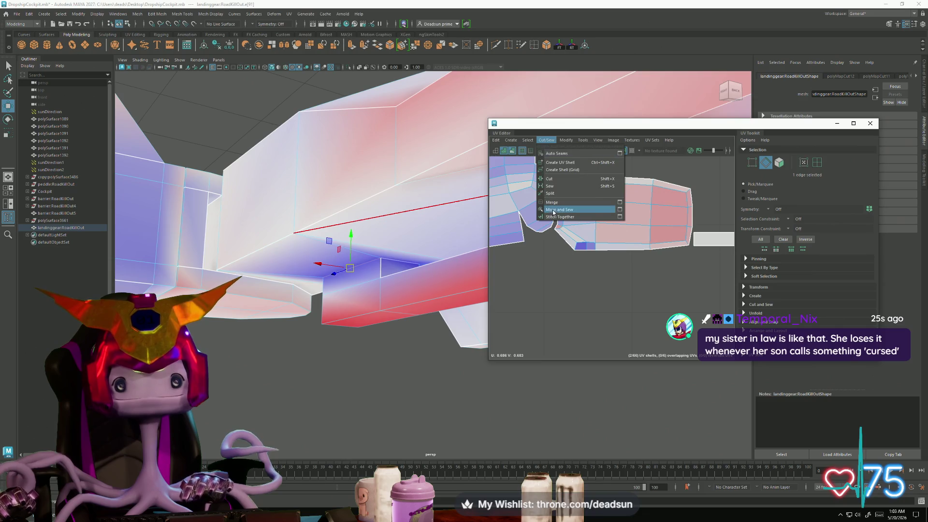
{"action": "left_click", "coordinate": [569, 177]}
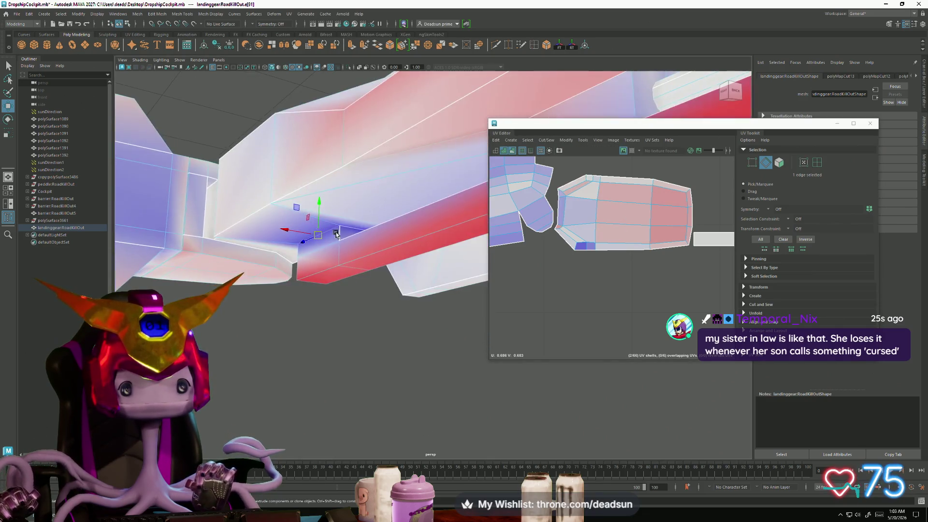
{"action": "key", "text": "f"}
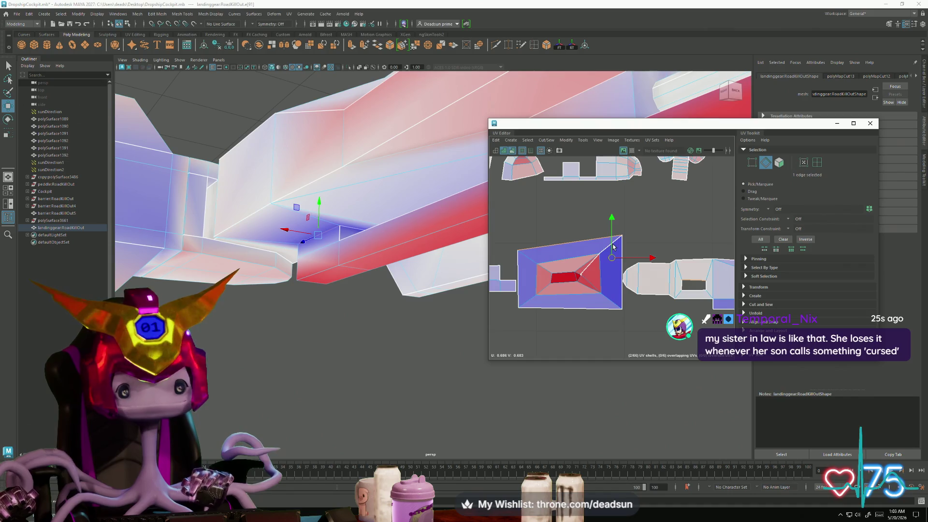
{"action": "scroll", "coordinate": [593, 270], "scroll_direction": "up", "scroll_amount": 4}
{"action": "scroll", "coordinate": [597, 303], "scroll_direction": "down", "scroll_amount": 2}
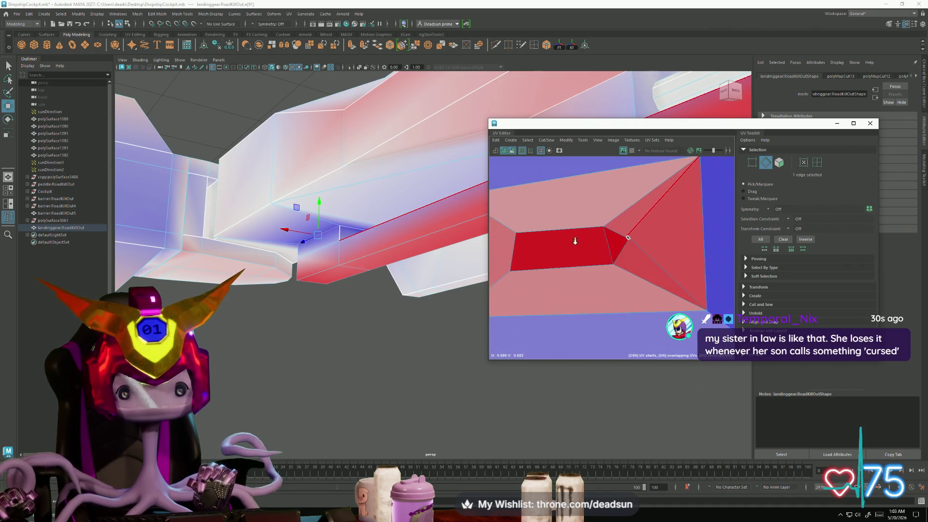
{"action": "scroll", "coordinate": [580, 247], "scroll_direction": "down", "scroll_amount": 3}
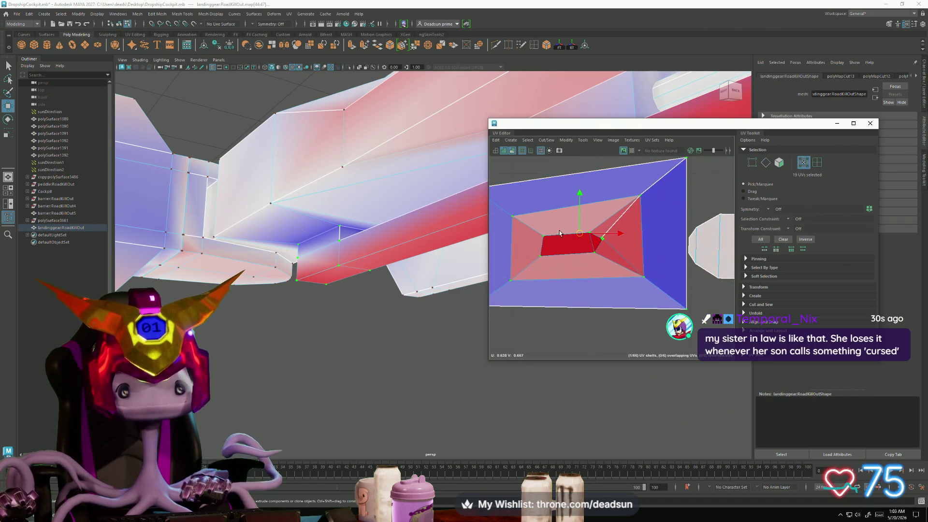
Step: Unfold the frame-shaped shell via Modify > Unfold, then select all the landing gear's UVs
{"action": "left_click", "coordinate": [566, 141]}
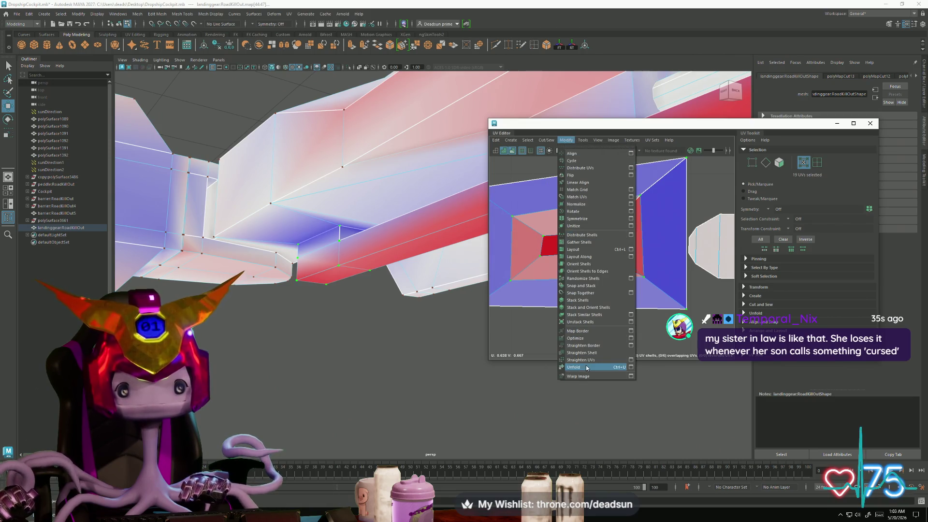
{"action": "left_click", "coordinate": [586, 367]}
{"action": "scroll", "coordinate": [581, 247], "scroll_direction": "down", "scroll_amount": 3}
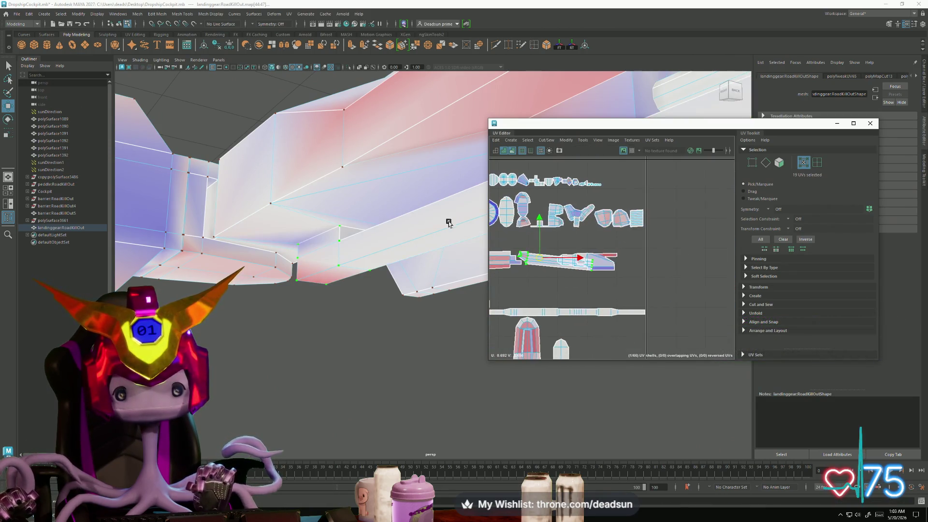
{"action": "scroll", "coordinate": [508, 203], "scroll_direction": "down", "scroll_amount": 2}
{"action": "scroll", "coordinate": [565, 189], "scroll_direction": "down", "scroll_amount": 2}
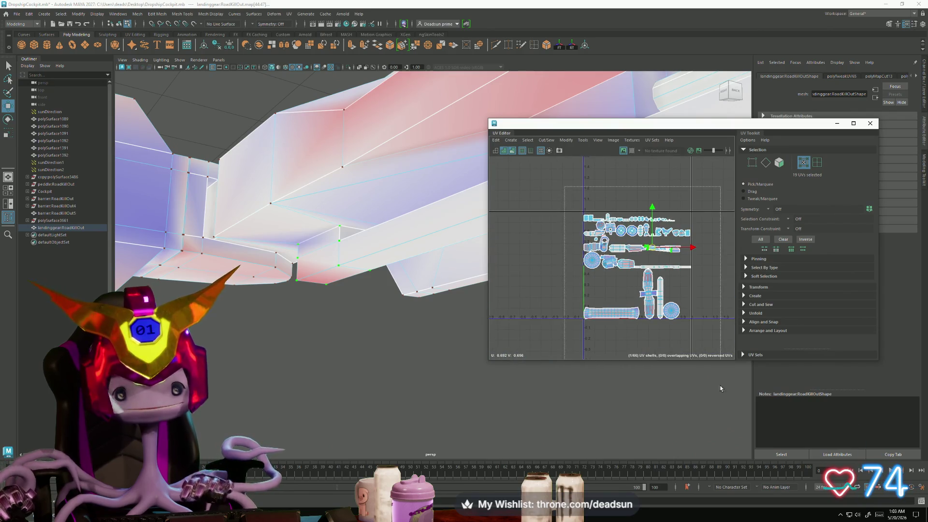
{"action": "key", "text": "ctrl+shift+a"}
{"action": "scroll", "coordinate": [615, 294], "scroll_direction": "up", "scroll_amount": 5}
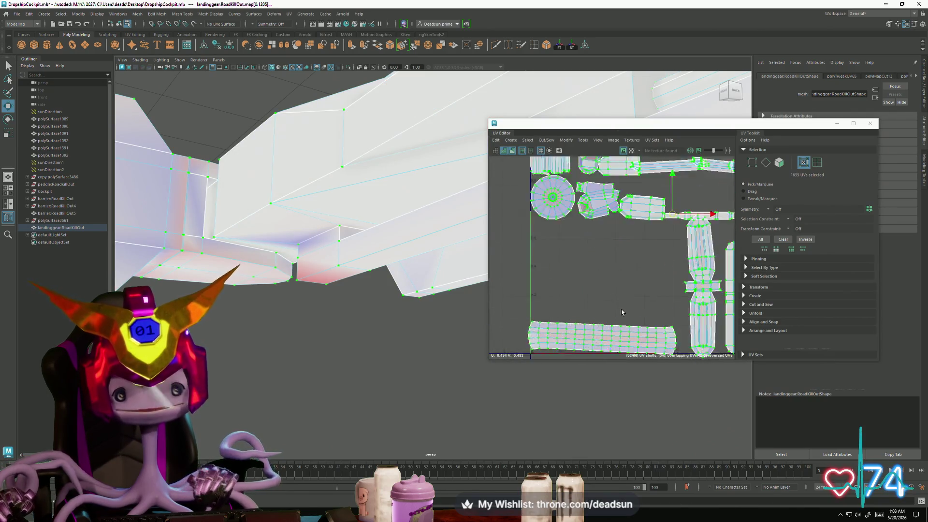
{"action": "scroll", "coordinate": [560, 228], "scroll_direction": "up", "scroll_amount": 2}
{"action": "scroll", "coordinate": [560, 227], "scroll_direction": "down", "scroll_amount": 2}
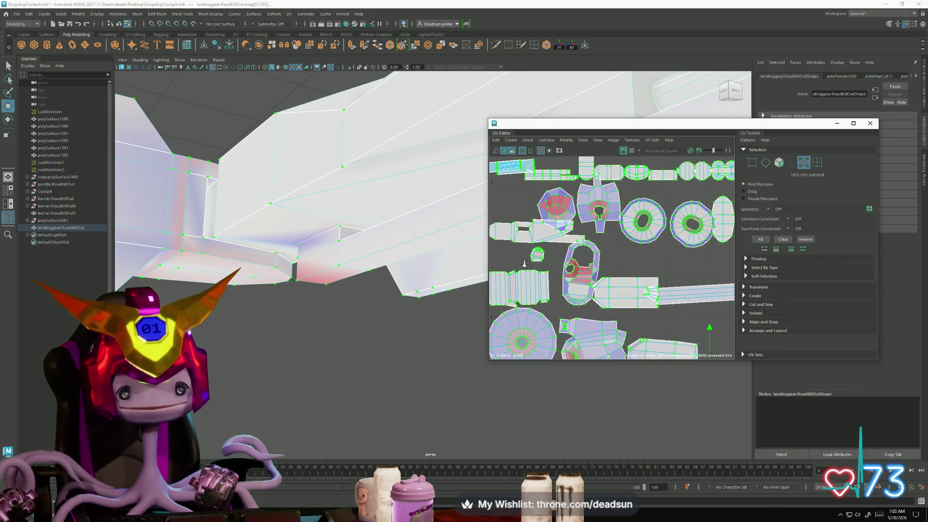
{"action": "scroll", "coordinate": [573, 254], "scroll_direction": "up", "scroll_amount": 4}
{"action": "scroll", "coordinate": [577, 268], "scroll_direction": "up", "scroll_amount": 2}
{"action": "scroll", "coordinate": [577, 272], "scroll_direction": "up", "scroll_amount": 2}
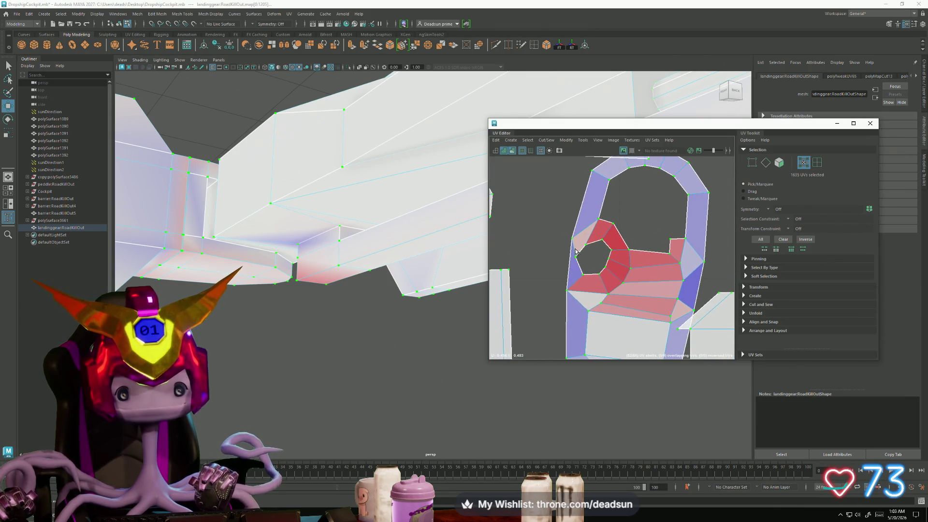
Step: Cut the holed shell along the chosen seam edge with Cut/Sew > Cut
{"action": "right_click_drag", "start_coordinate": [556, 253], "coordinate": [576, 245]}
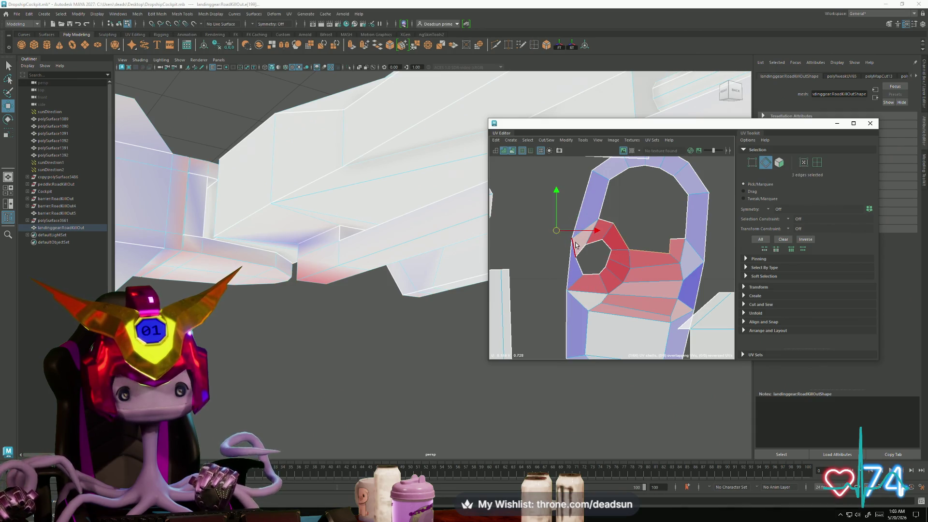
{"action": "right_click_drag", "start_coordinate": [574, 295], "coordinate": [609, 255]}
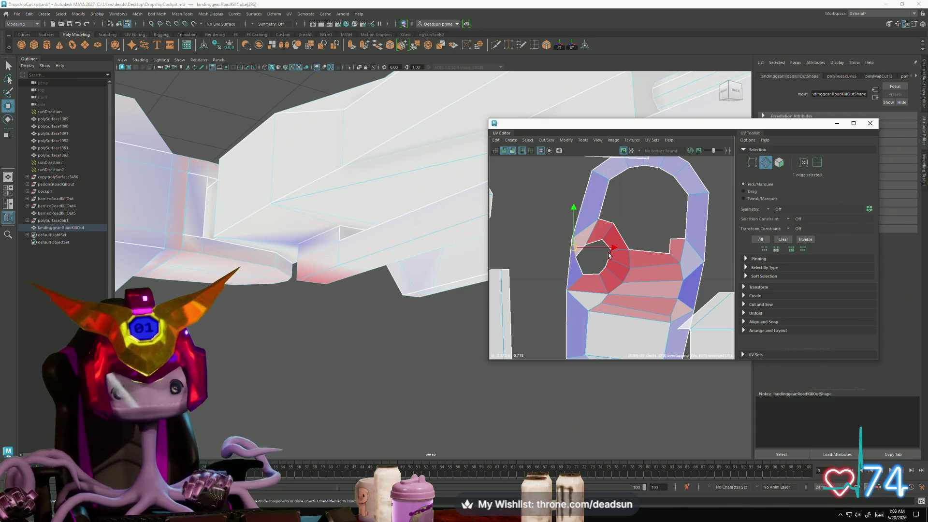
{"action": "left_click", "coordinate": [527, 140]}
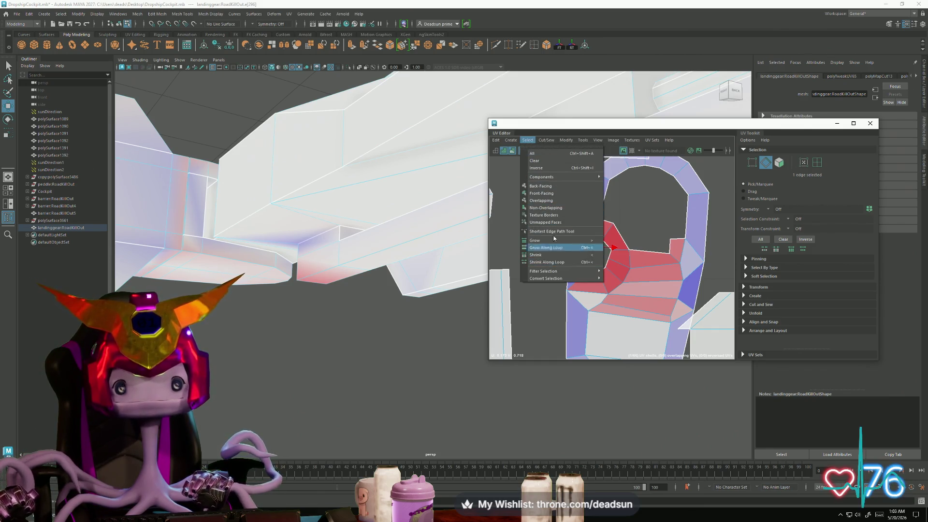
{"action": "left_click", "coordinate": [546, 139]}
{"action": "left_click", "coordinate": [565, 180]}
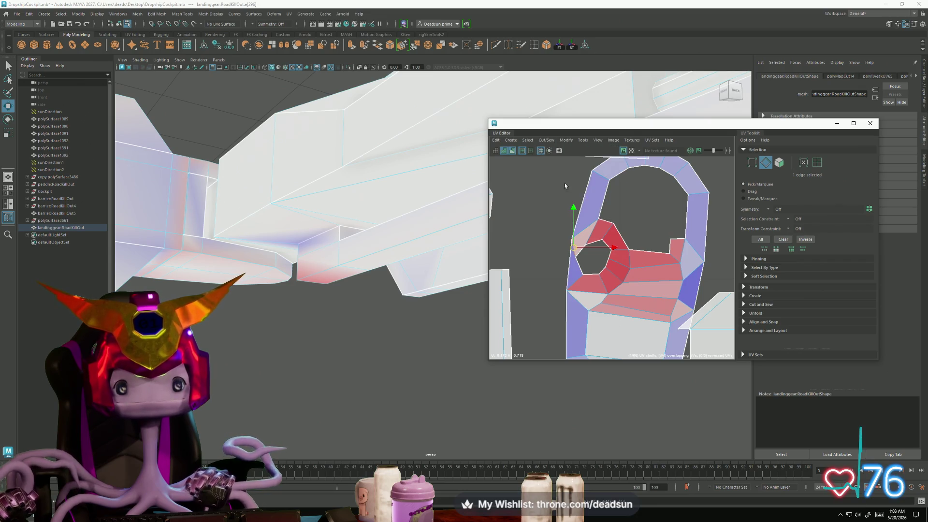
{"action": "scroll", "coordinate": [566, 239], "scroll_direction": "down", "scroll_amount": 3}
Step: Select the cut-off shell and run Move and Sew to rejoin it along its edges
{"action": "middle_click_drag", "start_coordinate": [632, 269], "coordinate": [545, 268], "text": "alt"}
{"action": "right_click_drag", "start_coordinate": [545, 267], "coordinate": [530, 264]}
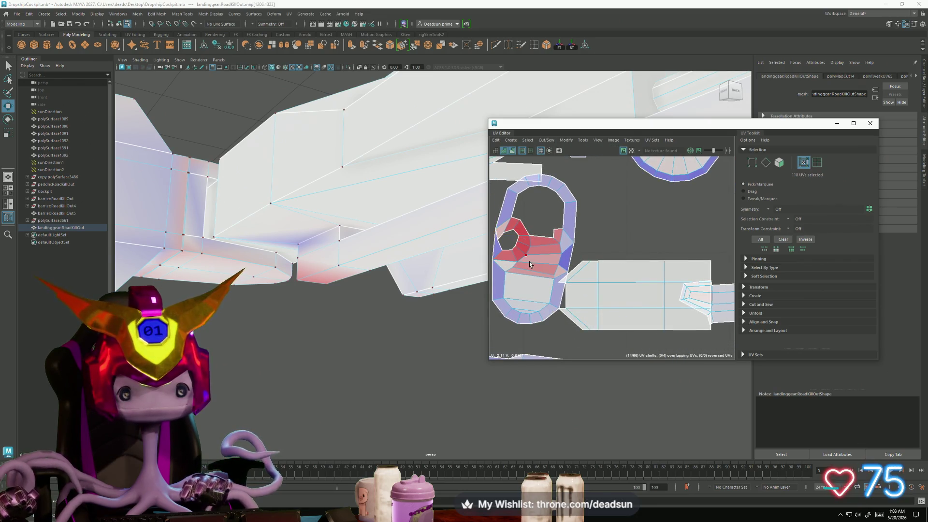
{"action": "left_click", "coordinate": [548, 143]}
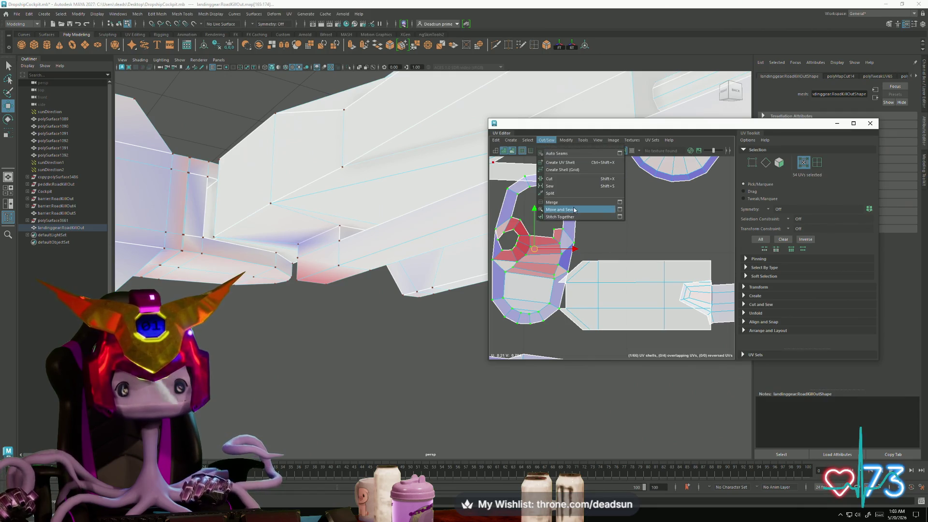
{"action": "left_click", "coordinate": [573, 215]}
Step: Frame the bracket shell and start picking border edges along its stretched inner patch
{"action": "middle_click_drag", "start_coordinate": [586, 257], "coordinate": [612, 245], "text": "alt"}
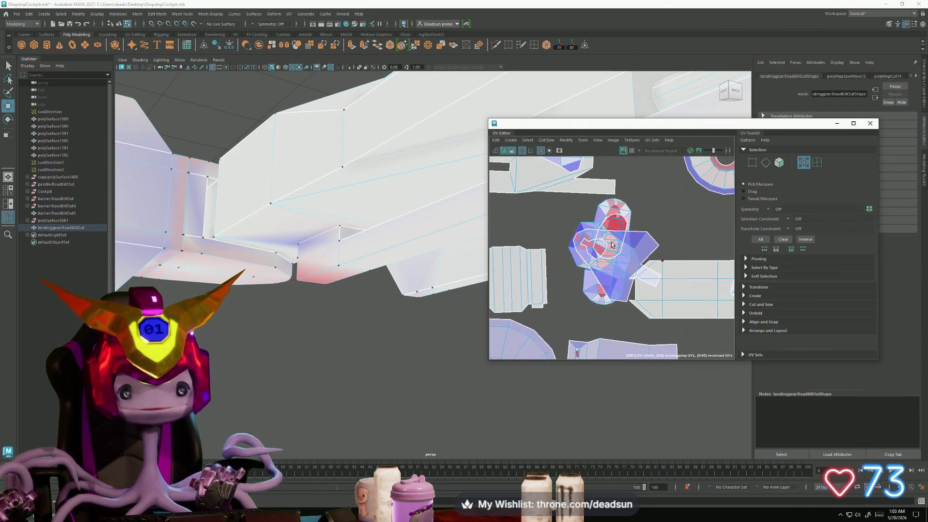
{"action": "left_click", "coordinate": [647, 232]}
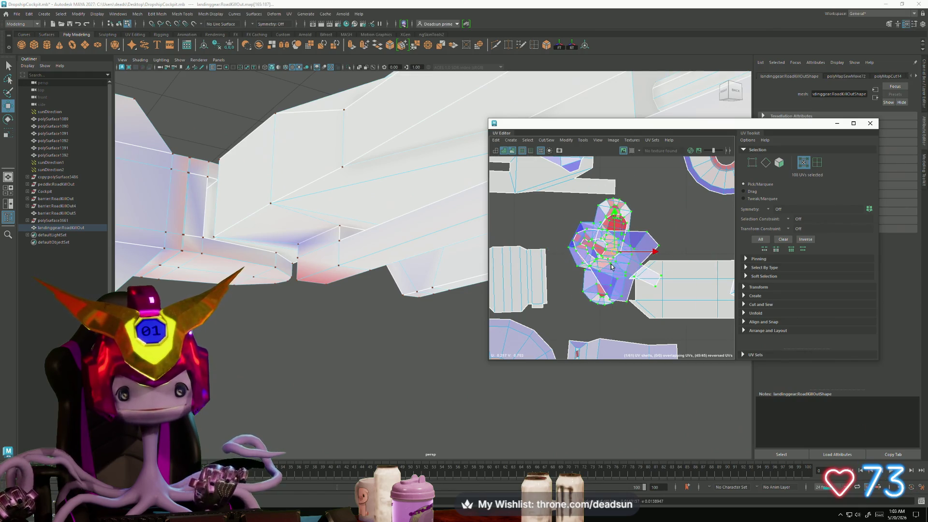
{"action": "double_click", "coordinate": [607, 265]}
{"action": "key", "text": "f"}
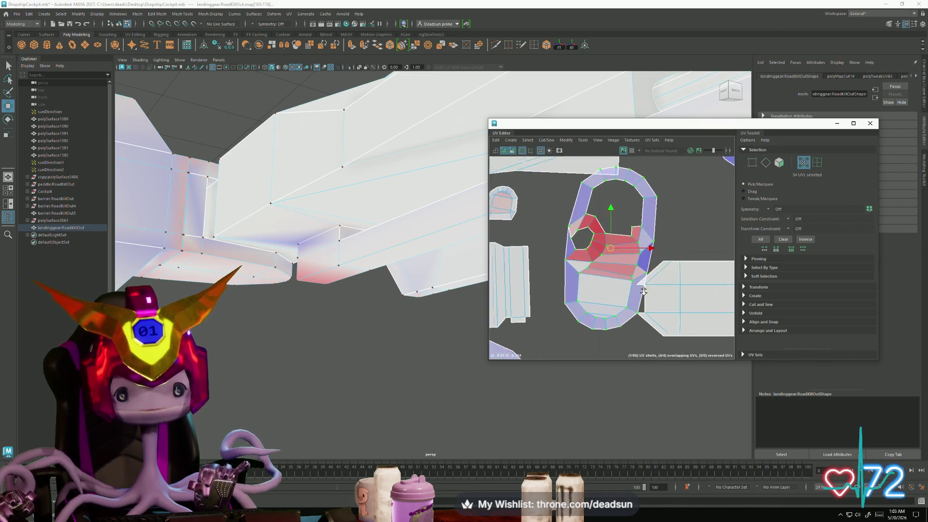
{"action": "key", "text": "F10"}
{"action": "middle_click_drag", "start_coordinate": [584, 265], "coordinate": [584, 257], "text": "alt"}
{"action": "left_click", "coordinate": [584, 256]}
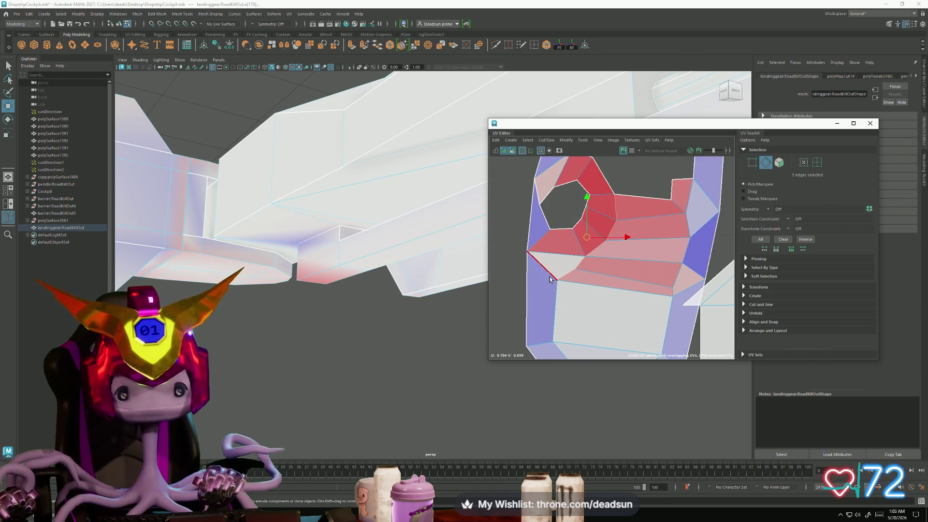
Step: Cut the holed shell along the selected upper edge loop so the inner patch splits off
{"action": "left_click", "coordinate": [573, 283], "text": "shift"}
{"action": "middle_click_drag", "start_coordinate": [686, 291], "coordinate": [651, 307], "text": "alt"}
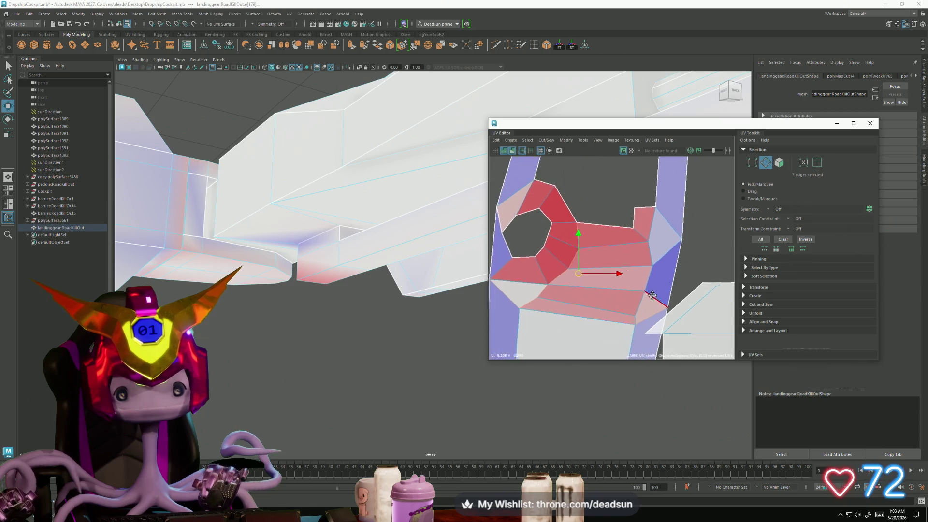
{"action": "scroll", "coordinate": [652, 306], "scroll_direction": "down", "scroll_amount": 2}
{"action": "left_click", "coordinate": [657, 296], "text": "shift"}
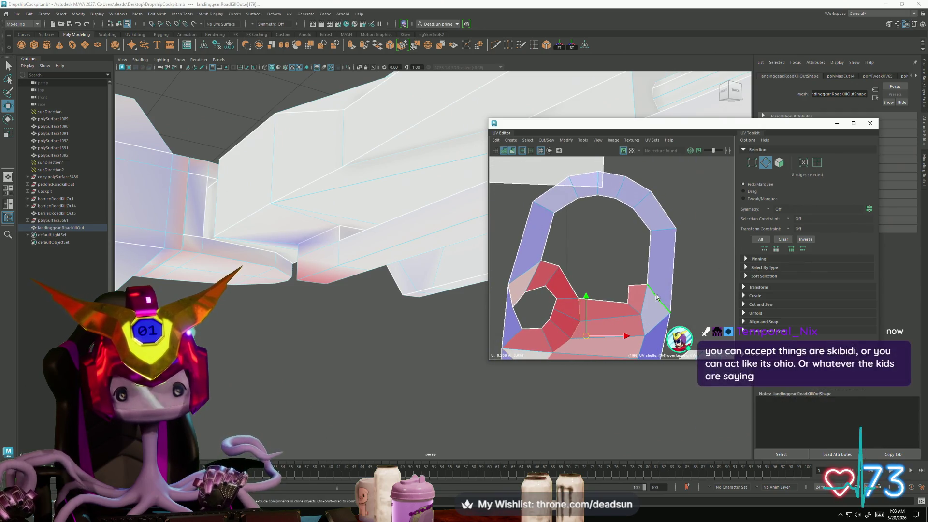
{"action": "left_click", "coordinate": [541, 150]}
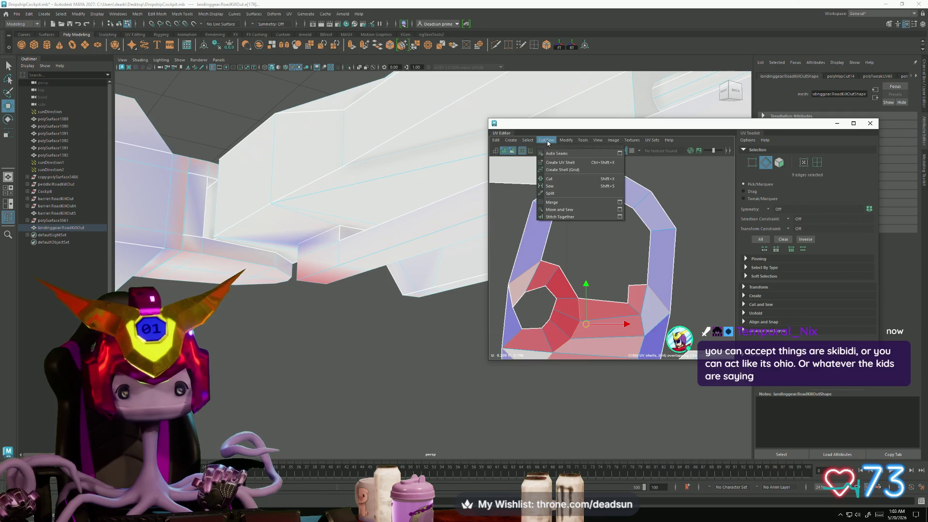
{"action": "left_click", "coordinate": [573, 182]}
{"action": "middle_click_drag", "start_coordinate": [569, 274], "coordinate": [529, 192], "text": "alt"}
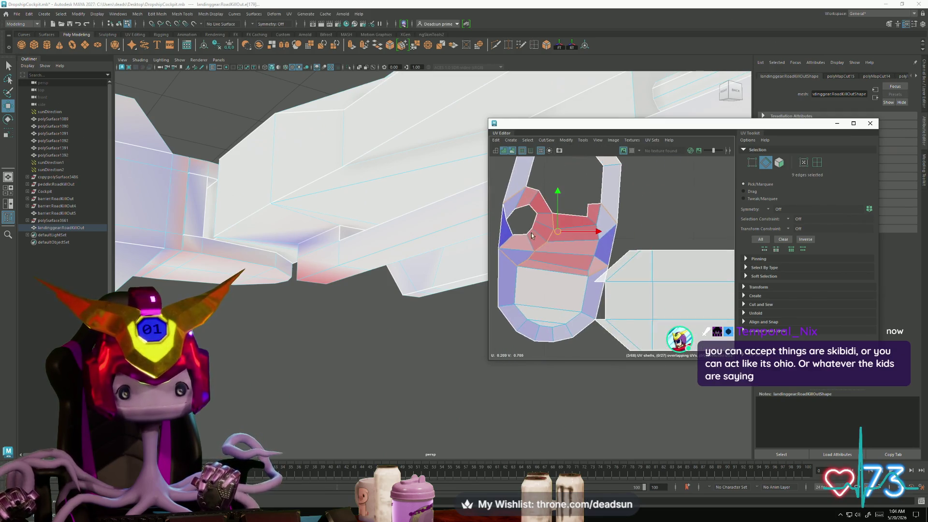
{"action": "right_click_drag", "start_coordinate": [529, 217], "coordinate": [542, 257], "text": "ctrl"}
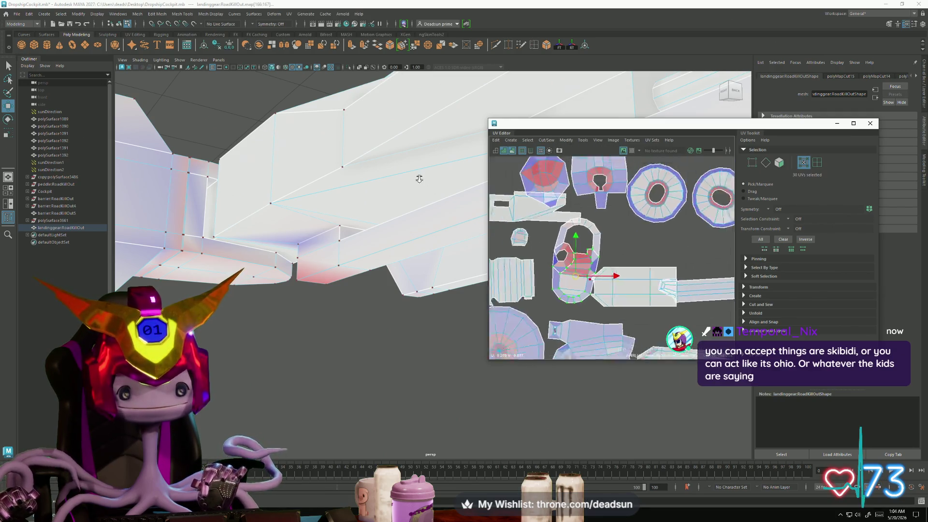
{"action": "scroll", "coordinate": [593, 280], "scroll_direction": "down", "scroll_amount": 5}
{"action": "scroll", "coordinate": [580, 268], "scroll_direction": "up", "scroll_amount": 3}
{"action": "middle_click_drag", "start_coordinate": [580, 268], "coordinate": [543, 249], "text": "alt"}
{"action": "scroll", "coordinate": [551, 239], "scroll_direction": "up", "scroll_amount": 2}
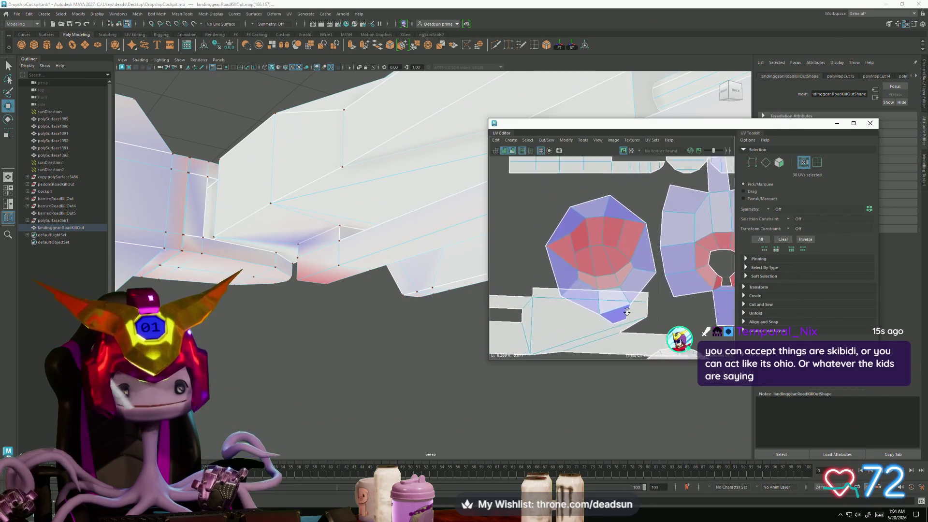
{"action": "scroll", "coordinate": [555, 232], "scroll_direction": "up", "scroll_amount": 2}
{"action": "scroll", "coordinate": [556, 229], "scroll_direction": "up", "scroll_amount": 2}
Step: Cut a seam into the cone-shaped shell along its selected edges
{"action": "right_click_drag", "start_coordinate": [556, 228], "coordinate": [557, 212]}
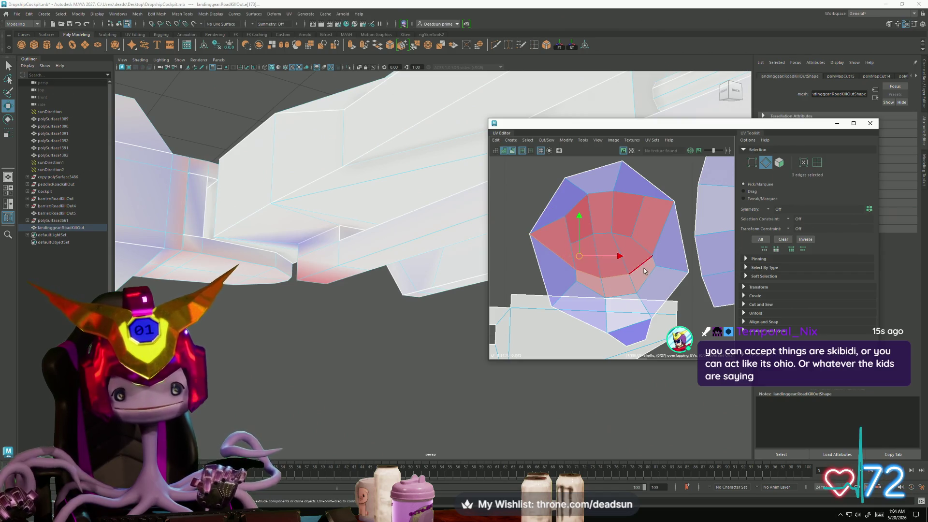
{"action": "left_click", "coordinate": [663, 226], "text": "shift"}
{"action": "left_click", "coordinate": [546, 140]}
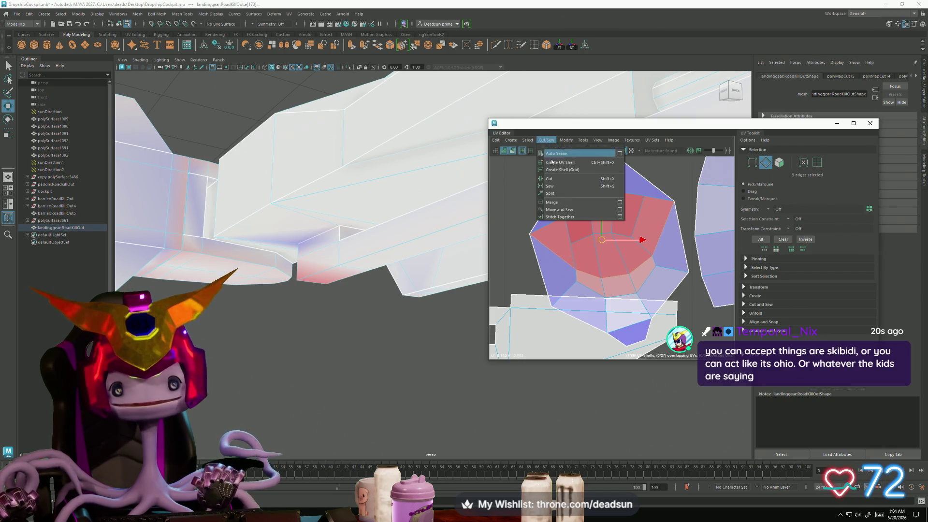
{"action": "left_click", "coordinate": [550, 179]}
{"action": "scroll", "coordinate": [580, 233], "scroll_direction": "down", "scroll_amount": 1}
{"action": "scroll", "coordinate": [580, 232], "scroll_direction": "down", "scroll_amount": 2}
{"action": "scroll", "coordinate": [607, 233], "scroll_direction": "down", "scroll_amount": 2}
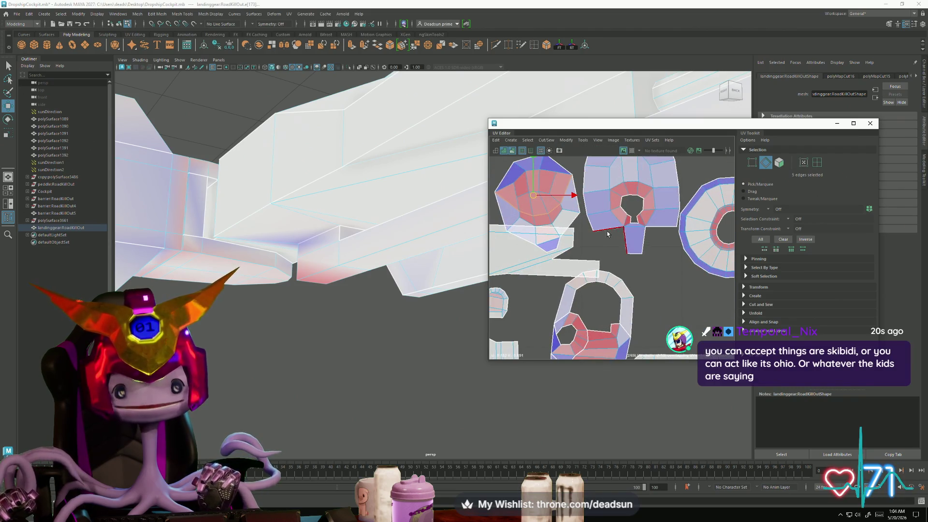
{"action": "scroll", "coordinate": [607, 233], "scroll_direction": "up", "scroll_amount": 2}
{"action": "scroll", "coordinate": [595, 238], "scroll_direction": "up", "scroll_amount": 2}
Step: Sew two edges of the holed shell back together, then select the cone shell's UVs
{"action": "right_click_drag", "start_coordinate": [580, 239], "coordinate": [581, 243]}
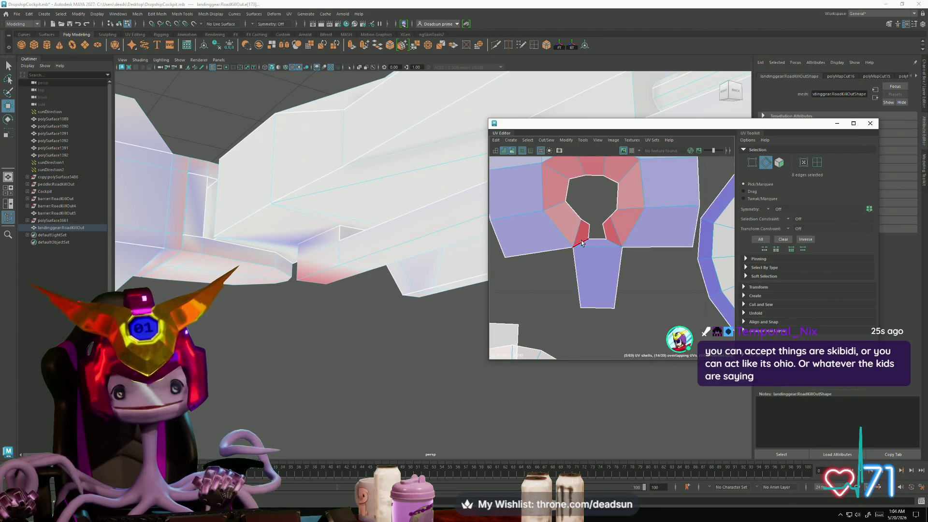
{"action": "scroll", "coordinate": [611, 242], "scroll_direction": "up", "scroll_amount": 2}
{"action": "scroll", "coordinate": [652, 239], "scroll_direction": "up", "scroll_amount": 2}
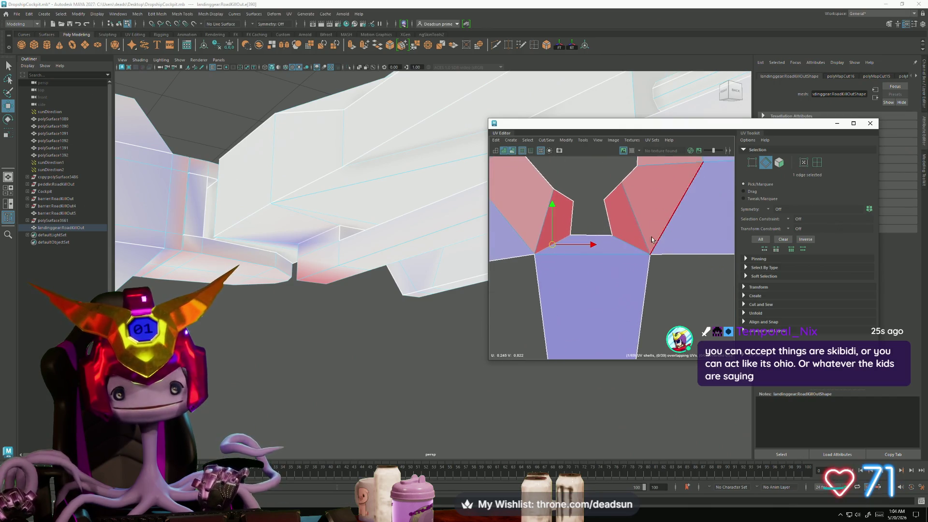
{"action": "left_click", "coordinate": [628, 247], "text": "shift"}
{"action": "scroll", "coordinate": [628, 247], "scroll_direction": "down", "scroll_amount": 2}
{"action": "scroll", "coordinate": [629, 247], "scroll_direction": "down", "scroll_amount": 1}
{"action": "left_click", "coordinate": [546, 140]}
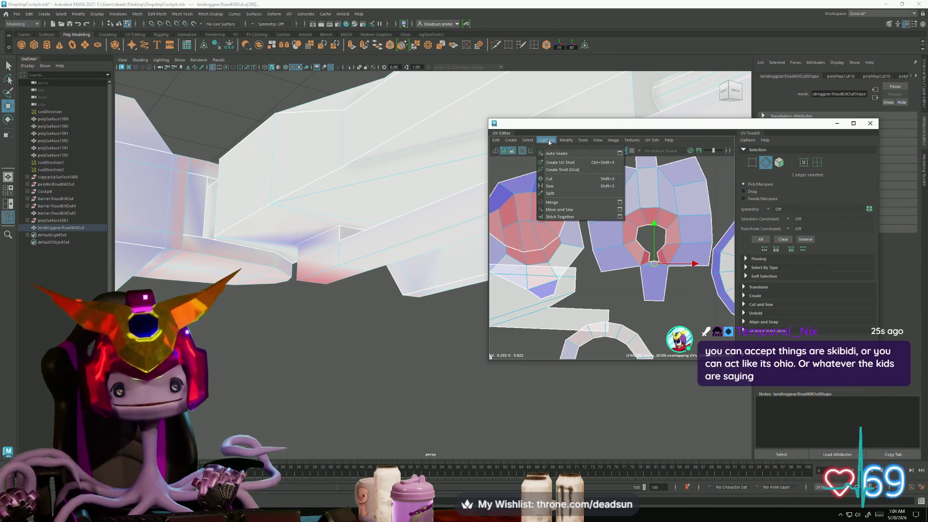
{"action": "left_click", "coordinate": [549, 186]}
{"action": "scroll", "coordinate": [571, 232], "scroll_direction": "down", "scroll_amount": 3}
{"action": "scroll", "coordinate": [571, 232], "scroll_direction": "down", "scroll_amount": 2}
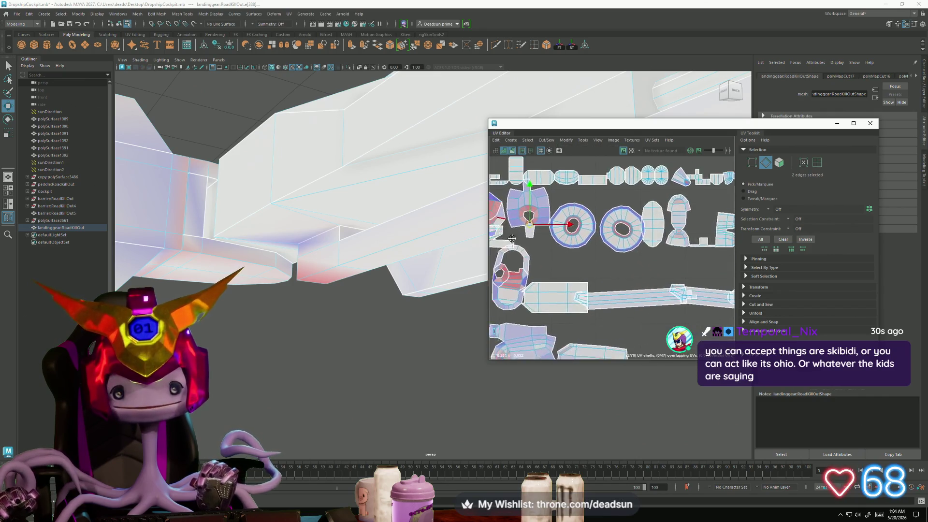
{"action": "scroll", "coordinate": [571, 232], "scroll_direction": "up", "scroll_amount": 2}
{"action": "right_click_drag", "start_coordinate": [584, 222], "coordinate": [553, 164]}
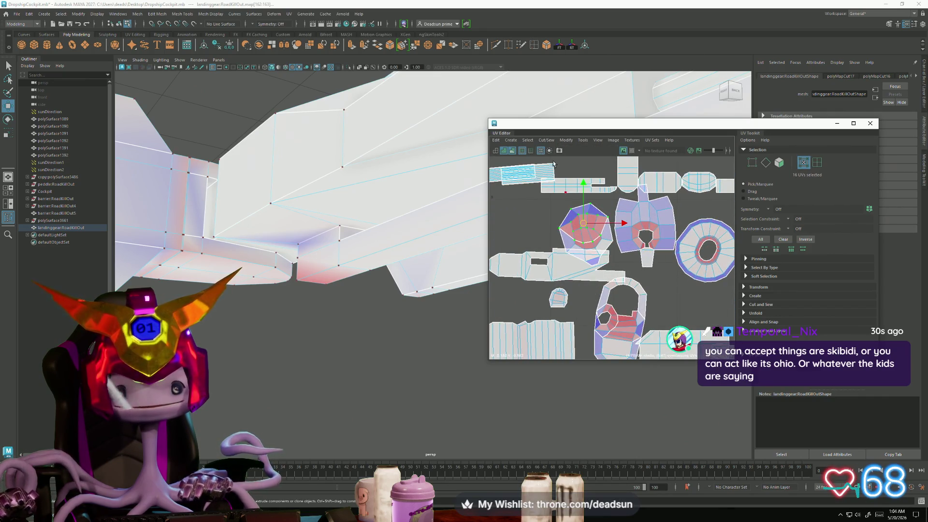
{"action": "left_click", "coordinate": [569, 142]}
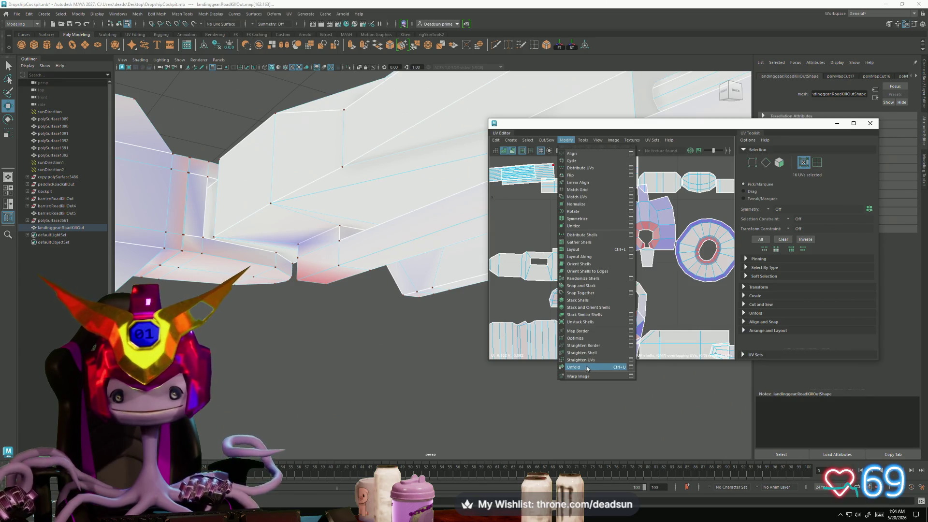
Step: Unfold the cone shell and the arch-shaped shells one after another into flat strips
{"action": "left_click", "coordinate": [587, 368]}
{"action": "left_click_drag", "start_coordinate": [600, 243], "coordinate": [596, 264]}
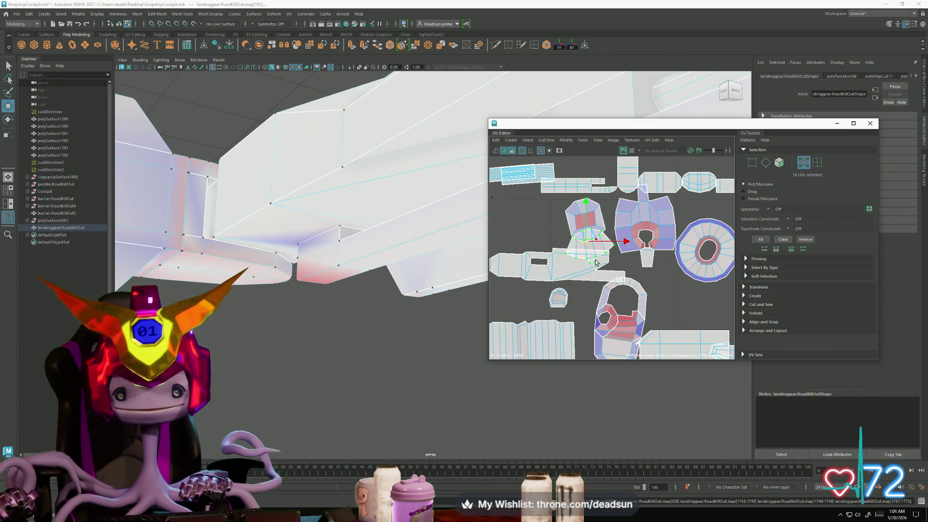
{"action": "left_click", "coordinate": [644, 234]}
{"action": "key", "text": "ctrl+u"}
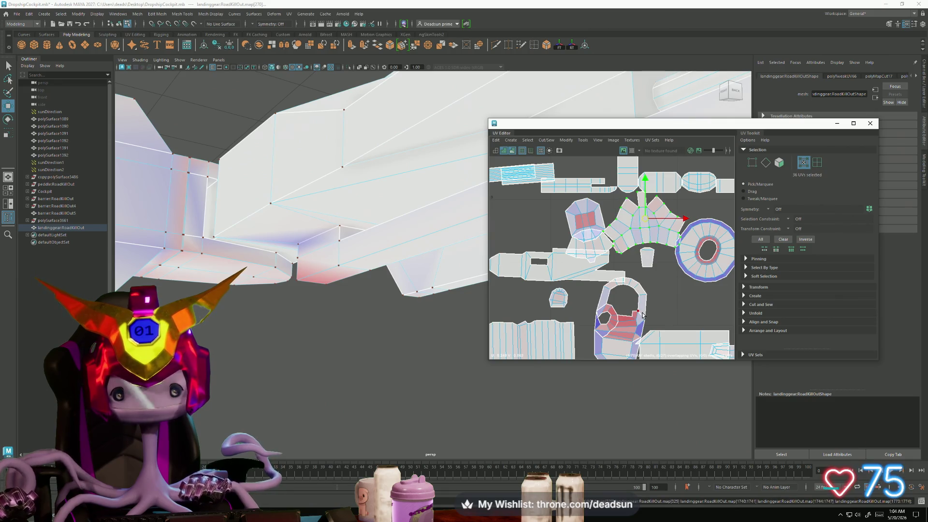
{"action": "left_click", "coordinate": [641, 315]}
{"action": "key", "text": "ctrl+u"}
{"action": "left_click", "coordinate": [641, 339]}
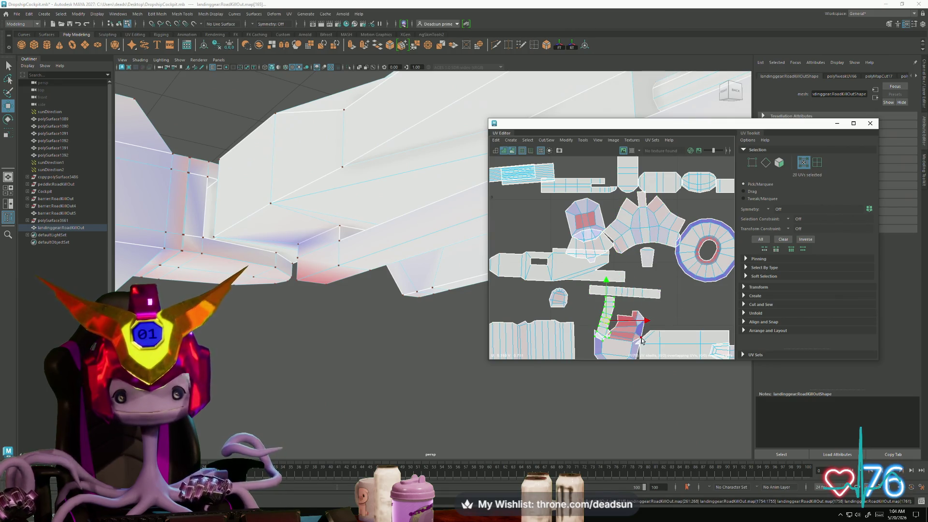
{"action": "left_click", "coordinate": [642, 339]}
{"action": "key", "text": "space"}
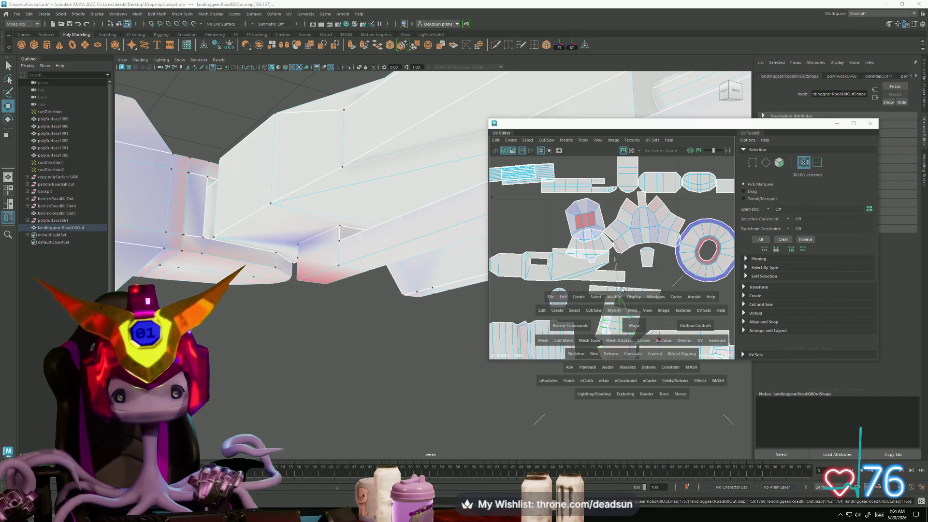
Step: Unfold the left wheel ring shell and select the ring, tall and right-hand shells in turn
{"action": "middle_click_drag", "start_coordinate": [621, 290], "coordinate": [547, 220], "text": "alt"}
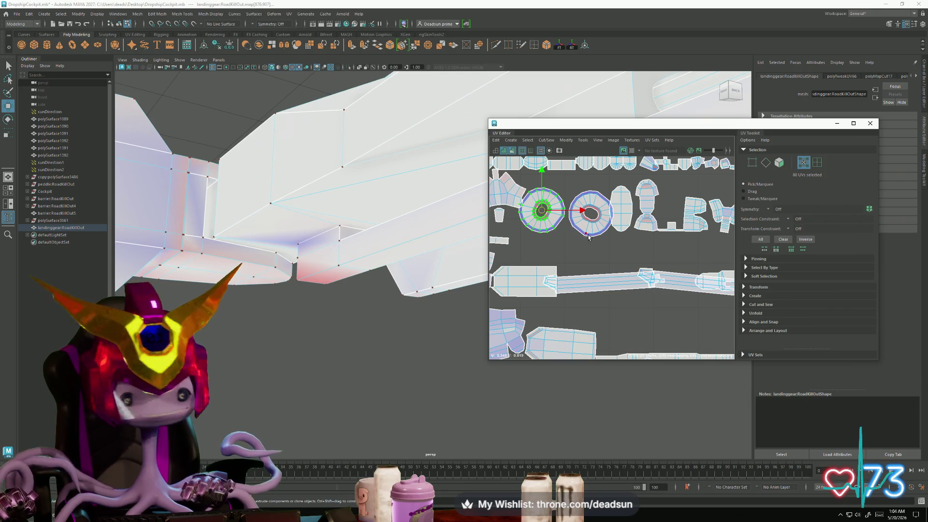
{"action": "left_click", "coordinate": [547, 139]}
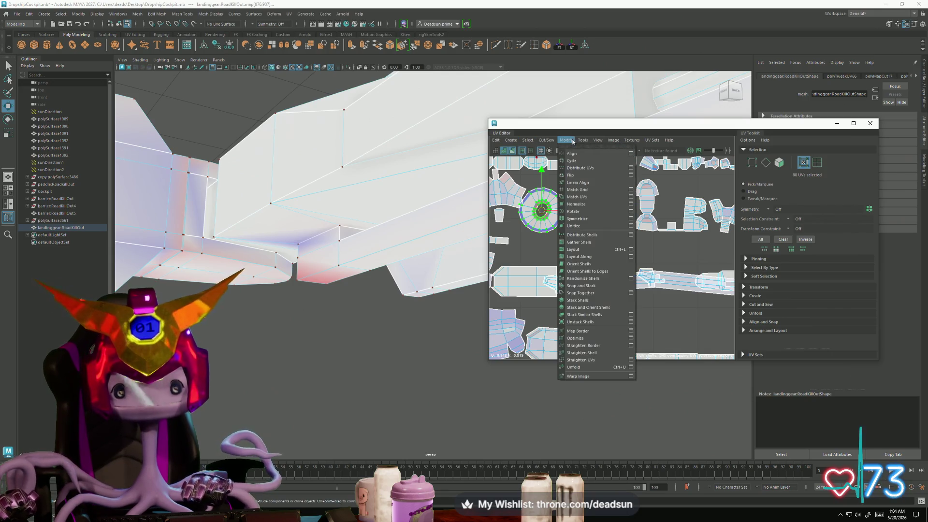
{"action": "left_click", "coordinate": [579, 366]}
{"action": "left_click", "coordinate": [584, 220]}
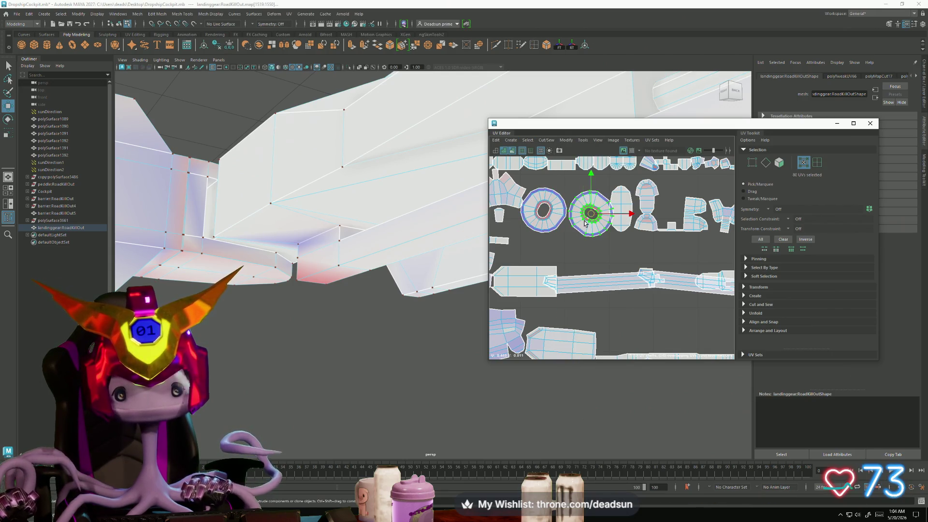
{"action": "left_click", "coordinate": [651, 227]}
{"action": "left_click", "coordinate": [695, 225]}
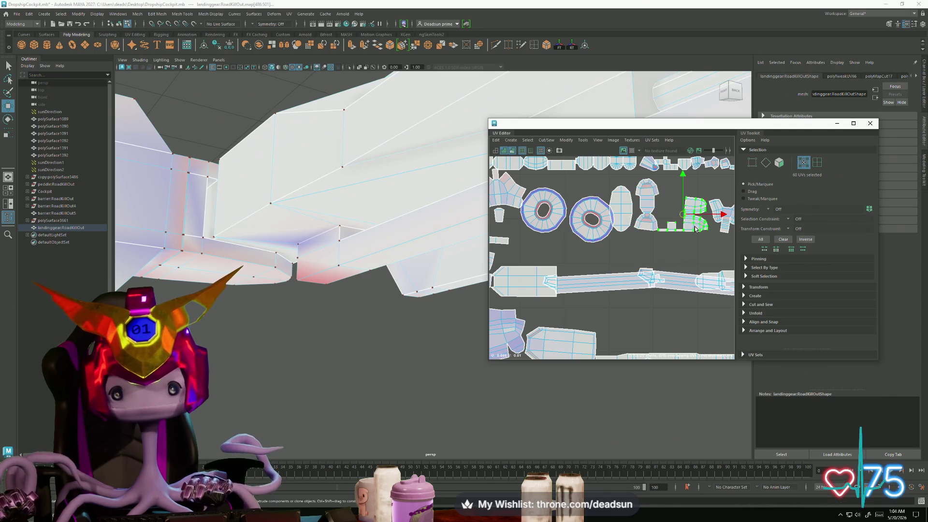
{"action": "scroll", "coordinate": [672, 288], "scroll_direction": "down", "scroll_amount": 3}
{"action": "scroll", "coordinate": [617, 252], "scroll_direction": "up", "scroll_amount": 6}
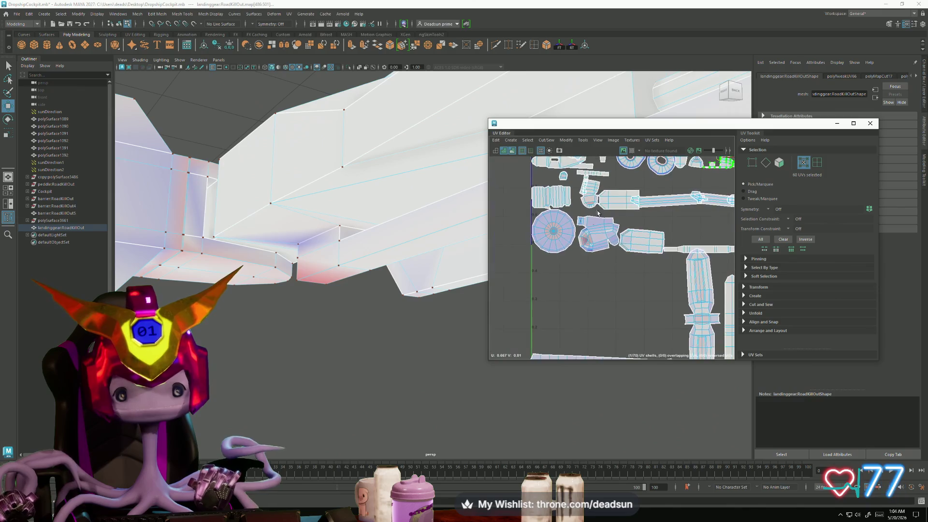
Step: Select the red-faced shell, the ring shells and the top-row shells to review their placement
{"action": "double_click", "coordinate": [599, 248]}
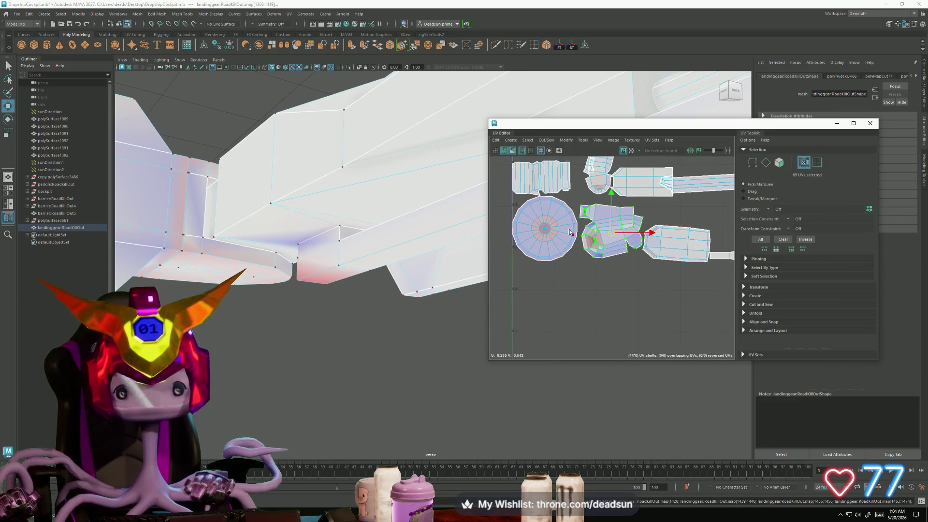
{"action": "scroll", "coordinate": [570, 231], "scroll_direction": "down", "scroll_amount": 4}
{"action": "scroll", "coordinate": [577, 260], "scroll_direction": "up", "scroll_amount": 2}
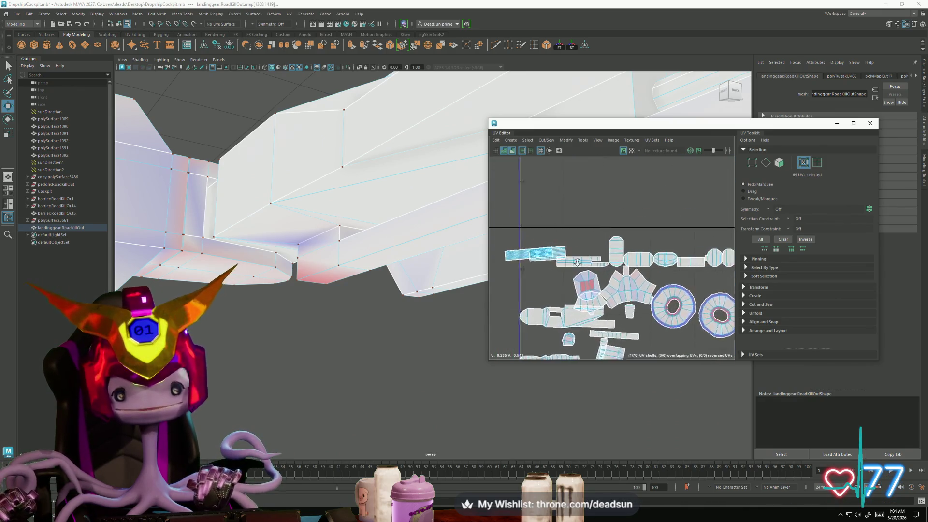
{"action": "scroll", "coordinate": [576, 261], "scroll_direction": "up", "scroll_amount": 3}
{"action": "scroll", "coordinate": [576, 262], "scroll_direction": "down", "scroll_amount": 2}
{"action": "middle_click_drag", "start_coordinate": [665, 259], "coordinate": [589, 246], "text": "alt"}
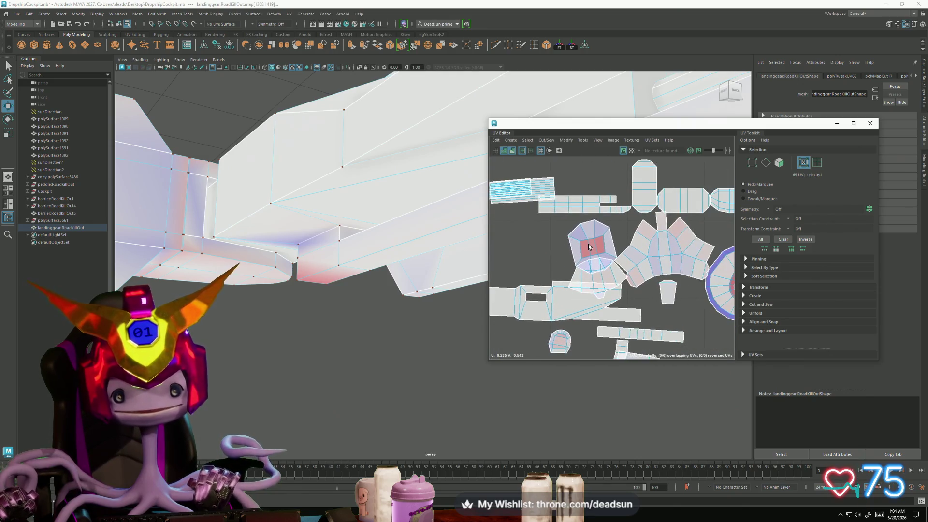
{"action": "double_click", "coordinate": [597, 242]}
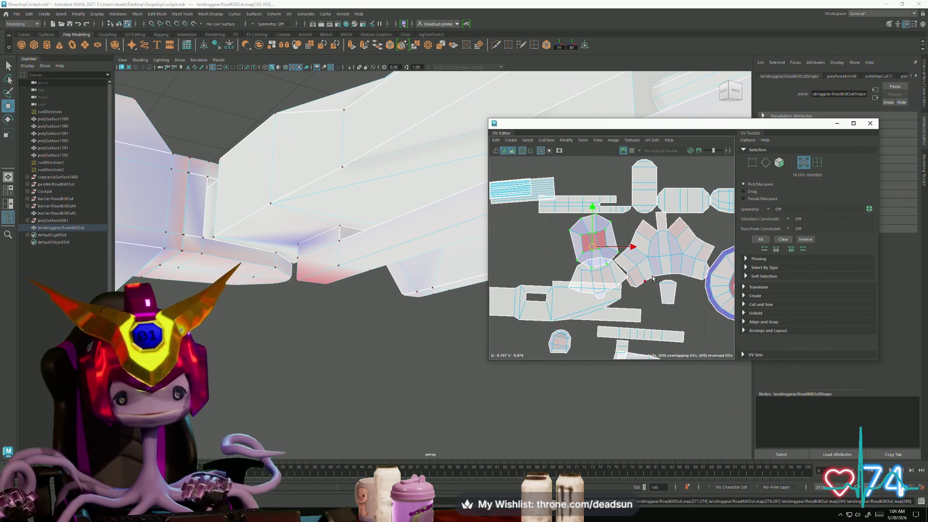
{"action": "middle_click_drag", "start_coordinate": [653, 278], "coordinate": [550, 265], "text": "alt"}
{"action": "scroll", "coordinate": [566, 270], "scroll_direction": "down", "scroll_amount": 3}
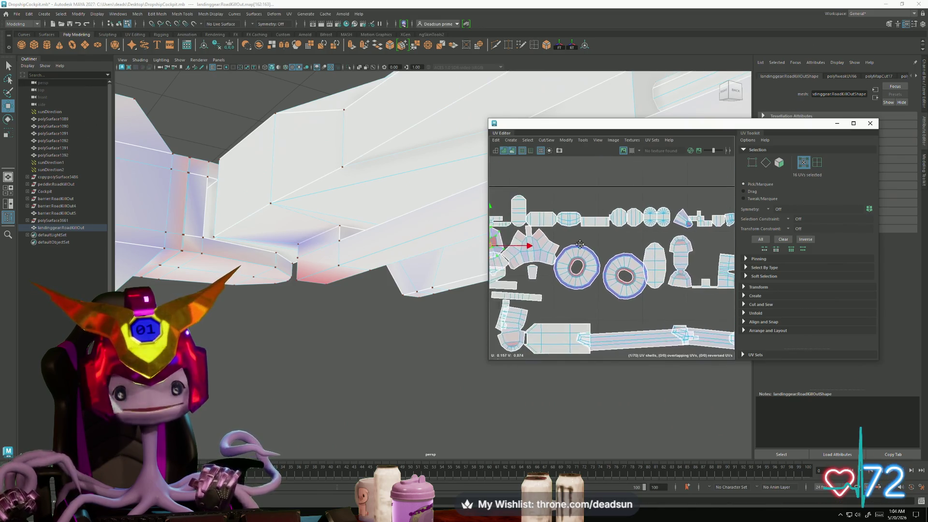
{"action": "scroll", "coordinate": [546, 268], "scroll_direction": "down", "scroll_amount": 2}
{"action": "middle_click_drag", "start_coordinate": [542, 271], "coordinate": [550, 304], "text": "alt"}
{"action": "scroll", "coordinate": [551, 305], "scroll_direction": "up", "scroll_amount": 3}
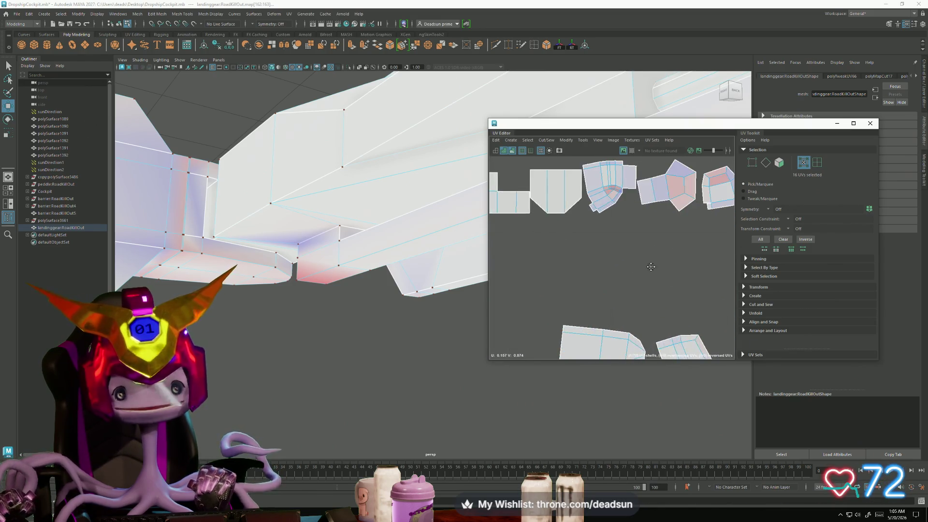
{"action": "middle_click_drag", "start_coordinate": [558, 218], "coordinate": [569, 284], "text": "alt"}
{"action": "left_click", "coordinate": [613, 265]}
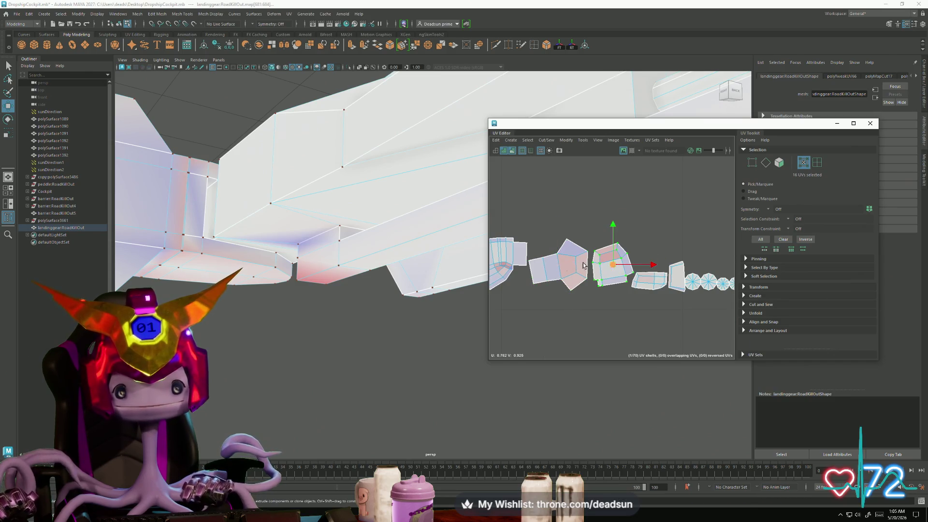
{"action": "left_click", "coordinate": [507, 257]}
{"action": "scroll", "coordinate": [622, 311], "scroll_direction": "down", "scroll_amount": 2}
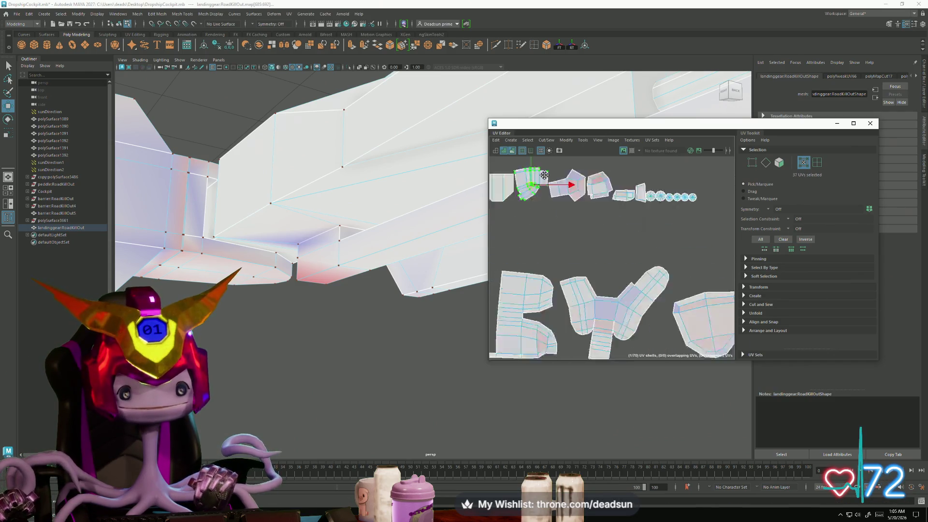
Step: Move and rotate the long strip piece into open space, then pick the circular and rectangular shells
{"action": "mouse_move", "coordinate": [620, 311]}
{"action": "middle_mouse_down", "text": "alt"}
{"action": "mouse_move", "coordinate": [582, 248]}
{"action": "mouse_move", "coordinate": [602, 216]}
{"action": "middle_mouse_up", "text": "alt"}
{"action": "scroll", "coordinate": [582, 249], "scroll_direction": "down", "scroll_amount": 2}
{"action": "scroll", "coordinate": [582, 248], "scroll_direction": "up", "scroll_amount": 2}
{"action": "left_click", "coordinate": [602, 215]}
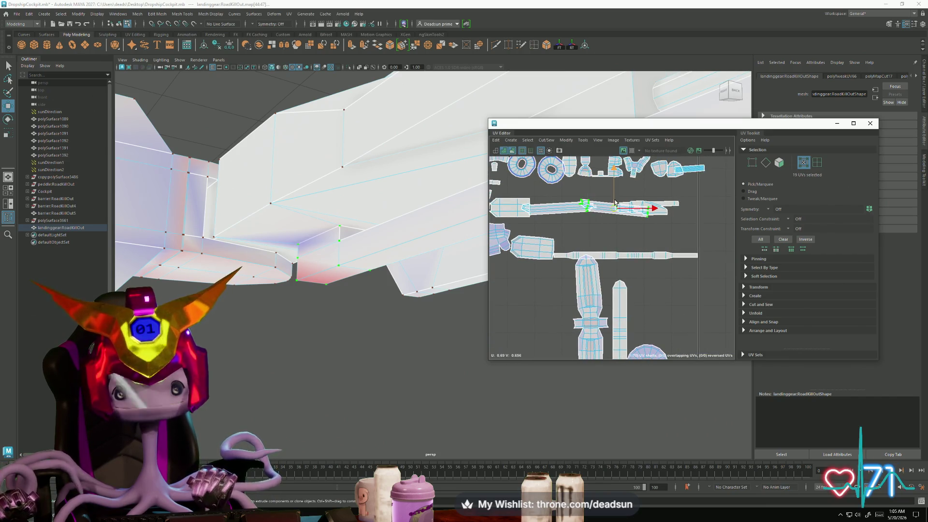
{"action": "mouse_move", "coordinate": [623, 210]}
{"action": "left_mouse_down"}
{"action": "mouse_move", "coordinate": [660, 233]}
{"action": "mouse_move", "coordinate": [629, 257]}
{"action": "left_mouse_up"}
{"action": "key", "text": "e"}
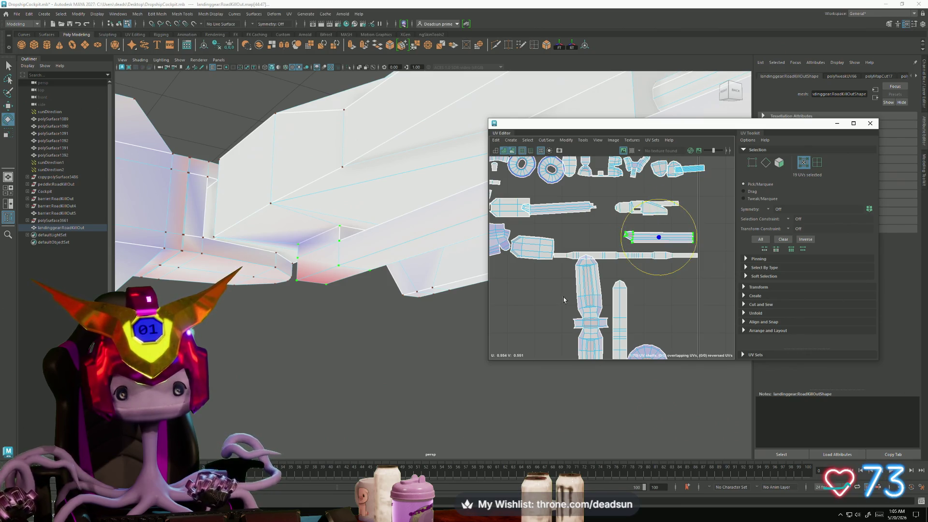
{"action": "scroll", "coordinate": [599, 336], "scroll_direction": "up", "scroll_amount": 2}
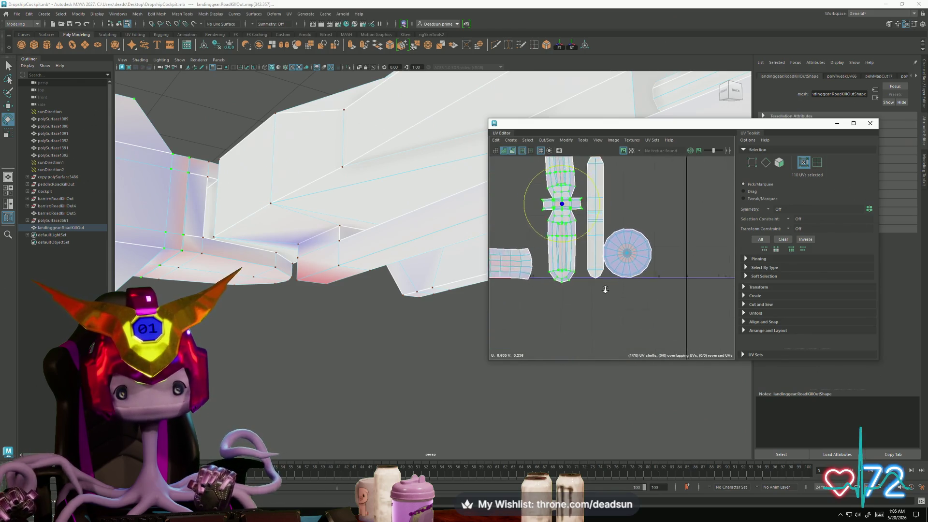
{"action": "left_click", "coordinate": [631, 270]}
{"action": "left_click", "coordinate": [632, 272]}
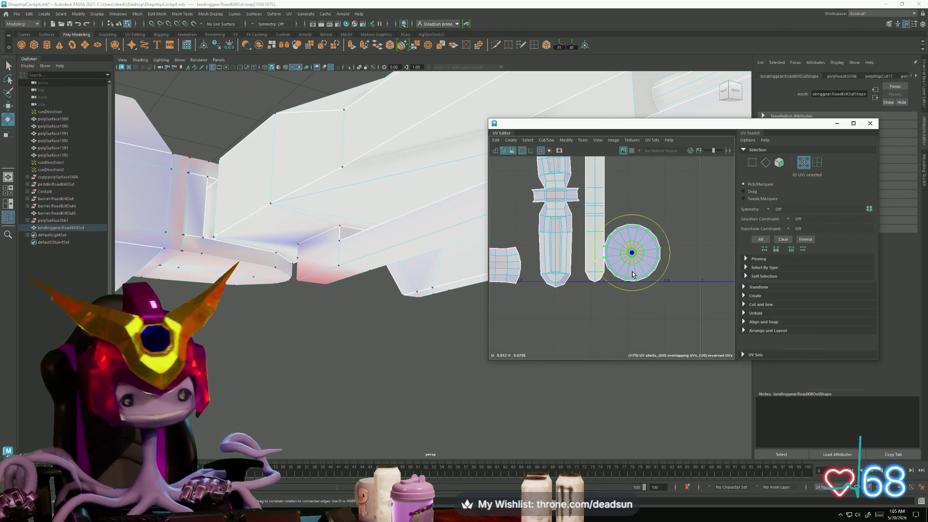
{"action": "left_click", "coordinate": [515, 265]}
{"action": "scroll", "coordinate": [551, 290], "scroll_direction": "down", "scroll_amount": 2}
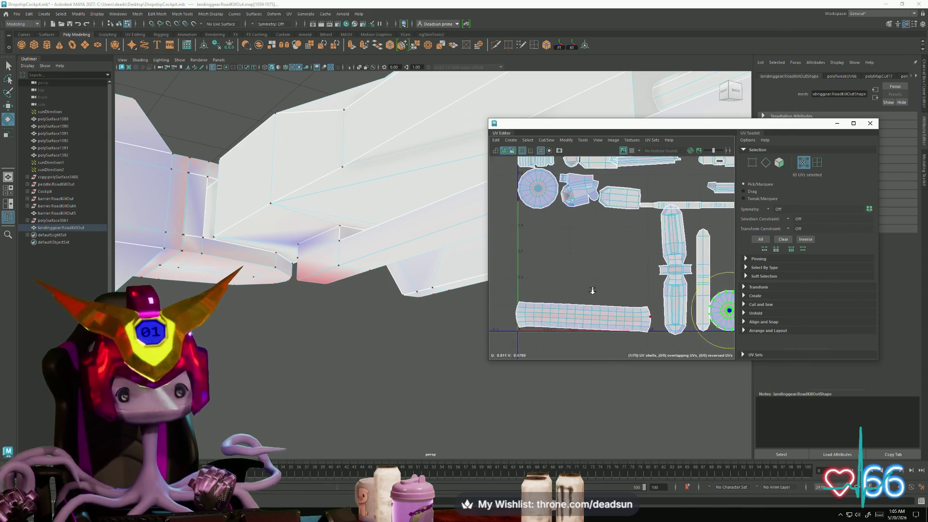
{"action": "scroll", "coordinate": [590, 311], "scroll_direction": "up", "scroll_amount": 2}
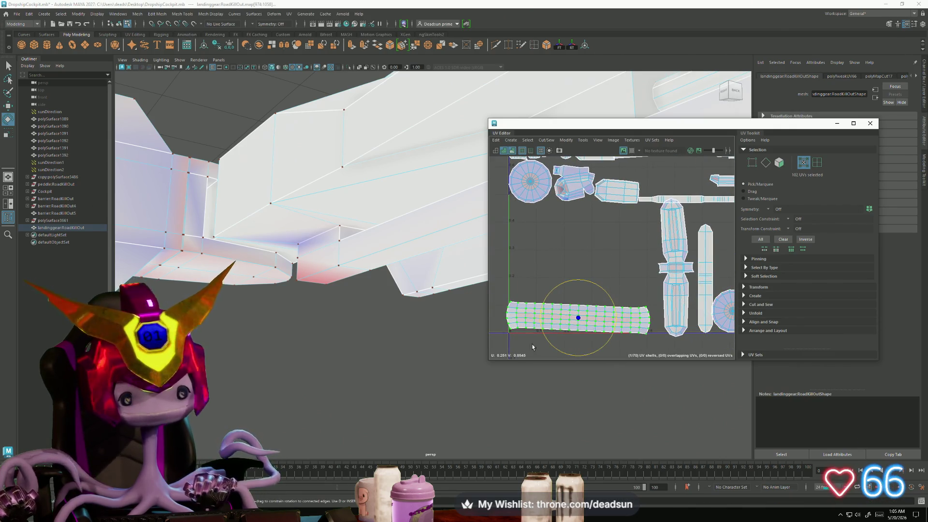
{"action": "middle_click_drag", "start_coordinate": [563, 243], "coordinate": [583, 282], "text": "alt"}
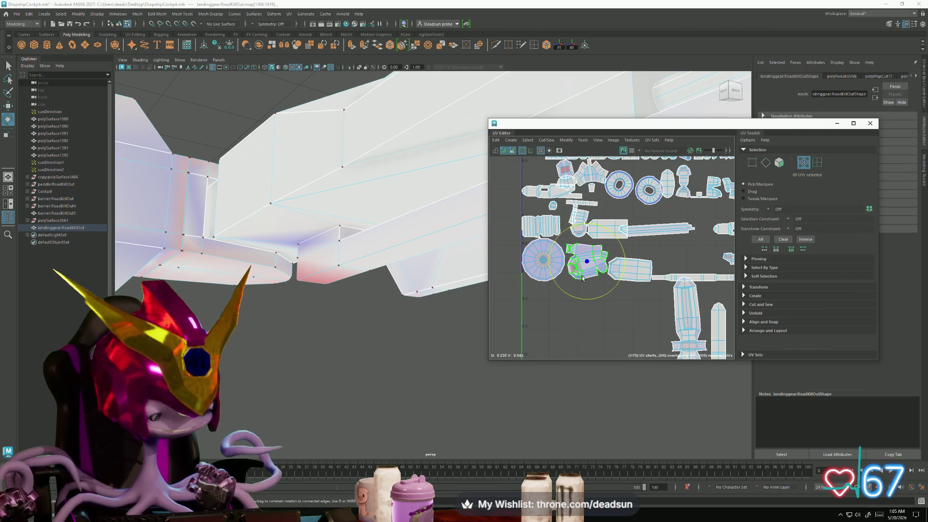
Step: Frame the wheel disc shell and cut the tiny red piece at its centre free as its own shell
{"action": "key", "text": "f"}
{"action": "scroll", "coordinate": [603, 299], "scroll_direction": "up", "scroll_amount": 2}
{"action": "scroll", "coordinate": [617, 326], "scroll_direction": "up", "scroll_amount": 2}
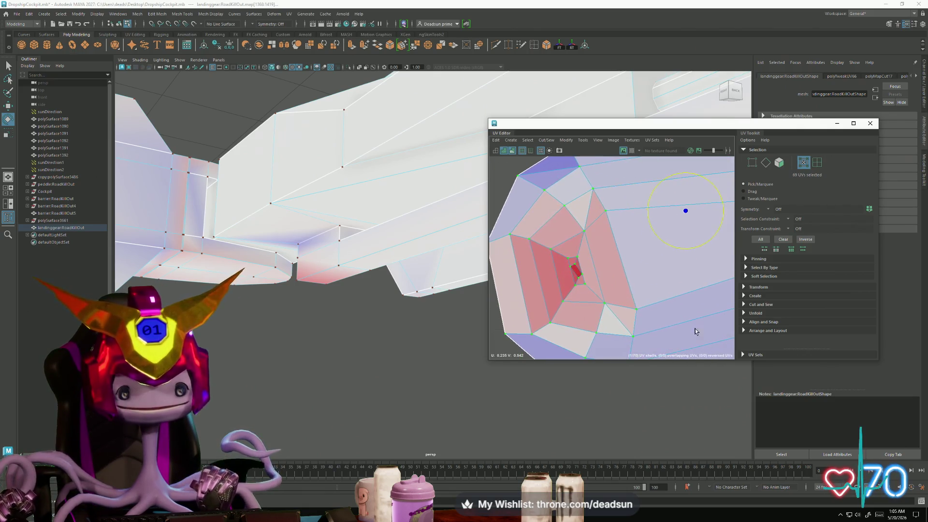
{"action": "scroll", "coordinate": [621, 290], "scroll_direction": "up", "scroll_amount": 1}
{"action": "scroll", "coordinate": [622, 289], "scroll_direction": "up", "scroll_amount": 1}
{"action": "scroll", "coordinate": [566, 284], "scroll_direction": "up", "scroll_amount": 1}
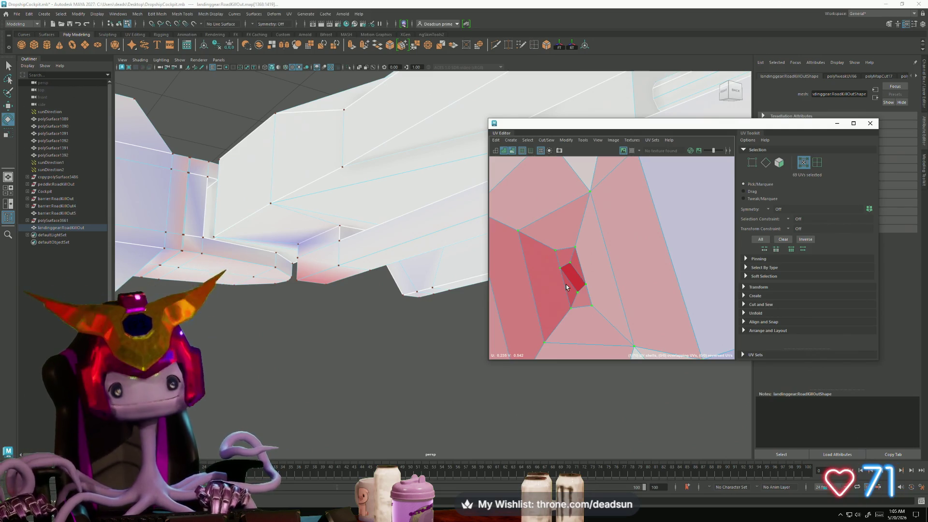
{"action": "mouse_move", "coordinate": [566, 284]}
{"action": "right_mouse_down", "text": "alt"}
{"action": "mouse_move", "coordinate": [599, 254]}
{"action": "mouse_move", "coordinate": [566, 248]}
{"action": "mouse_move", "coordinate": [577, 253]}
{"action": "right_mouse_up", "text": "alt"}
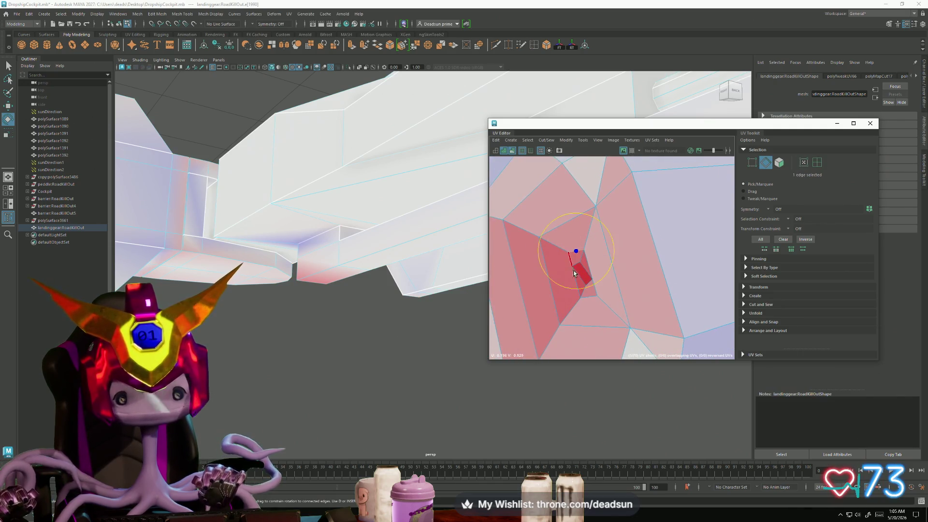
{"action": "mouse_move", "coordinate": [574, 252]}
{"action": "left_mouse_down"}
{"action": "mouse_move", "coordinate": [576, 296]}
{"action": "mouse_move", "coordinate": [588, 263]}
{"action": "left_mouse_up"}
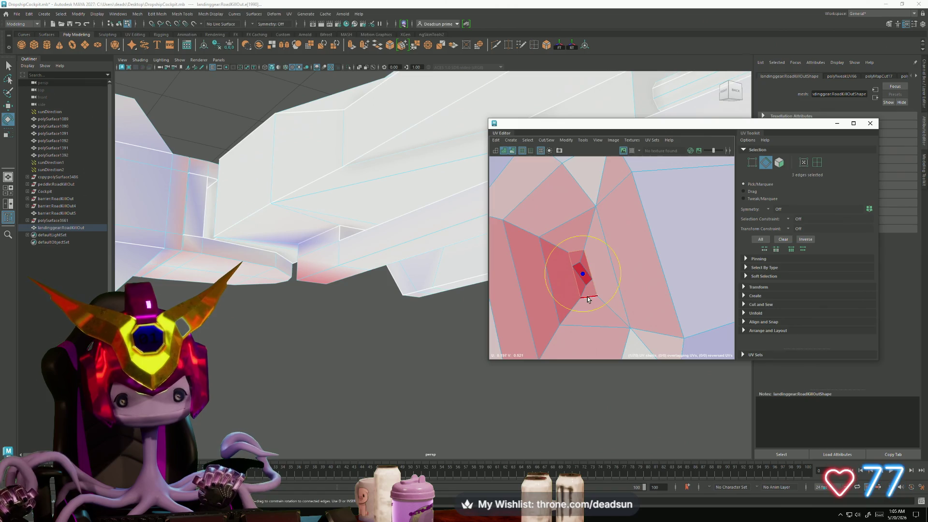
{"action": "left_click", "coordinate": [534, 142]}
{"action": "left_click", "coordinate": [567, 177]}
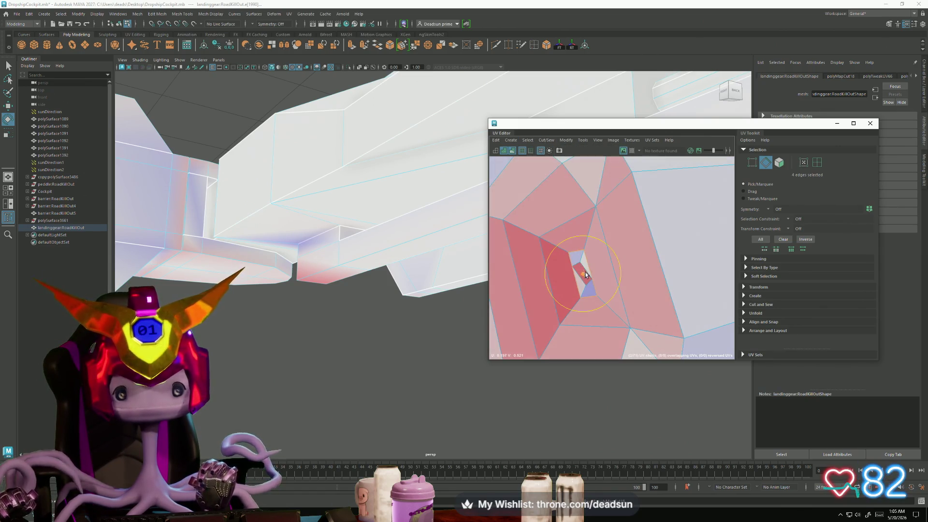
{"action": "left_click_drag", "start_coordinate": [579, 261], "coordinate": [581, 259]}
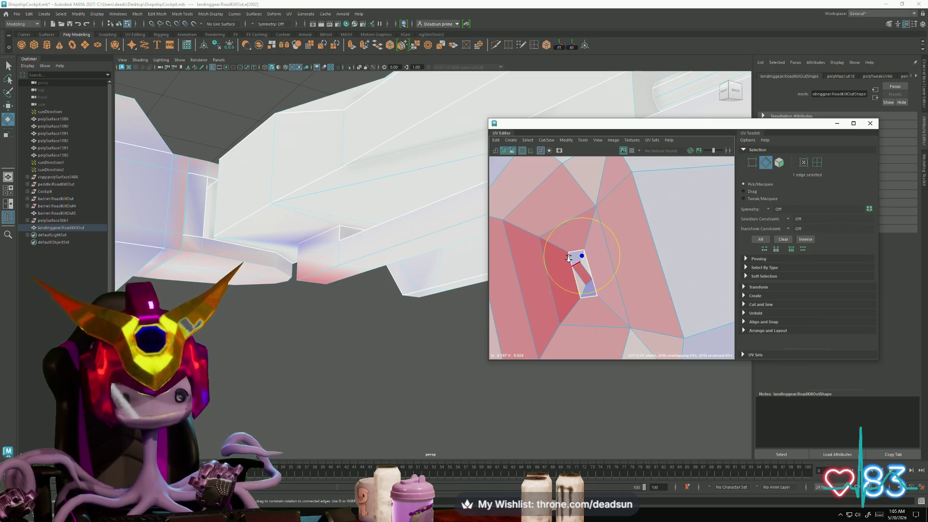
{"action": "scroll", "coordinate": [569, 258], "scroll_direction": "up", "scroll_amount": 3}
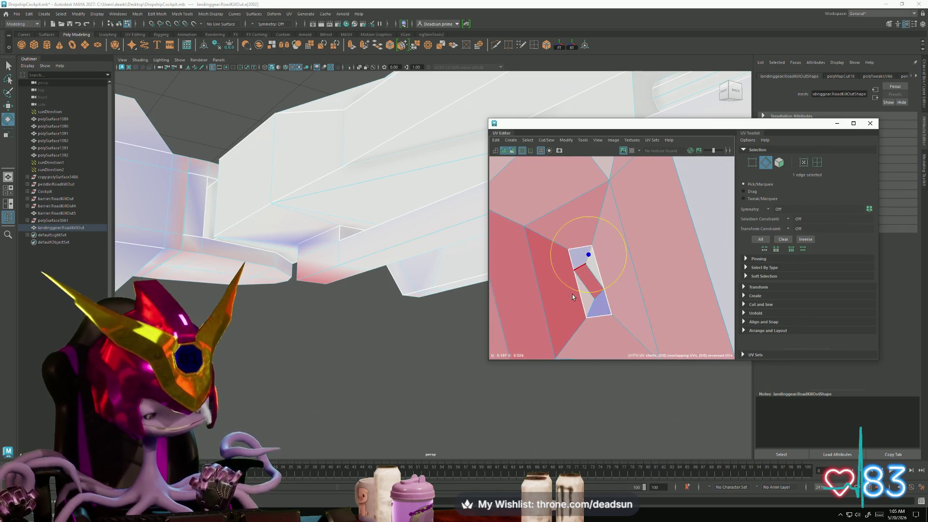
{"action": "left_click", "coordinate": [579, 266], "text": "shift"}
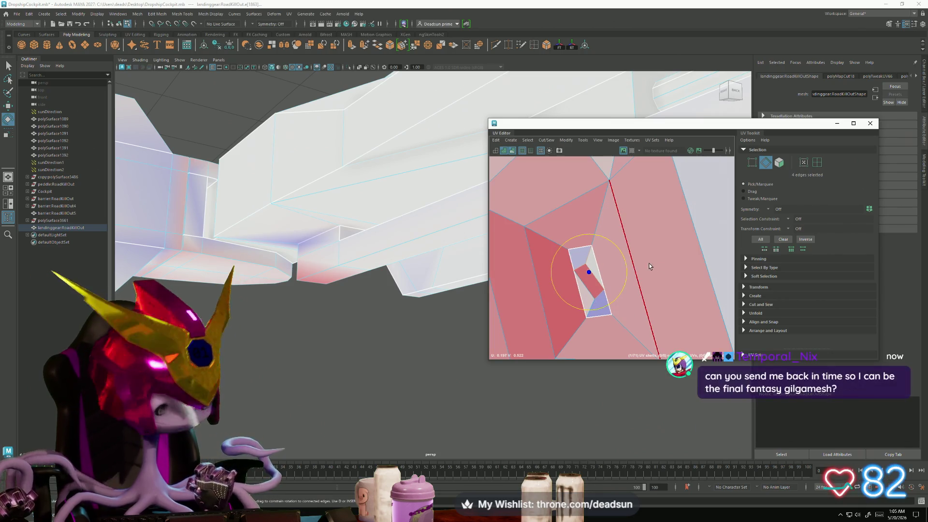
{"action": "scroll", "coordinate": [648, 257], "scroll_direction": "down", "scroll_amount": 5}
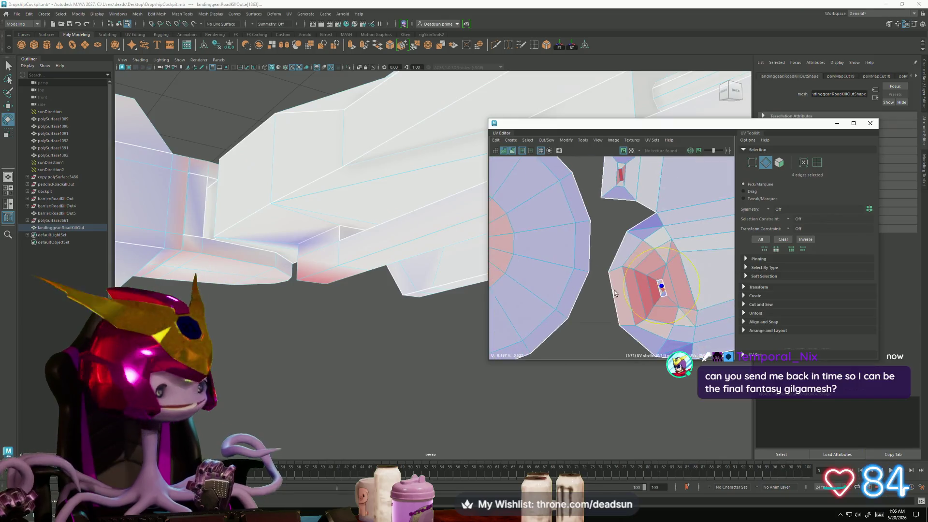
{"action": "scroll", "coordinate": [591, 280], "scroll_direction": "down", "scroll_amount": 2}
{"action": "scroll", "coordinate": [591, 280], "scroll_direction": "down", "scroll_amount": 2}
{"action": "scroll", "coordinate": [595, 286], "scroll_direction": "up", "scroll_amount": 5}
{"action": "scroll", "coordinate": [611, 307], "scroll_direction": "down", "scroll_amount": 1}
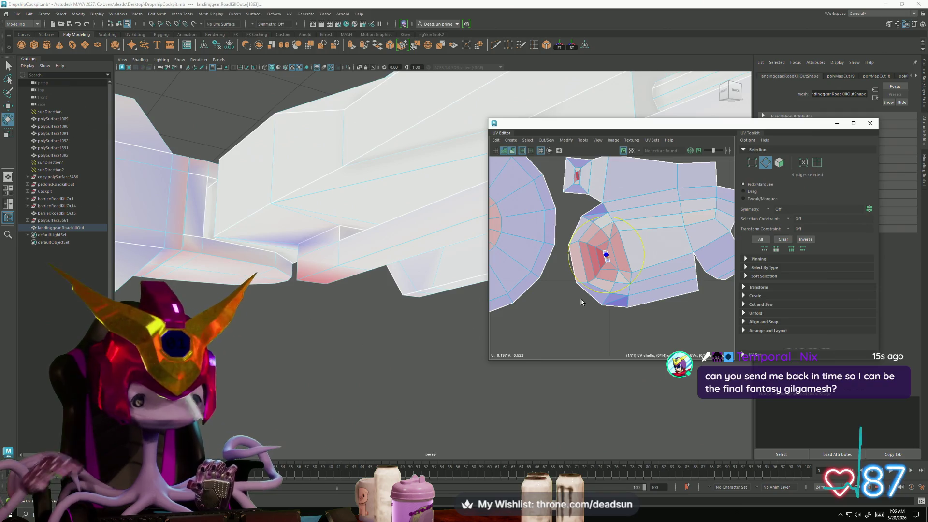
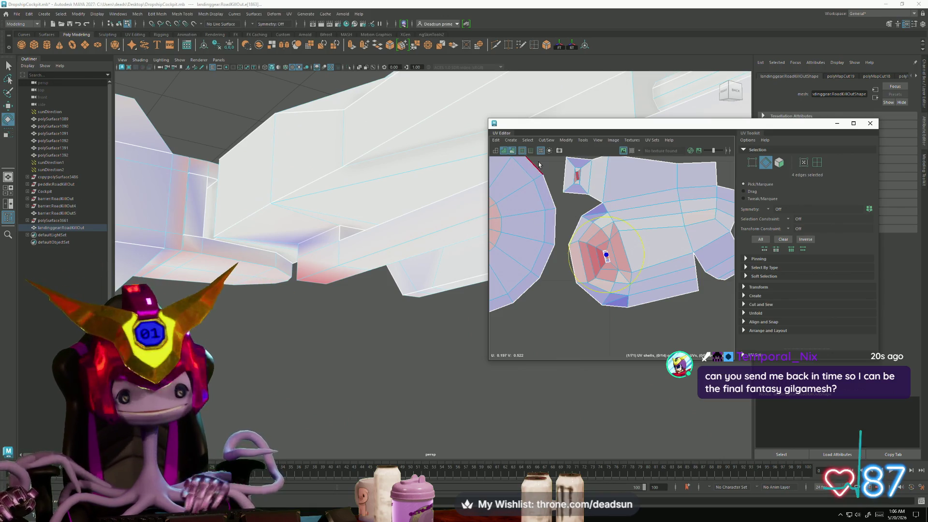
Step: Select the edges around the small inner face and cut them into a separate UV shell
{"action": "left_click", "coordinate": [590, 177]}
{"action": "scroll", "coordinate": [584, 177], "scroll_direction": "up", "scroll_amount": 5}
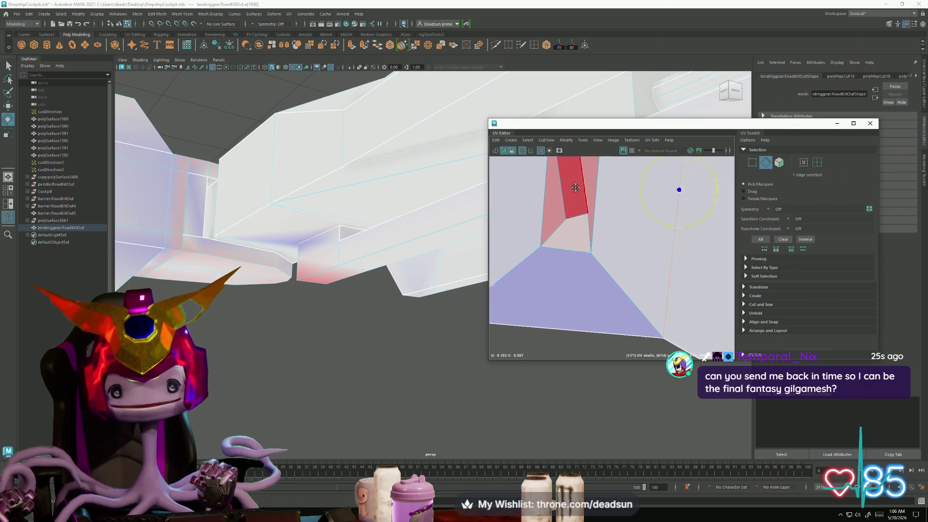
{"action": "right_click_drag", "start_coordinate": [588, 248], "coordinate": [590, 221]}
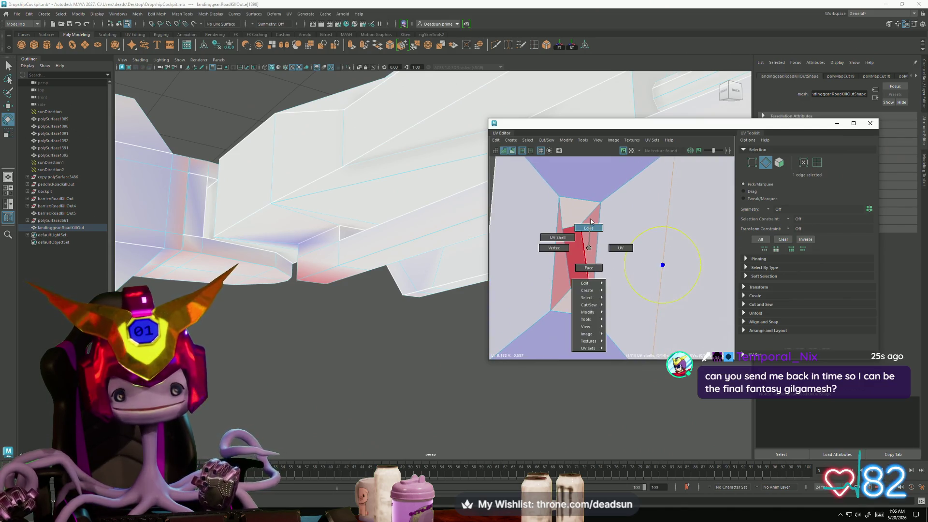
{"action": "key", "text": "e"}
{"action": "left_click", "coordinate": [585, 237]}
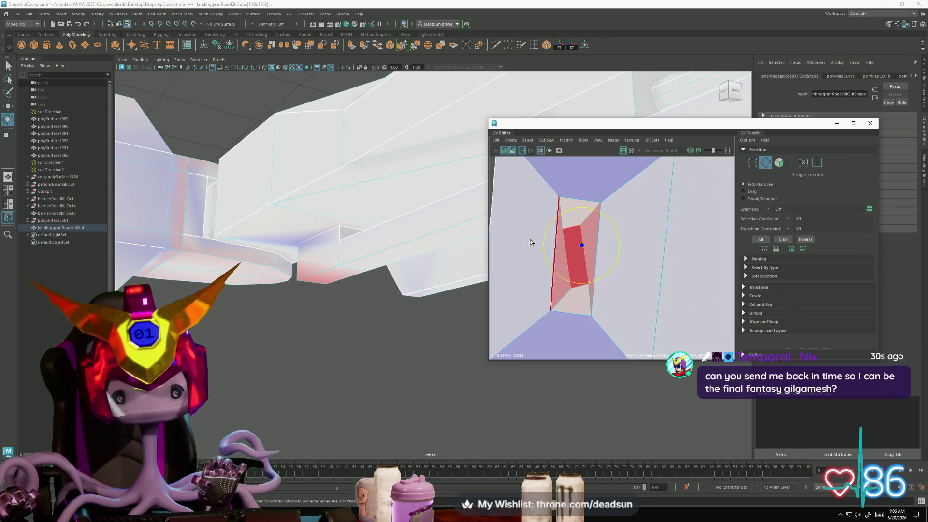
{"action": "left_click", "coordinate": [554, 139]}
{"action": "left_click", "coordinate": [572, 181]}
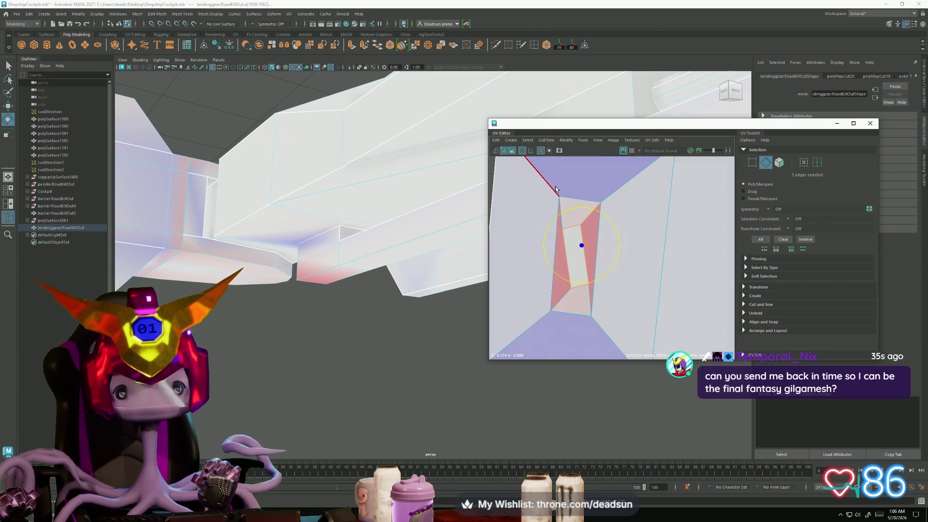
{"action": "scroll", "coordinate": [489, 254], "scroll_direction": "down", "scroll_amount": 3}
{"action": "scroll", "coordinate": [602, 240], "scroll_direction": "up", "scroll_amount": 5}
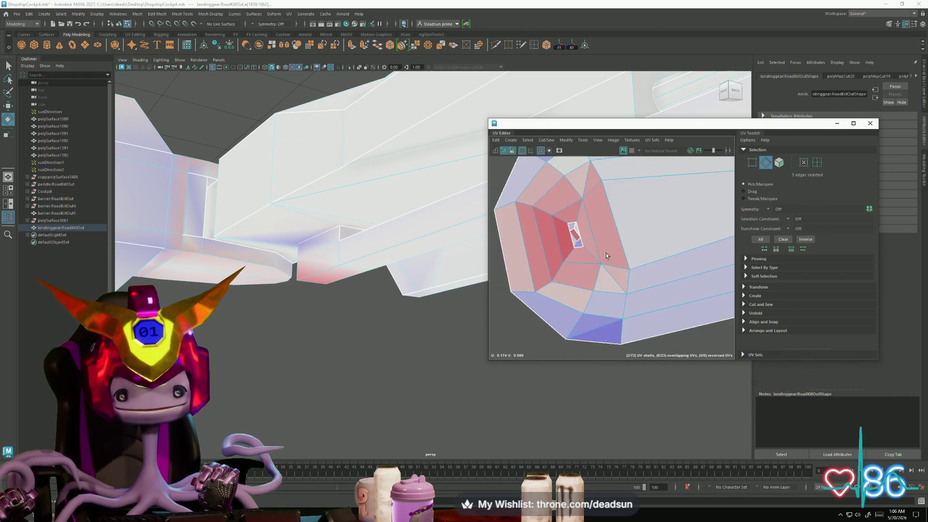
Step: Convert the cut piece to UVs, move it away to the lower left and rotate it horizontal
{"action": "key", "text": "F9"}
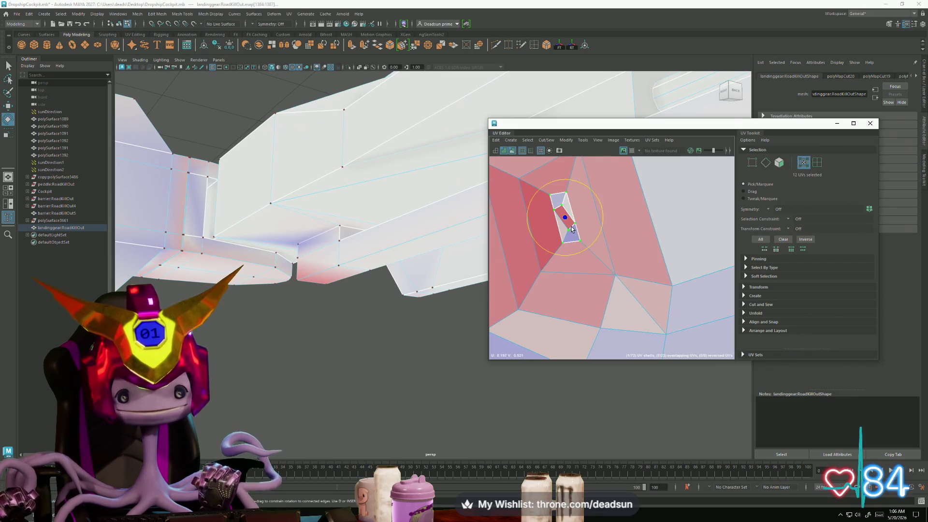
{"action": "key", "text": "w"}
{"action": "left_click_drag", "start_coordinate": [576, 231], "coordinate": [555, 319]}
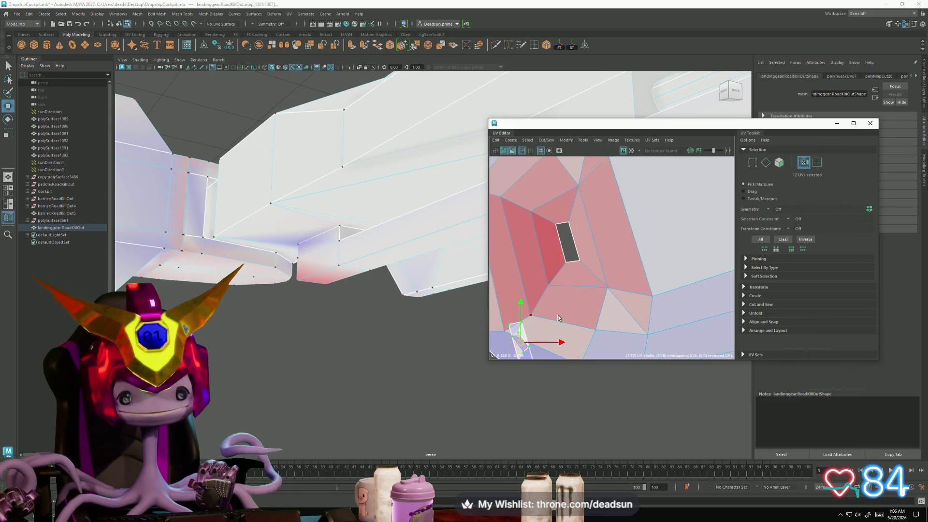
{"action": "middle_click_drag", "start_coordinate": [554, 319], "coordinate": [620, 233], "text": "alt"}
{"action": "left_click_drag", "start_coordinate": [618, 213], "coordinate": [500, 289]}
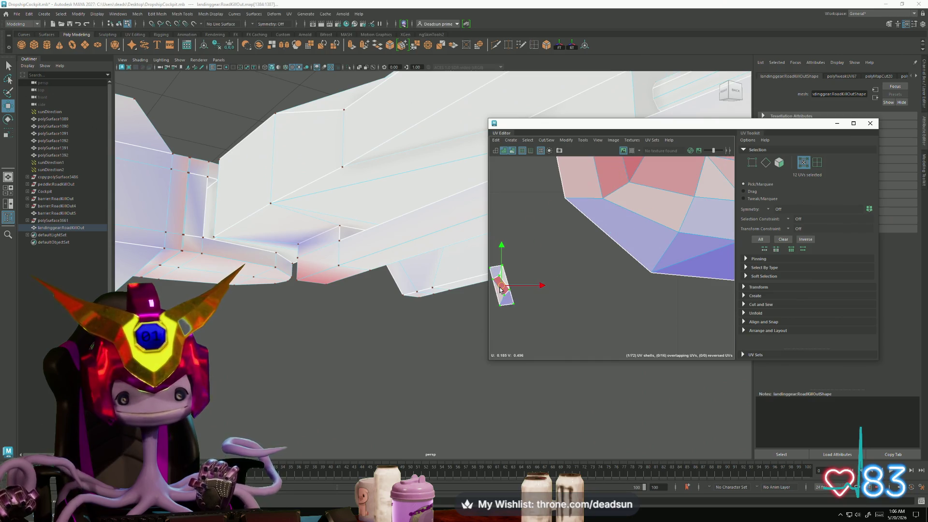
{"action": "left_click", "coordinate": [569, 142]}
{"action": "left_click", "coordinate": [570, 368]}
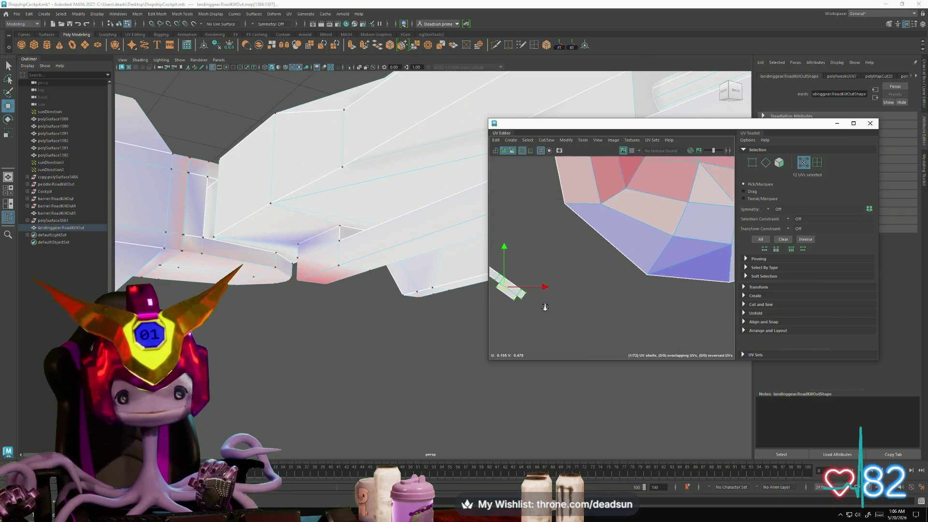
Step: Reshape the remaining shell's layout via Modify and zoom in on the hole left behind
{"action": "middle_click_drag", "start_coordinate": [552, 312], "coordinate": [541, 362], "text": "alt"}
{"action": "scroll", "coordinate": [598, 294], "scroll_direction": "down", "scroll_amount": 3}
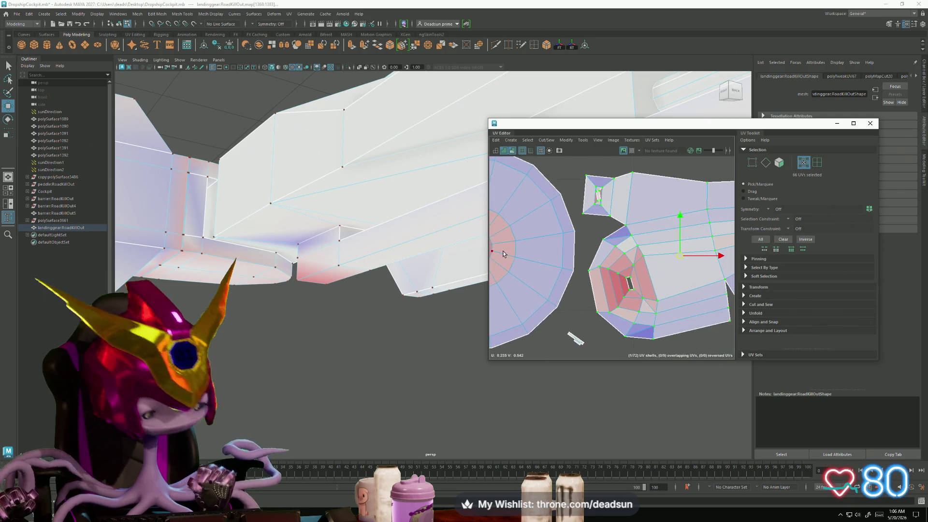
{"action": "scroll", "coordinate": [538, 272], "scroll_direction": "up", "scroll_amount": 1}
{"action": "key", "text": "w"}
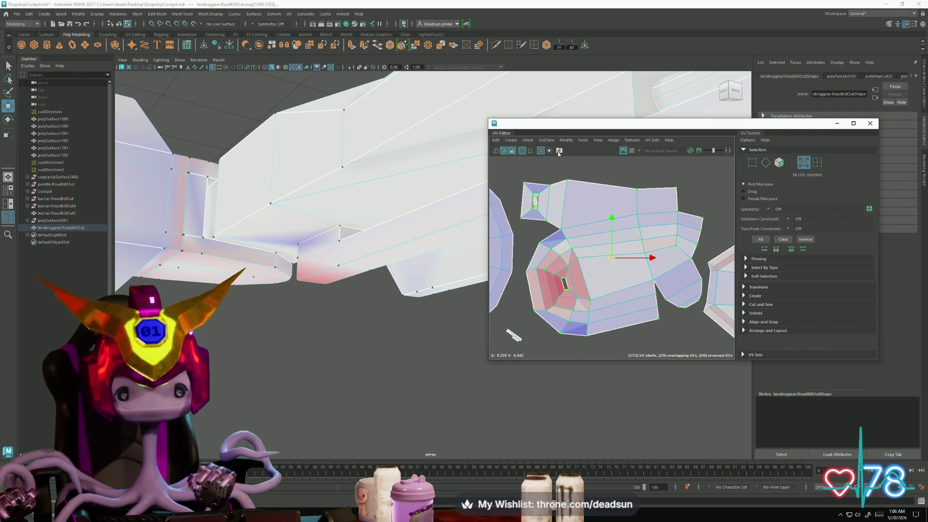
{"action": "left_click", "coordinate": [564, 140]}
{"action": "mouse_move", "coordinate": [565, 141]}
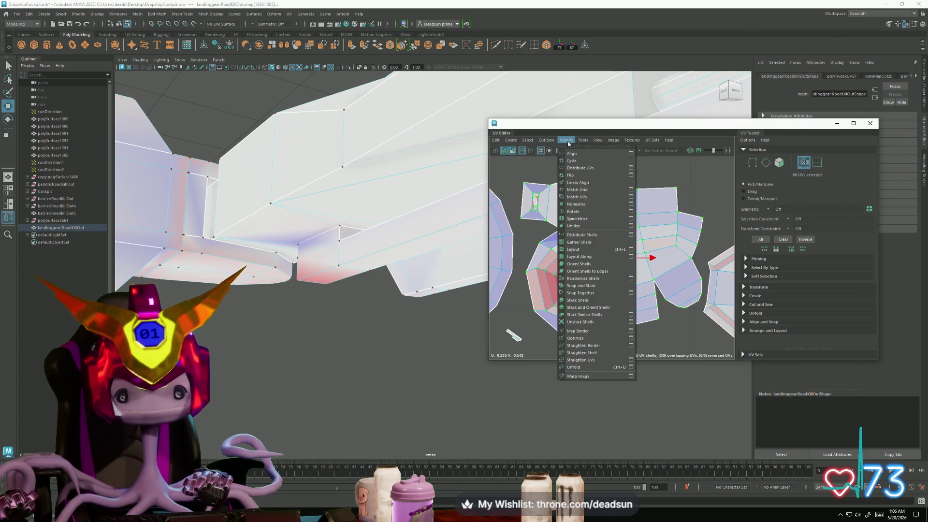
{"action": "left_click", "coordinate": [577, 366]}
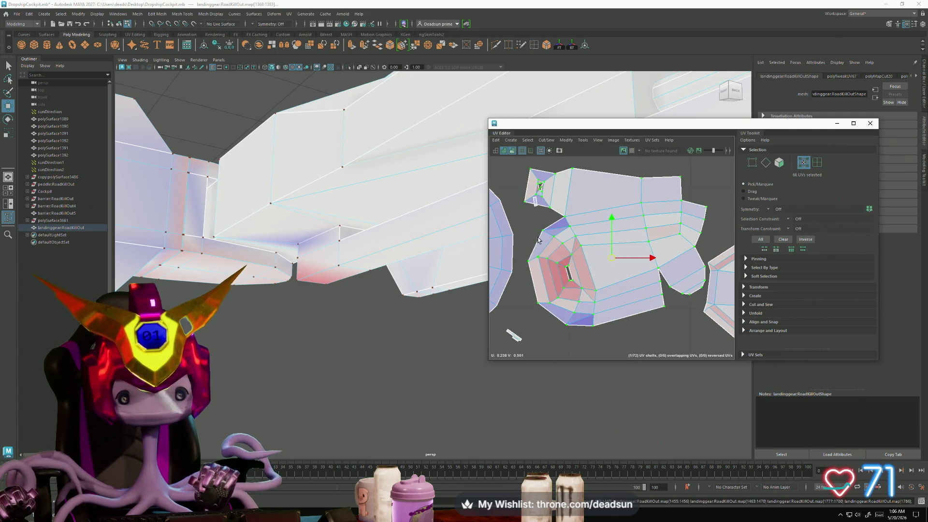
{"action": "scroll", "coordinate": [541, 245], "scroll_direction": "up", "scroll_amount": 3}
{"action": "scroll", "coordinate": [547, 232], "scroll_direction": "up", "scroll_amount": 2}
{"action": "scroll", "coordinate": [552, 220], "scroll_direction": "down", "scroll_amount": 4}
{"action": "right_click_drag", "start_coordinate": [548, 216], "coordinate": [531, 208]}
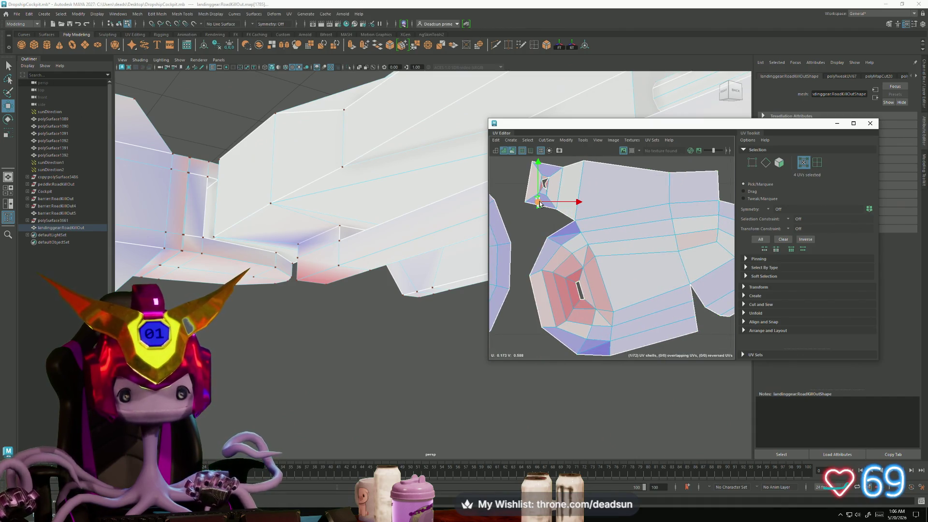
{"action": "mouse_move", "coordinate": [528, 361]}
{"action": "middle_mouse_down", "text": "alt"}
{"action": "mouse_move", "coordinate": [546, 207]}
{"action": "mouse_move", "coordinate": [547, 264]}
{"action": "middle_mouse_up", "text": "alt"}
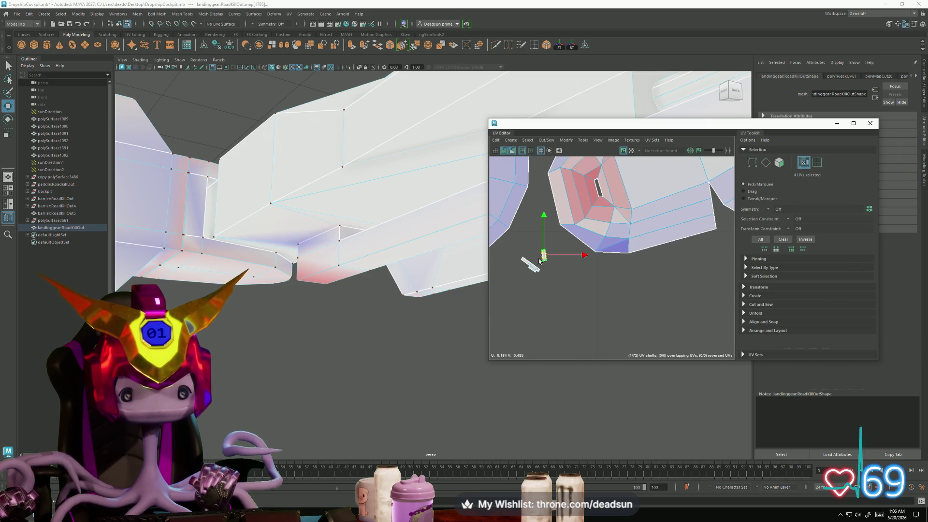
{"action": "scroll", "coordinate": [590, 311], "scroll_direction": "up", "scroll_amount": 3}
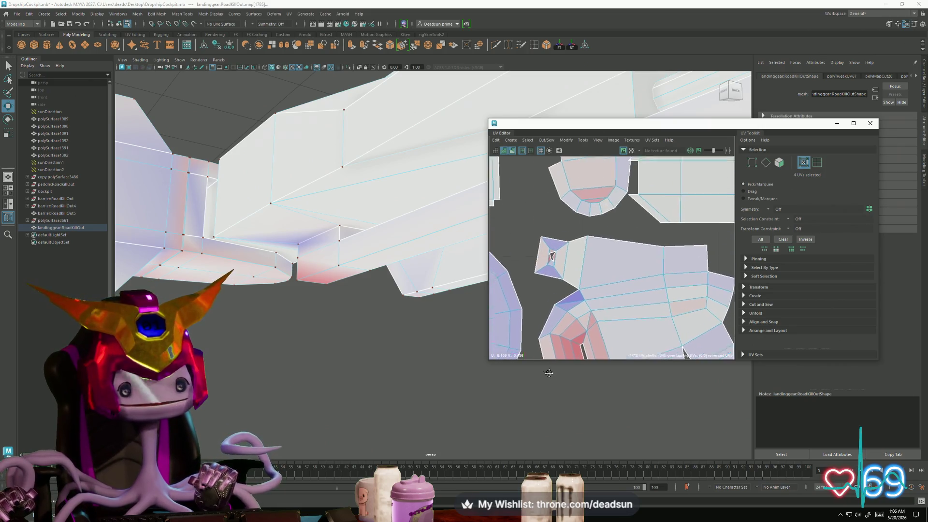
{"action": "scroll", "coordinate": [589, 310], "scroll_direction": "up", "scroll_amount": 3}
{"action": "middle_click_drag", "start_coordinate": [636, 232], "coordinate": [584, 275], "text": "alt"}
{"action": "scroll", "coordinate": [580, 285], "scroll_direction": "up", "scroll_amount": 2}
Step: Select the hole's bordering edge and Move and Sew the loose piece back onto the shell
{"action": "key", "text": "F10"}
{"action": "left_click", "coordinate": [571, 223]}
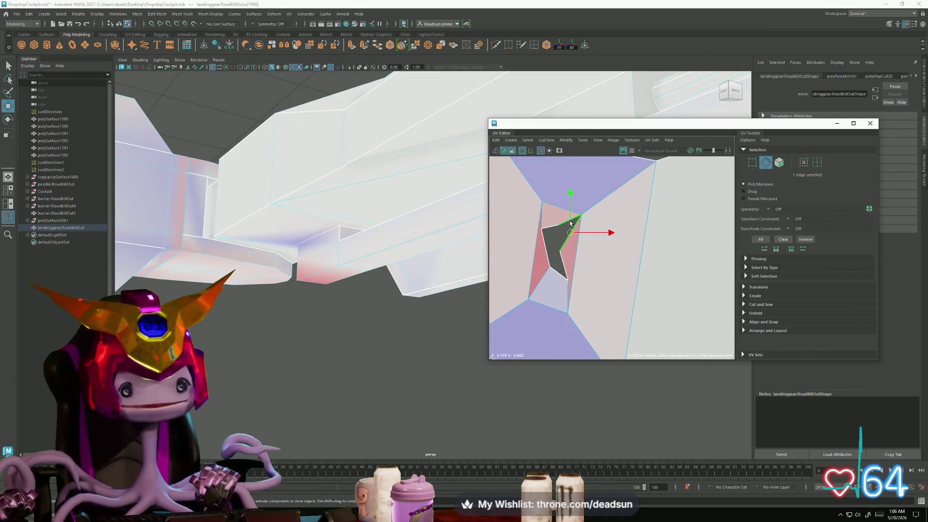
{"action": "left_click", "coordinate": [547, 140]}
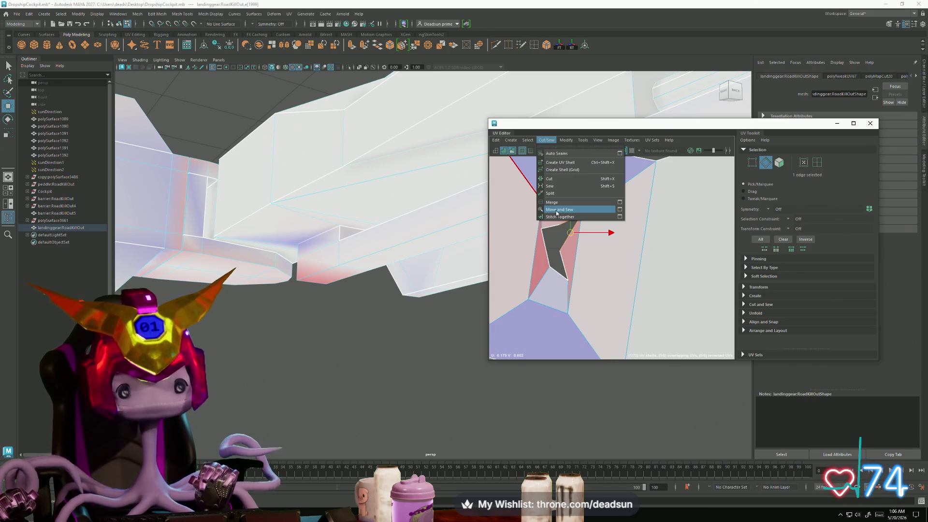
{"action": "left_click", "coordinate": [557, 209]}
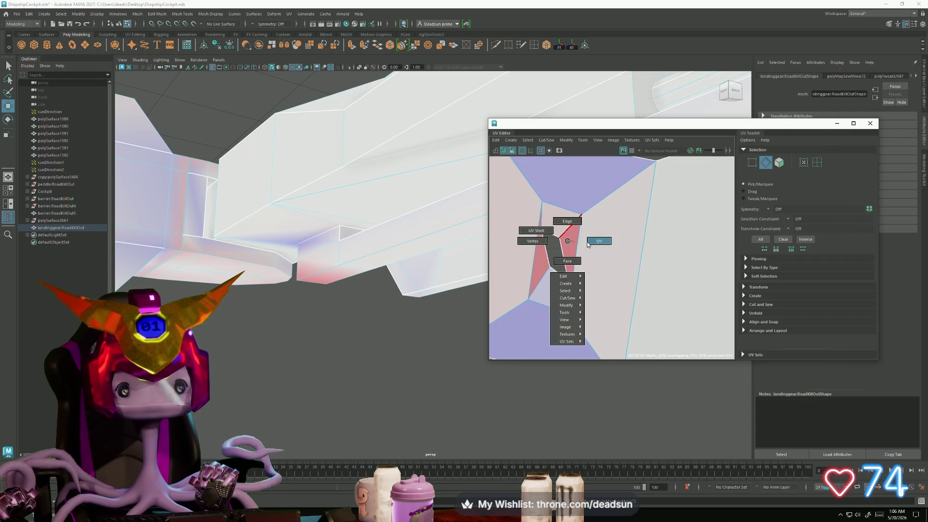
Step: Nudge individual UVs so the dark face fits the gap as a narrow upright strip
{"action": "right_click_drag", "start_coordinate": [556, 230], "coordinate": [588, 238]}
{"action": "left_click_drag", "start_coordinate": [558, 237], "coordinate": [551, 230]}
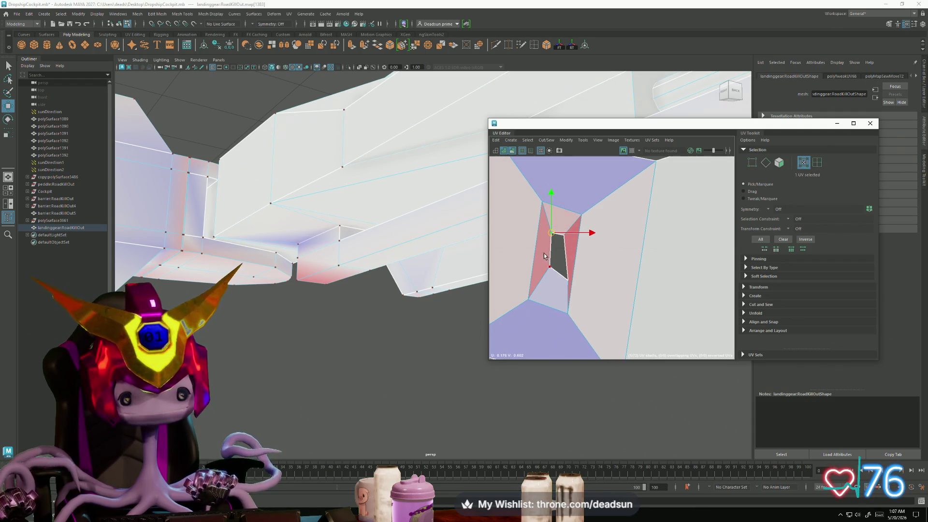
{"action": "mouse_move", "coordinate": [554, 270]}
{"action": "left_mouse_down"}
{"action": "mouse_move", "coordinate": [542, 268]}
{"action": "mouse_move", "coordinate": [560, 274]}
{"action": "left_mouse_up"}
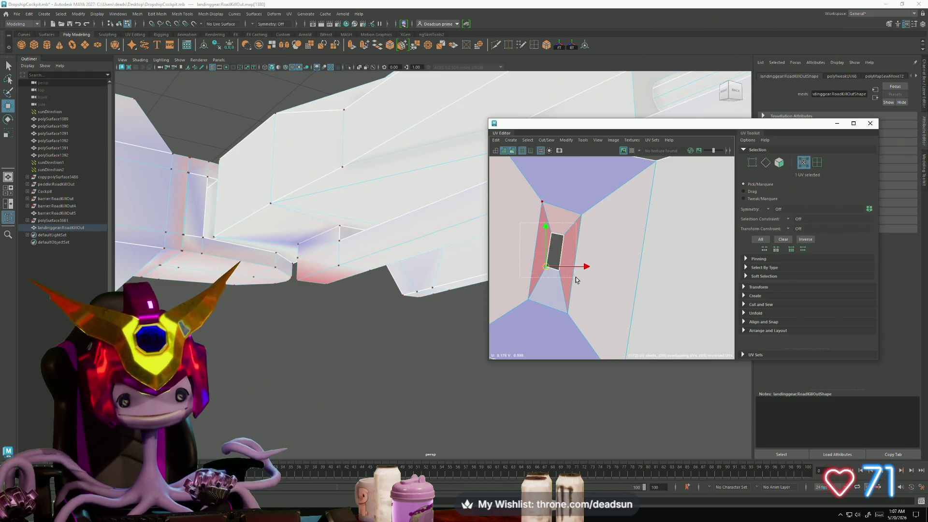
{"action": "left_click_drag", "start_coordinate": [576, 280], "coordinate": [540, 232]}
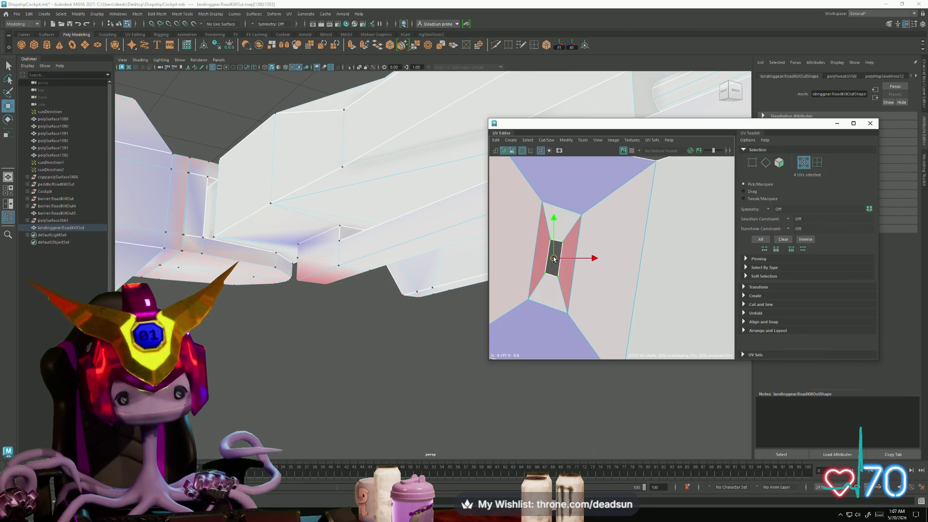
{"action": "scroll", "coordinate": [641, 301], "scroll_direction": "down", "scroll_amount": 3}
{"action": "scroll", "coordinate": [616, 292], "scroll_direction": "down", "scroll_amount": 2}
{"action": "scroll", "coordinate": [591, 283], "scroll_direction": "down", "scroll_amount": 2}
{"action": "scroll", "coordinate": [568, 274], "scroll_direction": "down", "scroll_amount": 1}
{"action": "scroll", "coordinate": [567, 274], "scroll_direction": "down", "scroll_amount": 2}
Step: Survey the other shells in the layout and select the red-and-blue shell
{"action": "middle_click_drag", "start_coordinate": [567, 273], "coordinate": [617, 239]}
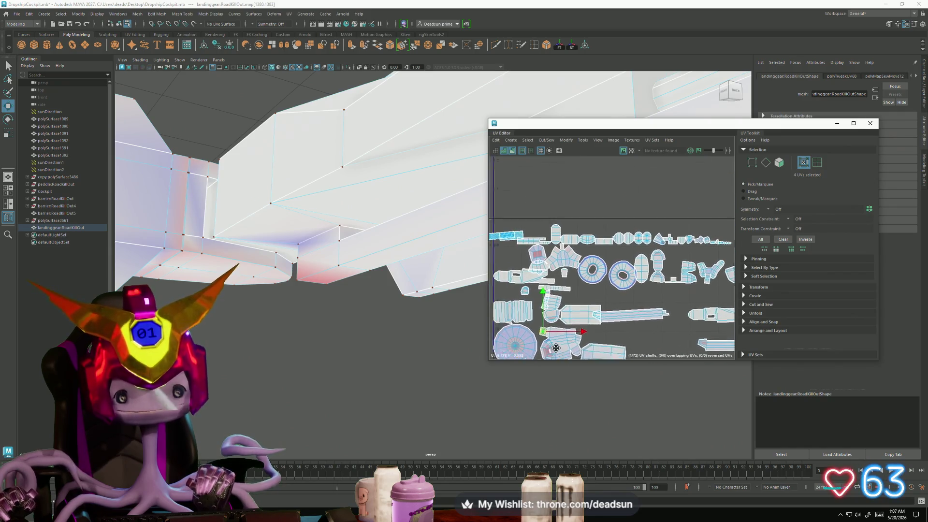
{"action": "scroll", "coordinate": [617, 290], "scroll_direction": "up", "scroll_amount": 5}
{"action": "middle_click_drag", "start_coordinate": [762, 344], "coordinate": [480, 254], "text": "alt"}
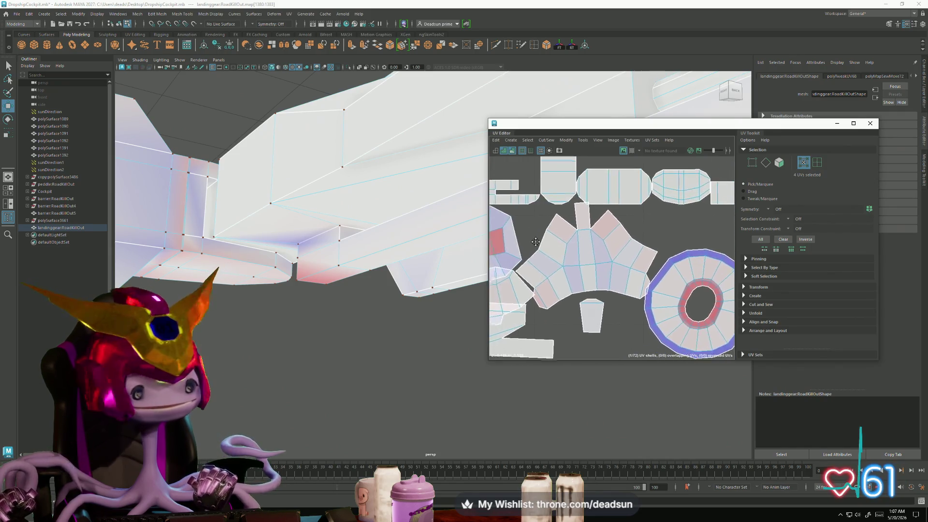
{"action": "scroll", "coordinate": [578, 277], "scroll_direction": "up", "scroll_amount": 1}
{"action": "scroll", "coordinate": [577, 276], "scroll_direction": "down", "scroll_amount": 1}
{"action": "middle_click_drag", "start_coordinate": [592, 271], "coordinate": [529, 239], "text": "alt"}
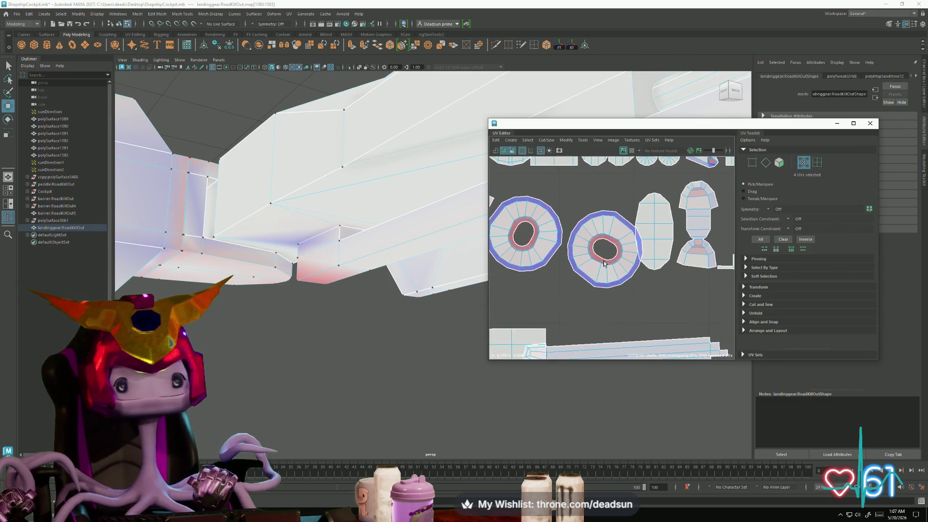
{"action": "scroll", "coordinate": [528, 240], "scroll_direction": "down", "scroll_amount": 2}
{"action": "scroll", "coordinate": [528, 240], "scroll_direction": "down", "scroll_amount": 1}
{"action": "scroll", "coordinate": [628, 266], "scroll_direction": "up", "scroll_amount": 3}
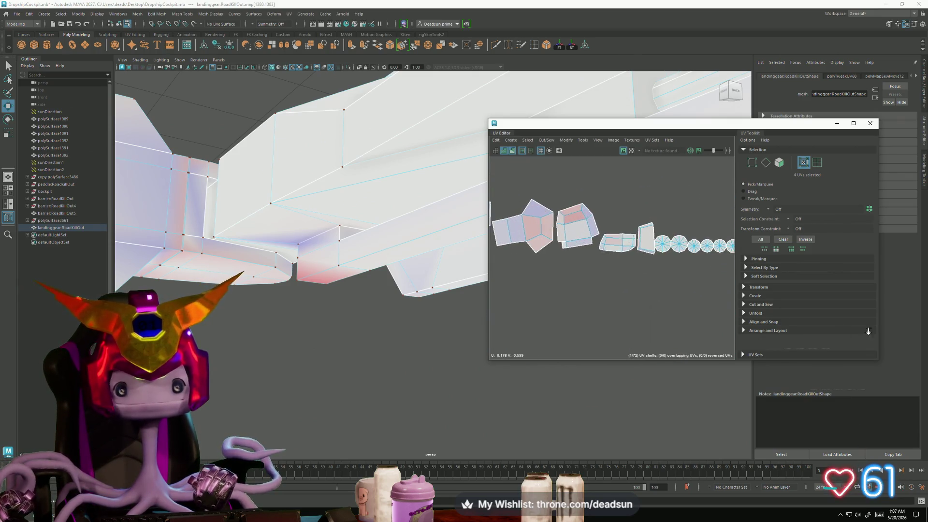
{"action": "scroll", "coordinate": [628, 266], "scroll_direction": "down", "scroll_amount": 2}
{"action": "scroll", "coordinate": [534, 210], "scroll_direction": "up", "scroll_amount": 3}
{"action": "middle_click_drag", "start_coordinate": [534, 210], "coordinate": [603, 279], "text": "alt"}
{"action": "scroll", "coordinate": [584, 279], "scroll_direction": "up", "scroll_amount": 1}
{"action": "scroll", "coordinate": [584, 280], "scroll_direction": "down", "scroll_amount": 2}
{"action": "scroll", "coordinate": [580, 261], "scroll_direction": "up", "scroll_amount": 2}
{"action": "scroll", "coordinate": [579, 250], "scroll_direction": "up", "scroll_amount": 2}
{"action": "scroll", "coordinate": [579, 247], "scroll_direction": "up", "scroll_amount": 1}
{"action": "scroll", "coordinate": [563, 225], "scroll_direction": "up", "scroll_amount": 1}
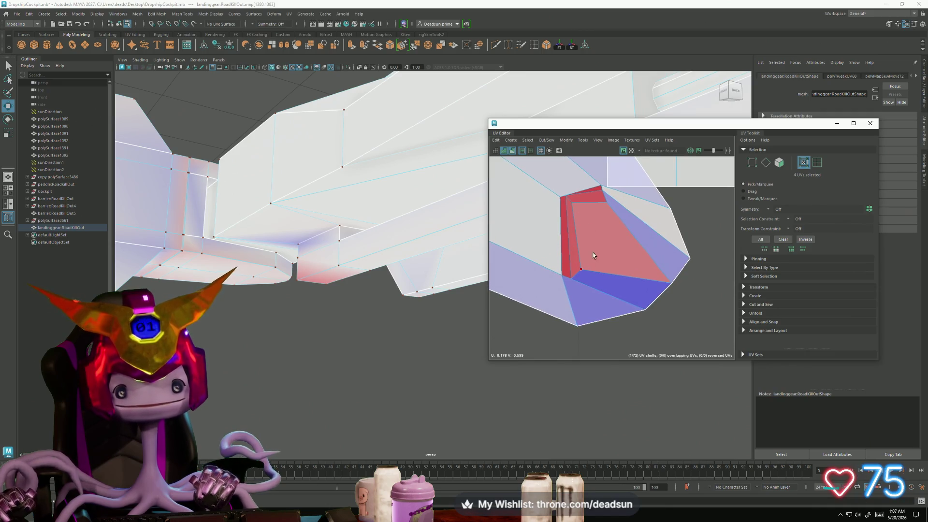
{"action": "right_click_drag", "start_coordinate": [592, 250], "coordinate": [551, 223]}
{"action": "left_click", "coordinate": [565, 244]}
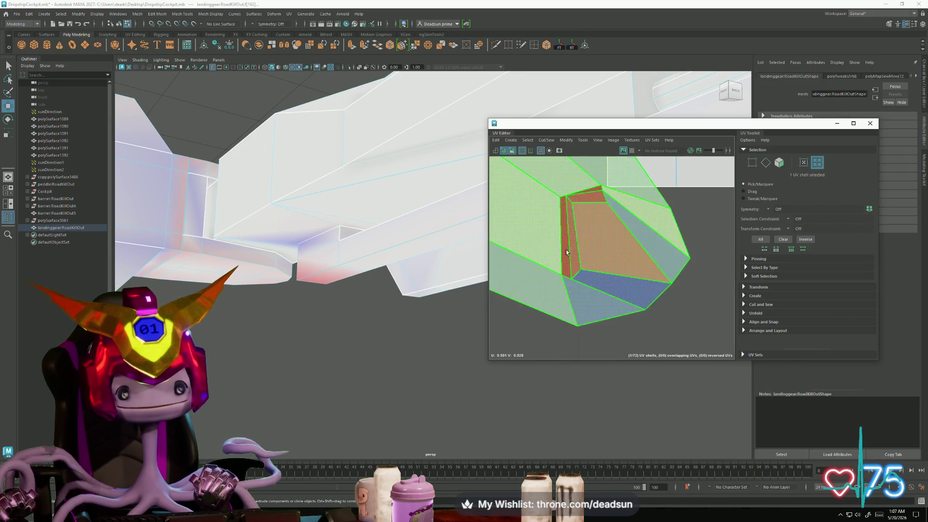
Step: Select a long edge, another edge and the long diagonal edge as a seam and cut the UVs along them
{"action": "right_click_drag", "start_coordinate": [560, 264], "coordinate": [561, 249]}
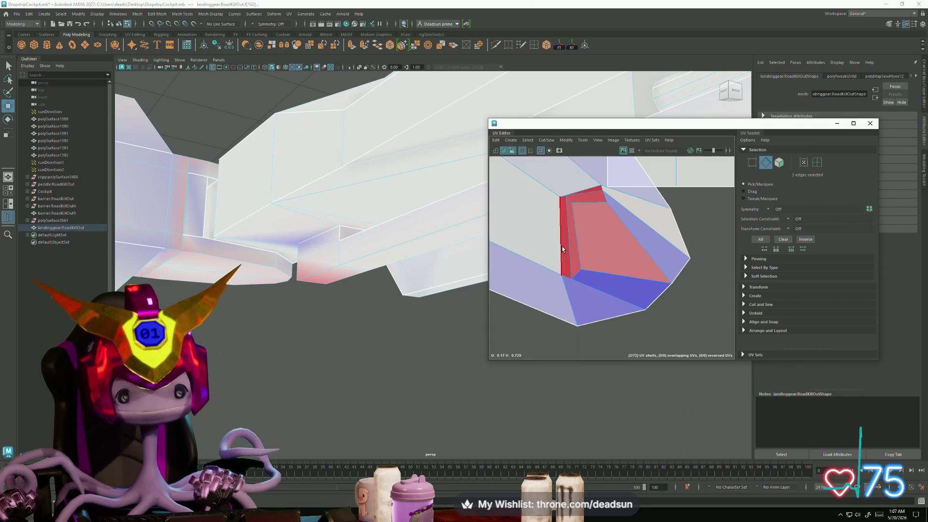
{"action": "middle_click_drag", "start_coordinate": [570, 308], "coordinate": [573, 377], "text": "alt"}
{"action": "left_click", "coordinate": [587, 246], "text": "shift"}
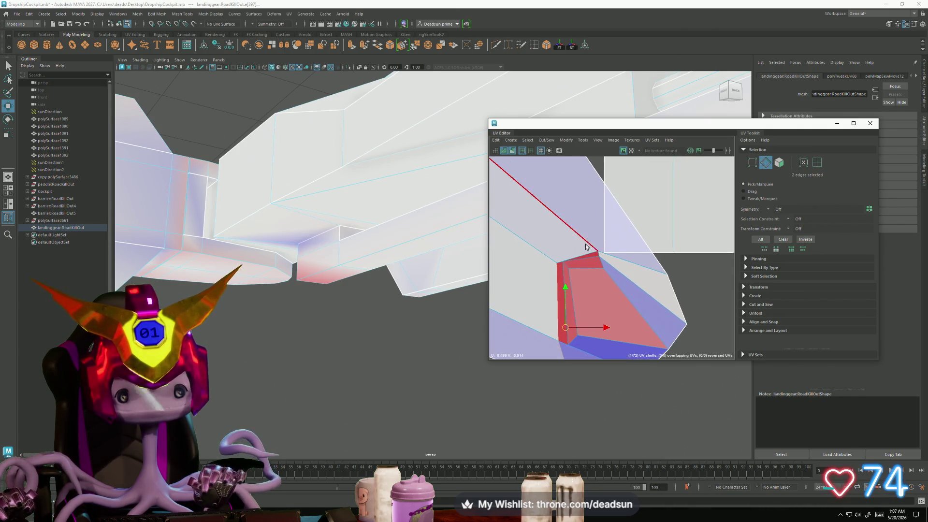
{"action": "left_click", "coordinate": [592, 185], "text": "shift"}
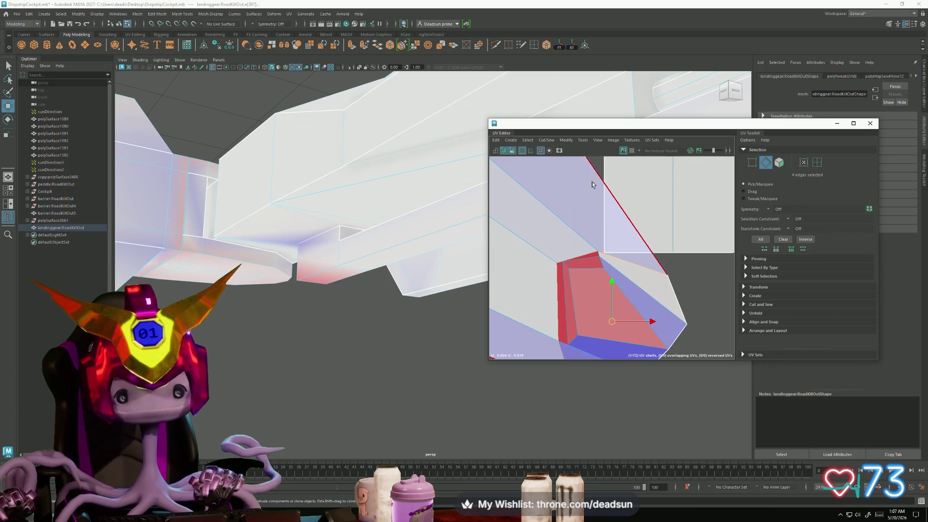
{"action": "left_click", "coordinate": [546, 140]}
{"action": "left_click", "coordinate": [561, 180]}
{"action": "mouse_move", "coordinate": [581, 280]}
{"action": "right_mouse_down"}
{"action": "mouse_move", "coordinate": [618, 282]}
{"action": "mouse_move", "coordinate": [600, 266]}
{"action": "right_mouse_up"}
Step: Reshape the red shell, select all its UVs and move it down clear of the others
{"action": "left_click", "coordinate": [566, 140]}
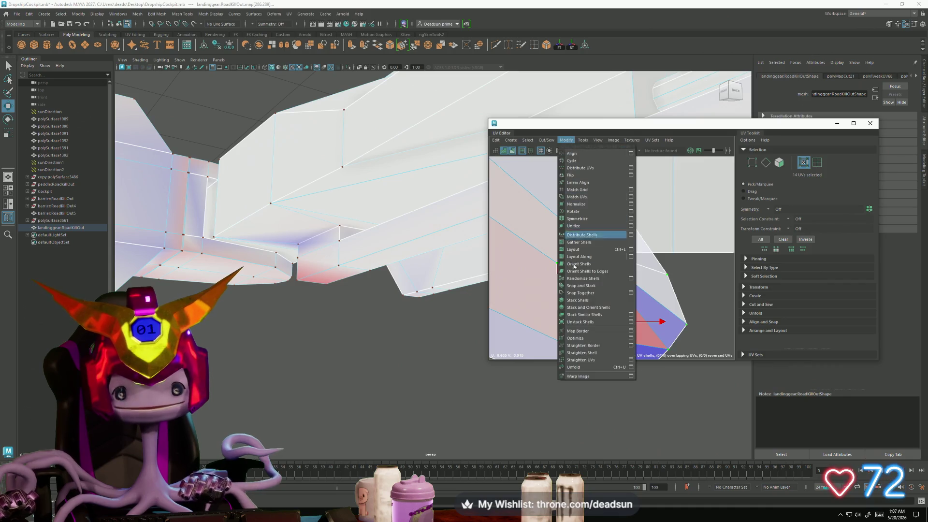
{"action": "left_click", "coordinate": [585, 366]}
{"action": "scroll", "coordinate": [615, 306], "scroll_direction": "down", "scroll_amount": 3}
{"action": "scroll", "coordinate": [581, 275], "scroll_direction": "down", "scroll_amount": 2}
{"action": "left_click", "coordinate": [540, 254]}
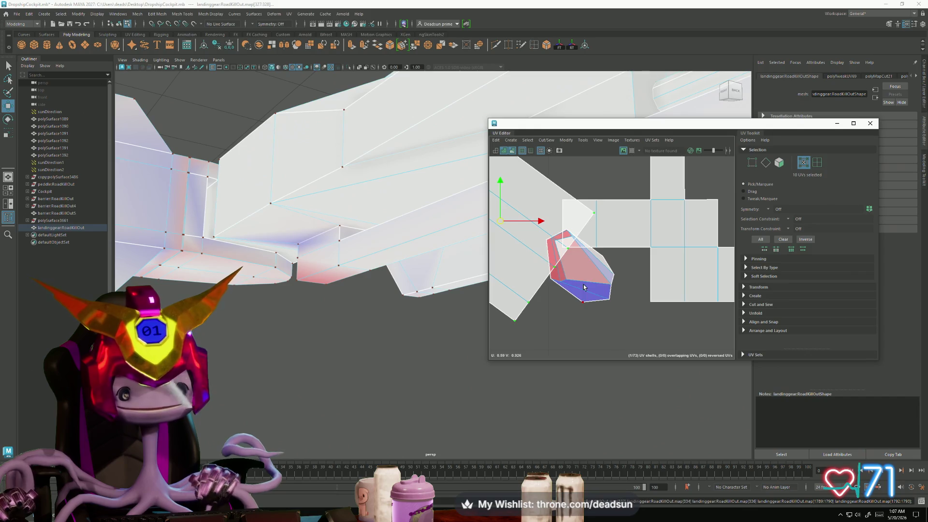
{"action": "scroll", "coordinate": [584, 287], "scroll_direction": "down", "scroll_amount": 2}
{"action": "left_click_drag", "start_coordinate": [584, 282], "coordinate": [589, 315]}
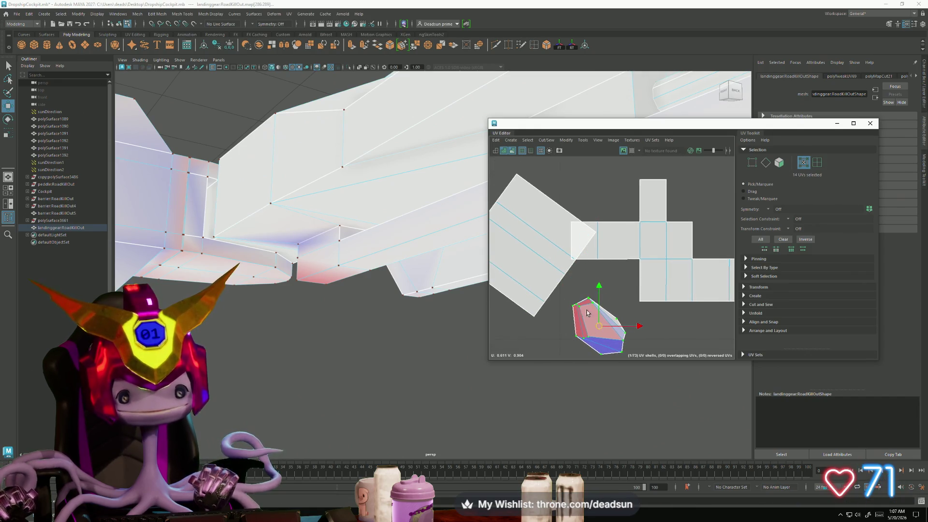
{"action": "scroll", "coordinate": [588, 315], "scroll_direction": "up", "scroll_amount": 1}
{"action": "scroll", "coordinate": [580, 308], "scroll_direction": "up", "scroll_amount": 3}
{"action": "scroll", "coordinate": [565, 301], "scroll_direction": "up", "scroll_amount": 2}
{"action": "scroll", "coordinate": [544, 288], "scroll_direction": "up", "scroll_amount": 2}
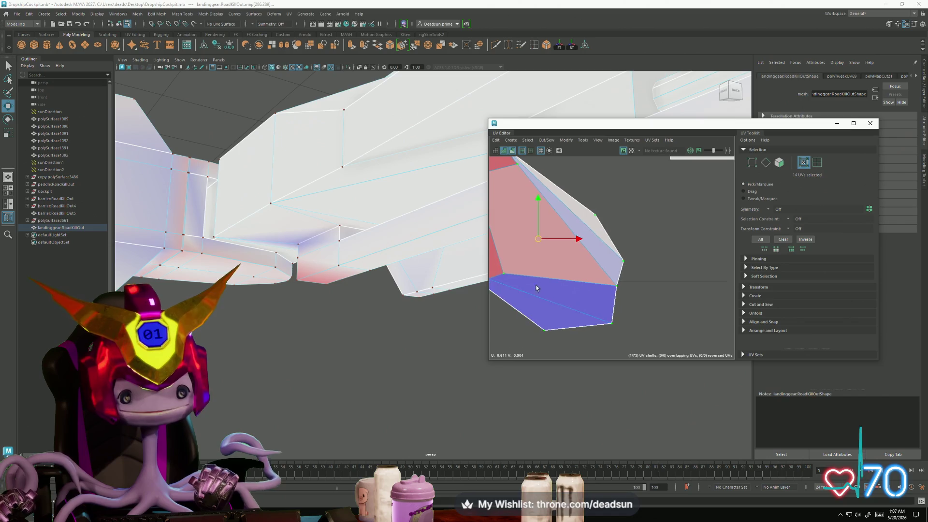
{"action": "middle_click_drag", "start_coordinate": [544, 288], "coordinate": [567, 268], "text": "alt"}
Step: Straighten the shell along a selected edge and unfold the whole shell
{"action": "right_click_drag", "start_coordinate": [584, 263], "coordinate": [576, 249]}
{"action": "left_click", "coordinate": [585, 266]}
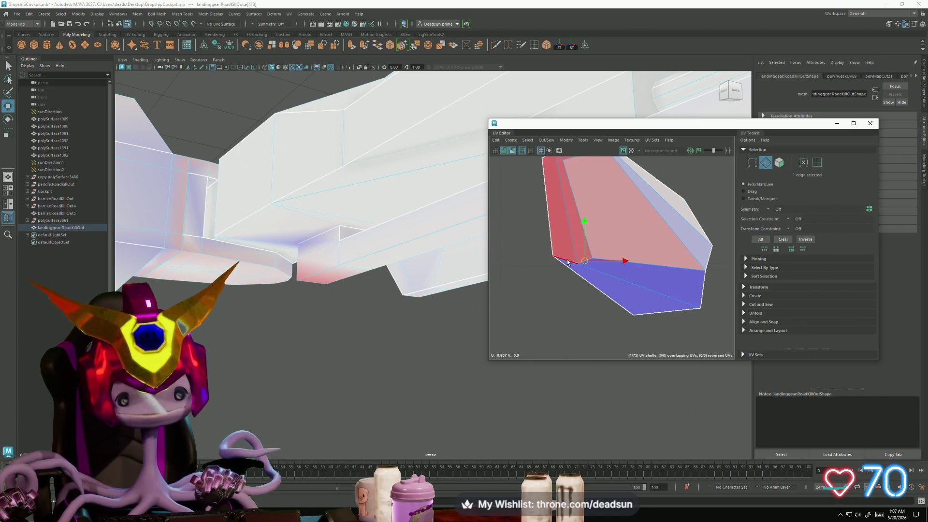
{"action": "left_click", "coordinate": [565, 138]}
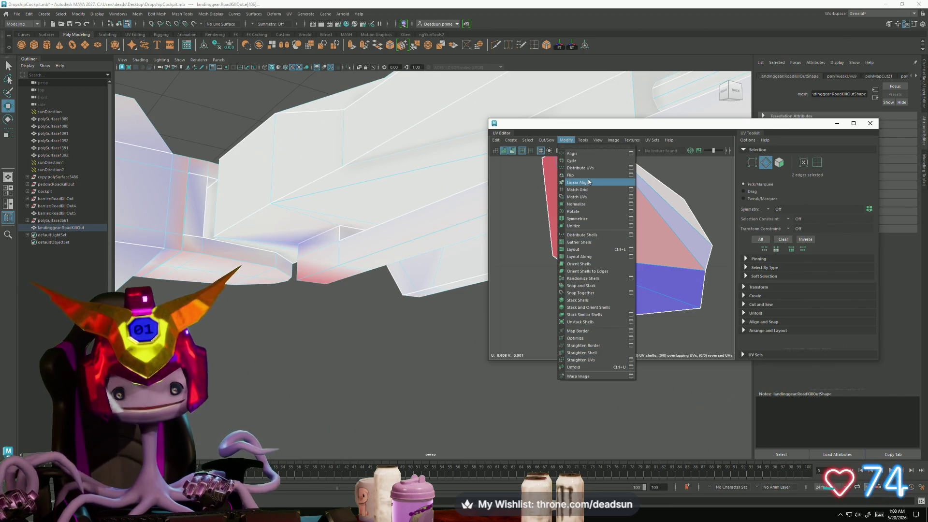
{"action": "right_click_drag", "start_coordinate": [562, 243], "coordinate": [599, 252]}
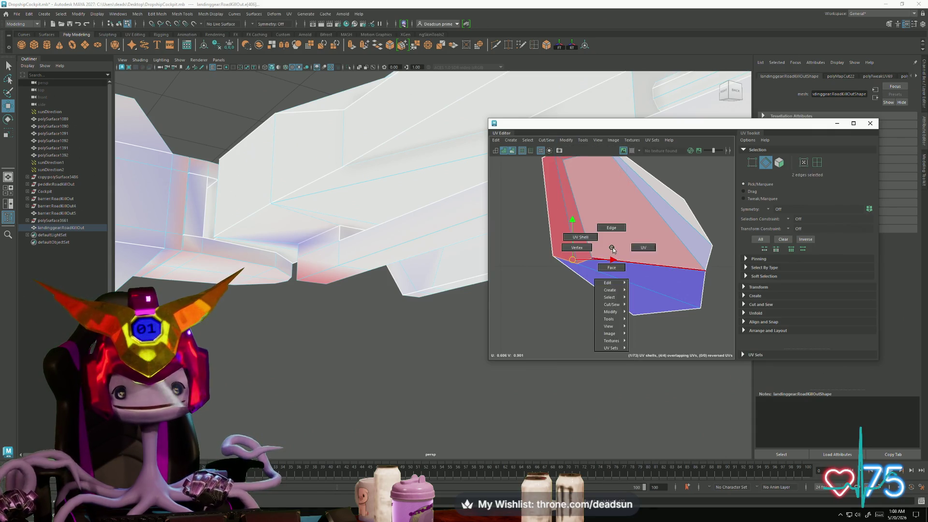
{"action": "left_click", "coordinate": [565, 141]}
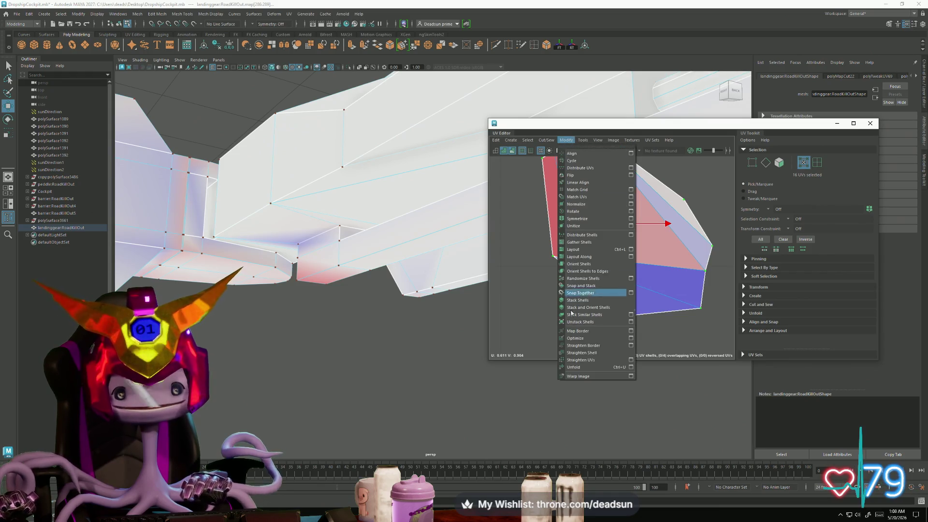
{"action": "left_click", "coordinate": [594, 363]}
{"action": "scroll", "coordinate": [512, 242], "scroll_direction": "down", "scroll_amount": 2}
{"action": "scroll", "coordinate": [512, 241], "scroll_direction": "down", "scroll_amount": 3}
{"action": "scroll", "coordinate": [512, 241], "scroll_direction": "down", "scroll_amount": 3}
{"action": "scroll", "coordinate": [512, 242], "scroll_direction": "down", "scroll_amount": 3}
{"action": "scroll", "coordinate": [685, 237], "scroll_direction": "up", "scroll_amount": 3}
{"action": "scroll", "coordinate": [686, 236], "scroll_direction": "down", "scroll_amount": 3}
{"action": "scroll", "coordinate": [653, 232], "scroll_direction": "down", "scroll_amount": 2}
Step: Frame the shells against the 0–1 grid and orbit the model to inspect the landing-gear arm and wheel
{"action": "middle_click_drag", "start_coordinate": [544, 246], "coordinate": [505, 211], "text": "alt"}
{"action": "scroll", "coordinate": [649, 322], "scroll_direction": "up", "scroll_amount": 3}
{"action": "scroll", "coordinate": [648, 321], "scroll_direction": "up", "scroll_amount": 2}
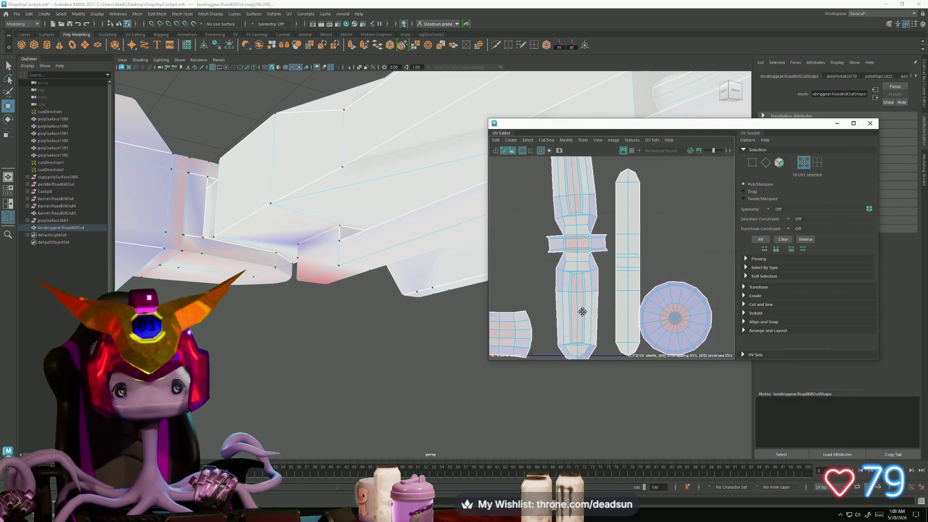
{"action": "middle_click_drag", "start_coordinate": [648, 322], "coordinate": [526, 282], "text": "alt"}
{"action": "left_click_drag", "start_coordinate": [406, 290], "coordinate": [268, 312], "text": "alt"}
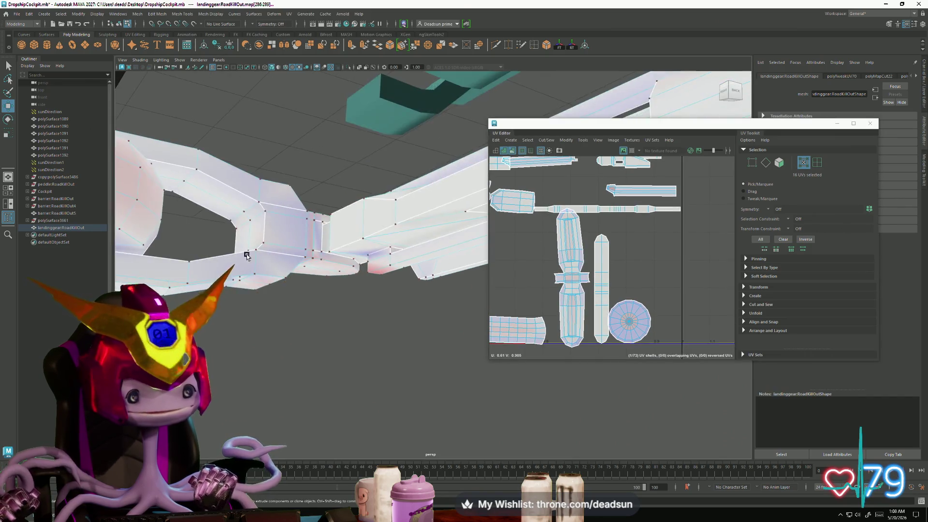
{"action": "scroll", "coordinate": [269, 312], "scroll_direction": "down", "scroll_amount": 2}
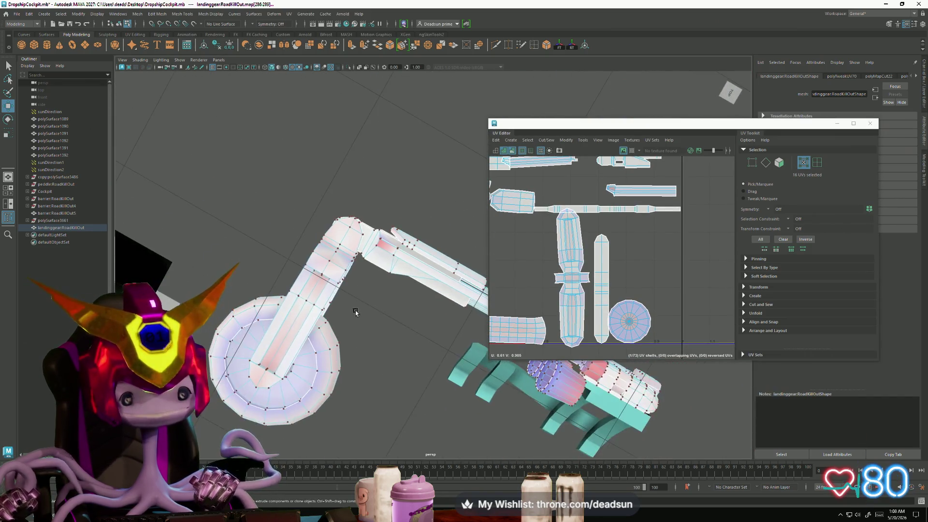
{"action": "scroll", "coordinate": [323, 272], "scroll_direction": "down", "scroll_amount": 2}
{"action": "mouse_move", "coordinate": [285, 281]}
{"action": "left_mouse_down", "text": "alt"}
{"action": "mouse_move", "coordinate": [331, 340]}
{"action": "mouse_move", "coordinate": [341, 261]}
{"action": "left_mouse_up", "text": "alt"}
{"action": "scroll", "coordinate": [537, 266], "scroll_direction": "down", "scroll_amount": 3}
{"action": "scroll", "coordinate": [537, 268], "scroll_direction": "up", "scroll_amount": 4}
{"action": "mouse_move", "coordinate": [558, 315]}
{"action": "middle_mouse_down", "text": "alt"}
{"action": "mouse_move", "coordinate": [538, 313]}
{"action": "mouse_move", "coordinate": [530, 289]}
{"action": "middle_mouse_up", "text": "alt"}
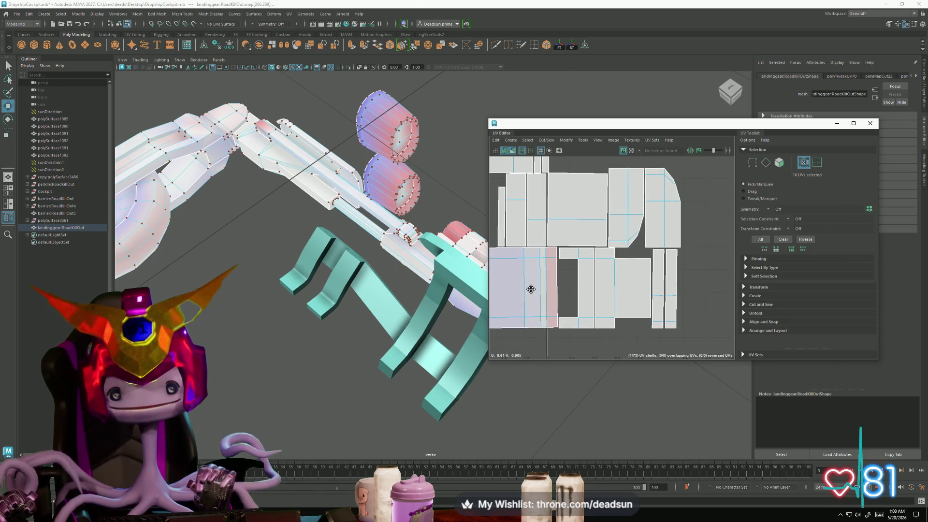
Step: Select shared edges between the strip shells and stitch them together
{"action": "right_click_drag", "start_coordinate": [605, 178], "coordinate": [586, 172]}
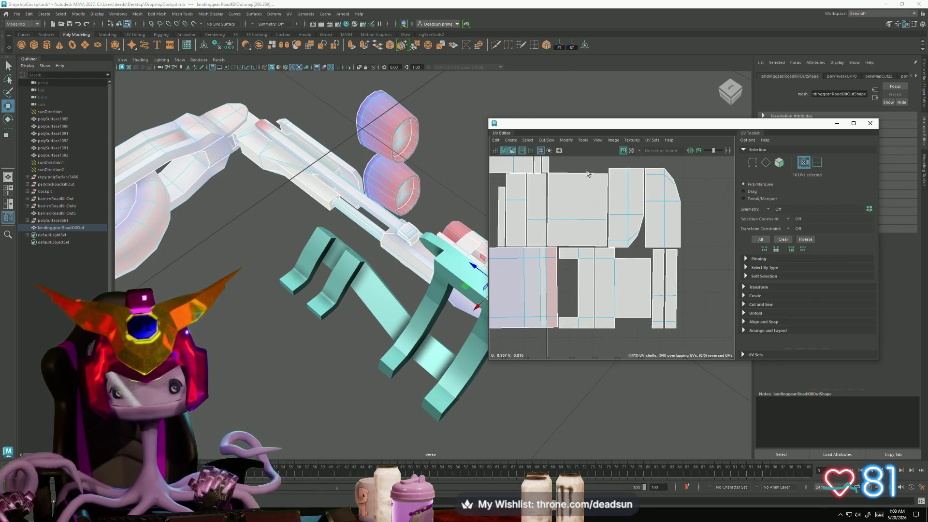
{"action": "left_click", "coordinate": [612, 225]}
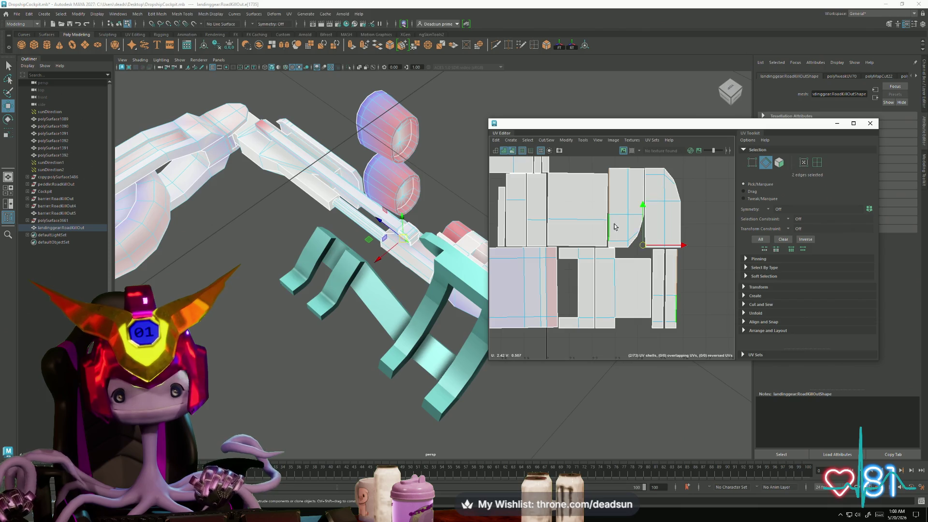
{"action": "left_click", "coordinate": [651, 213]}
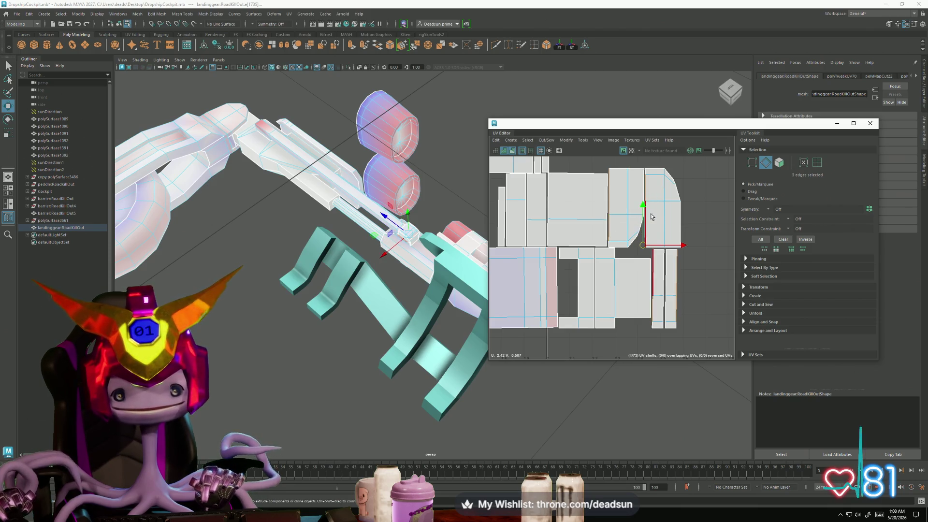
{"action": "scroll", "coordinate": [650, 225], "scroll_direction": "up", "scroll_amount": 3}
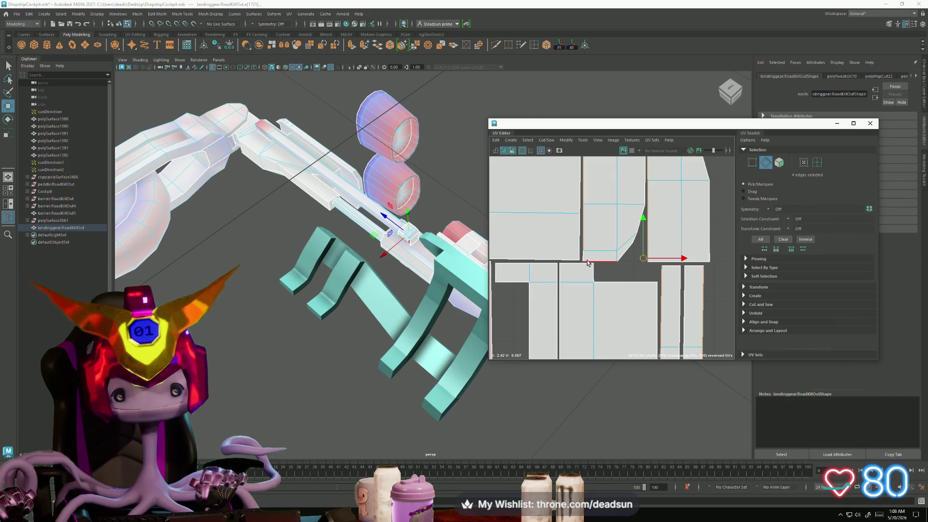
{"action": "scroll", "coordinate": [659, 222], "scroll_direction": "up", "scroll_amount": 3}
{"action": "left_click", "coordinate": [666, 220]}
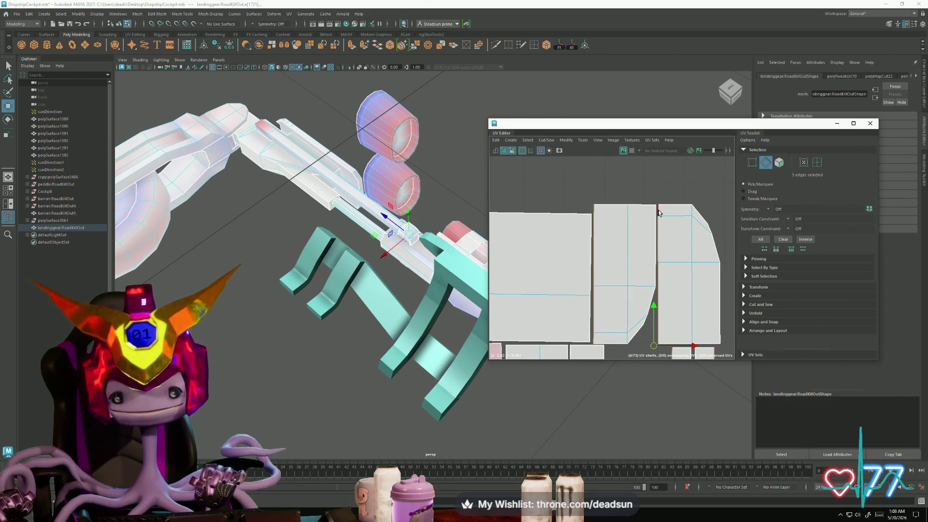
{"action": "left_click", "coordinate": [566, 141]}
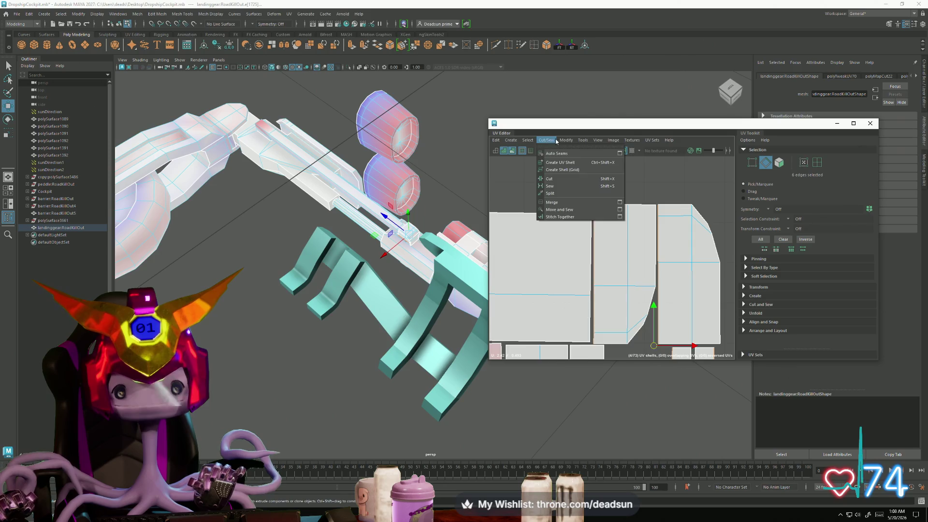
{"action": "left_click", "coordinate": [564, 217]}
{"action": "scroll", "coordinate": [591, 249], "scroll_direction": "down", "scroll_amount": 2}
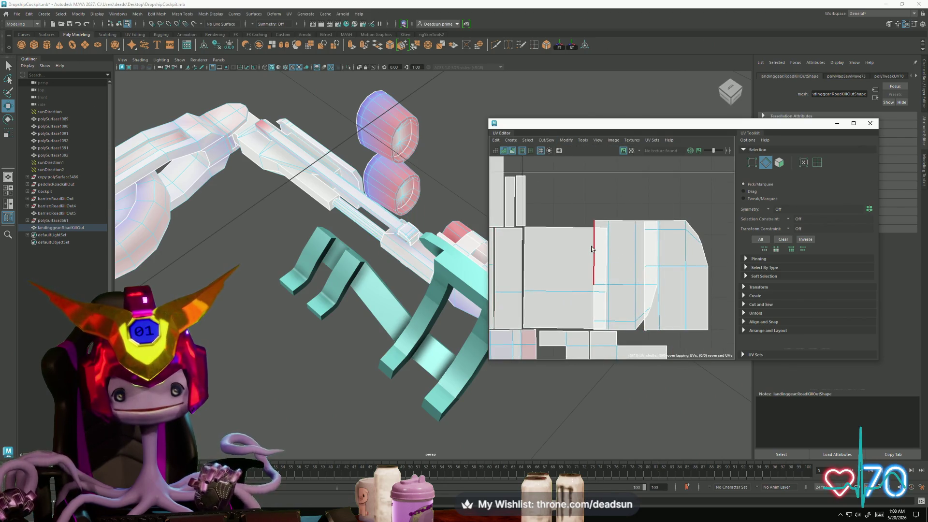
Step: Move and Sew the shells along the lower edge segment
{"action": "left_click", "coordinate": [595, 307]}
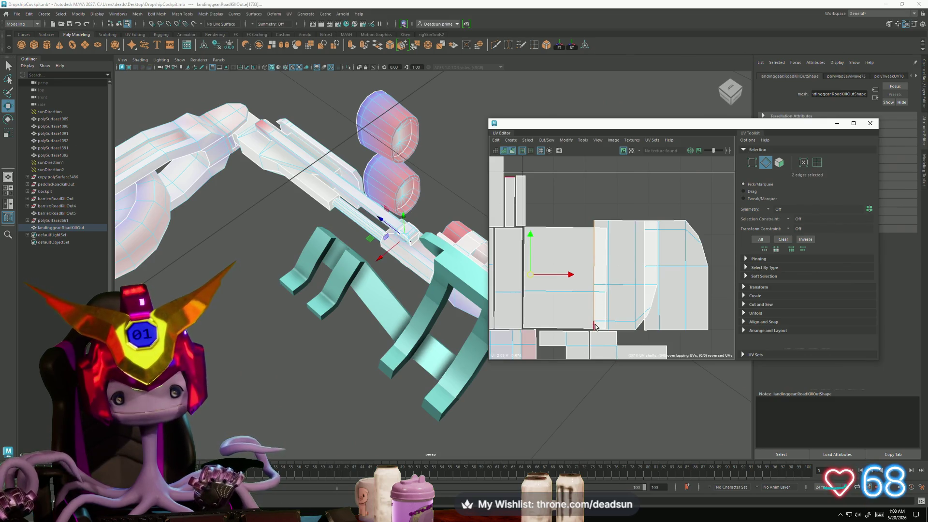
{"action": "left_click", "coordinate": [542, 139]}
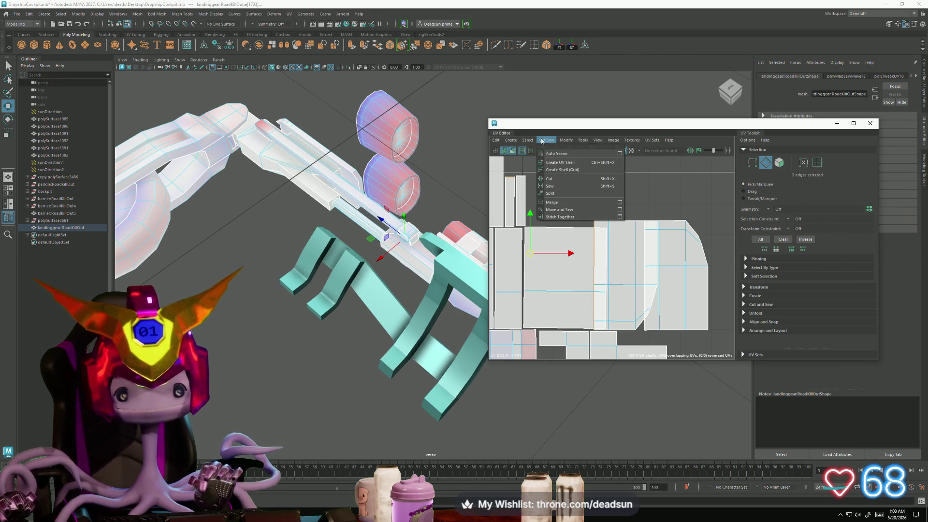
{"action": "left_click", "coordinate": [572, 211]}
{"action": "scroll", "coordinate": [618, 271], "scroll_direction": "up", "scroll_amount": 1}
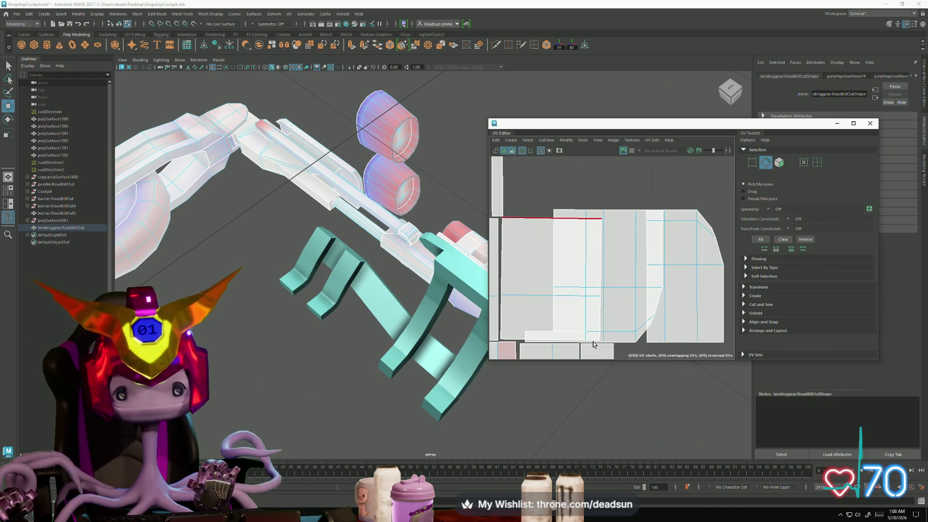
Step: Select two vertical edges, cut the UVs along them and select the newly split-off shell
{"action": "left_click", "coordinate": [527, 336]}
{"action": "middle_click_drag", "start_coordinate": [619, 293], "coordinate": [632, 287], "text": "alt"}
{"action": "left_click", "coordinate": [658, 245]}
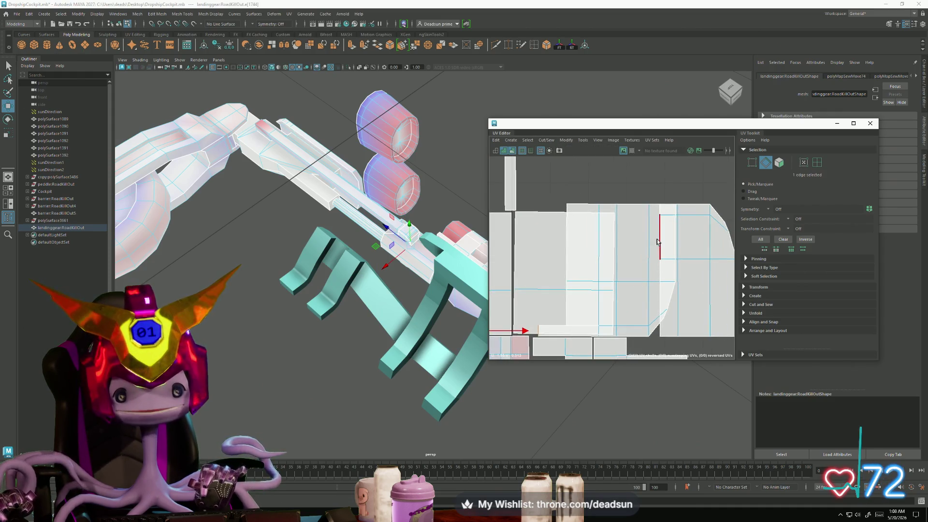
{"action": "left_click", "coordinate": [660, 217]}
{"action": "left_click", "coordinate": [567, 246]}
{"action": "left_click", "coordinate": [614, 250], "text": "shift"}
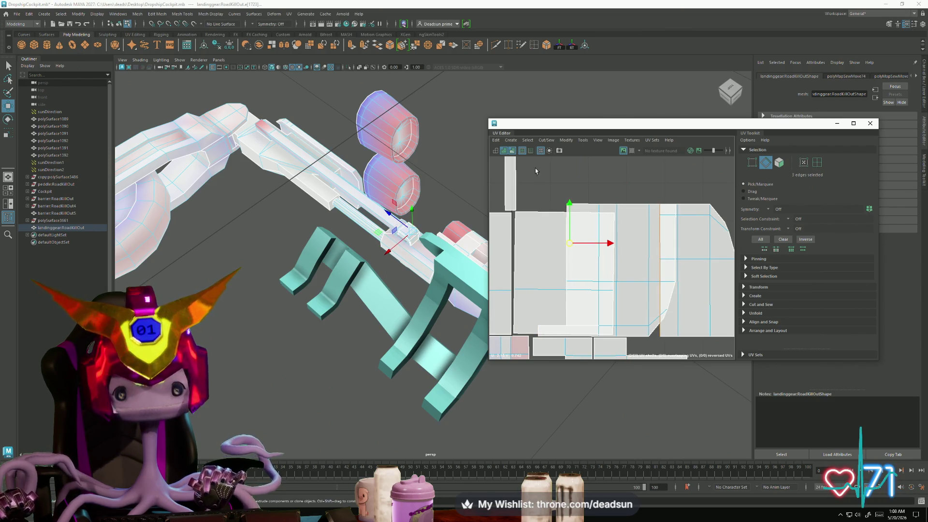
{"action": "left_click", "coordinate": [547, 140]}
{"action": "left_click", "coordinate": [557, 210]}
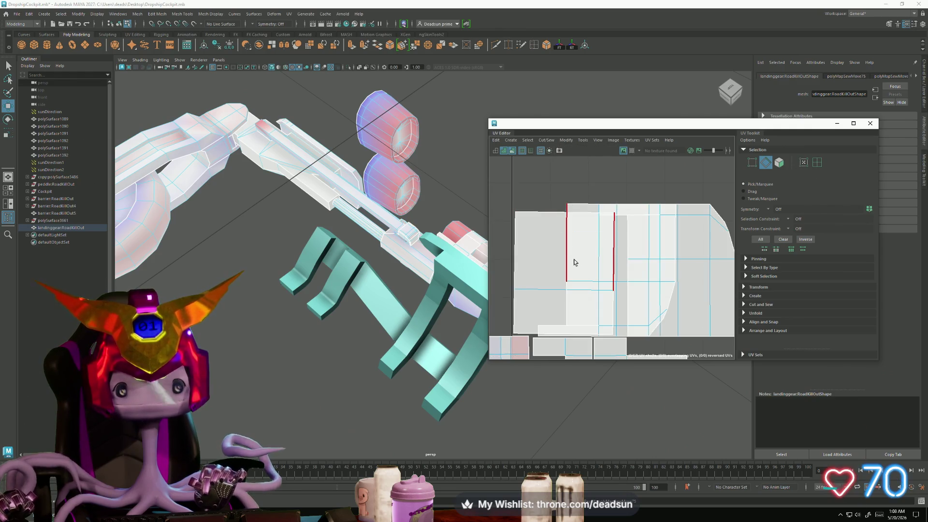
{"action": "scroll", "coordinate": [565, 305], "scroll_direction": "down", "scroll_amount": 3}
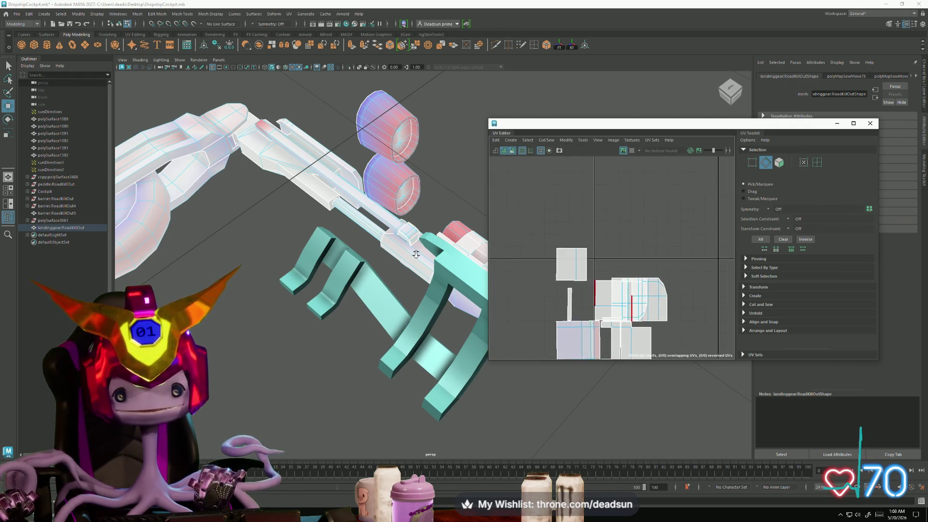
{"action": "scroll", "coordinate": [565, 305], "scroll_direction": "down", "scroll_amount": 2}
{"action": "right_click_drag", "start_coordinate": [572, 291], "coordinate": [579, 319]}
{"action": "left_click", "coordinate": [593, 290]}
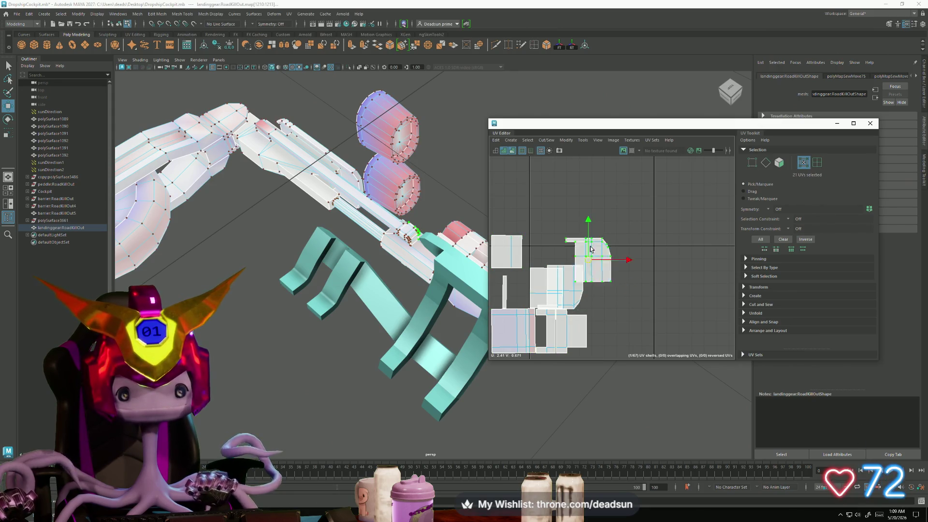
Step: Move the small shell aside, then Move and Sew the two upper shells along a pair of selected edges
{"action": "left_click_drag", "start_coordinate": [592, 291], "coordinate": [608, 209]}
{"action": "mouse_move", "coordinate": [565, 290]}
{"action": "left_mouse_down"}
{"action": "mouse_move", "coordinate": [654, 282]}
{"action": "mouse_move", "coordinate": [589, 284]}
{"action": "left_mouse_up"}
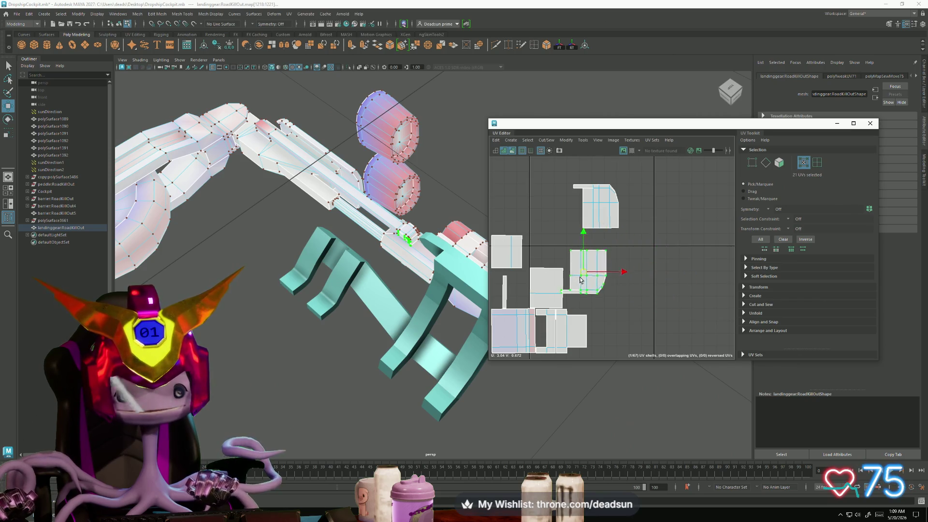
{"action": "right_click_drag", "start_coordinate": [595, 206], "coordinate": [560, 197]}
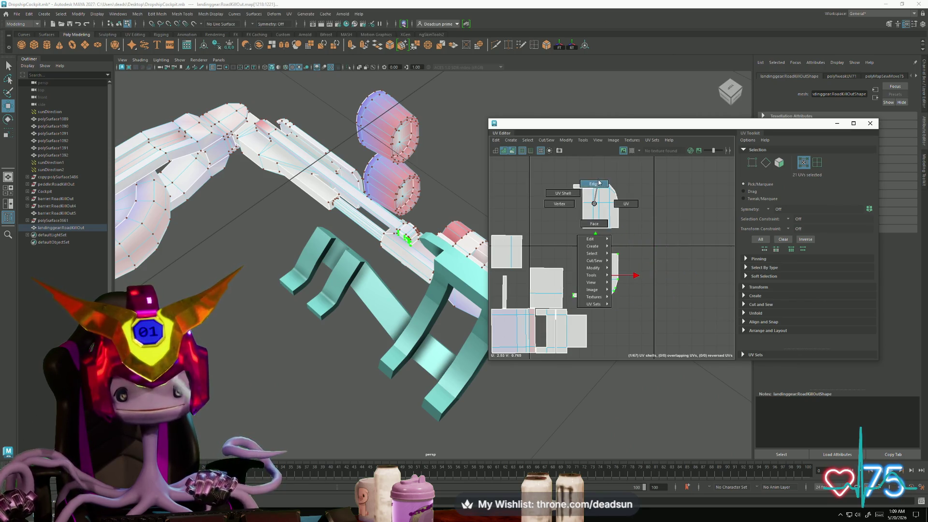
{"action": "left_click", "coordinate": [593, 220]}
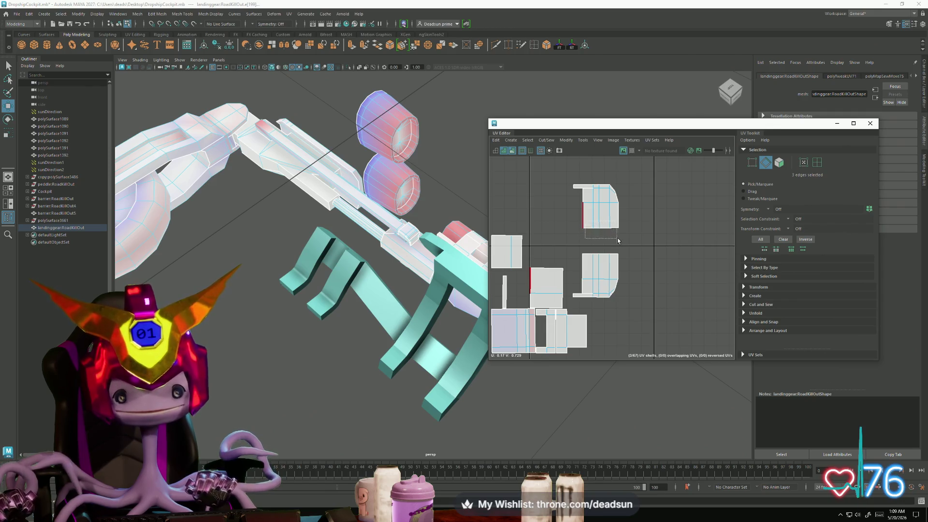
{"action": "left_click", "coordinate": [546, 142]}
{"action": "left_click", "coordinate": [557, 210]}
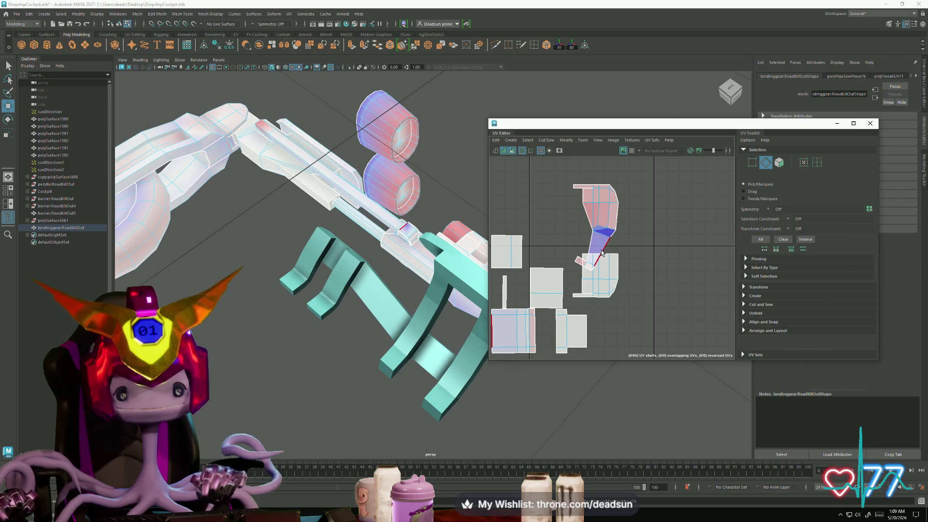
{"action": "key", "text": "ctrl+z"}
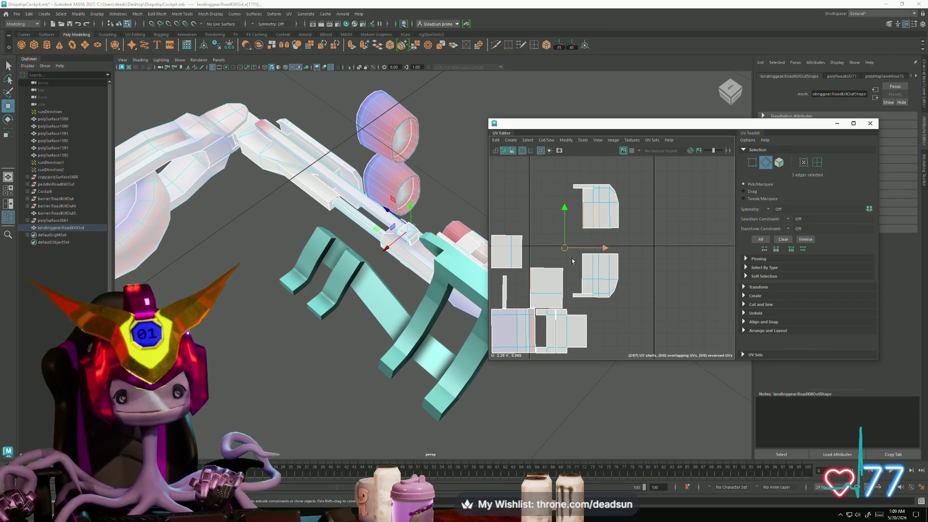
{"action": "left_click", "coordinate": [588, 266], "text": "shift"}
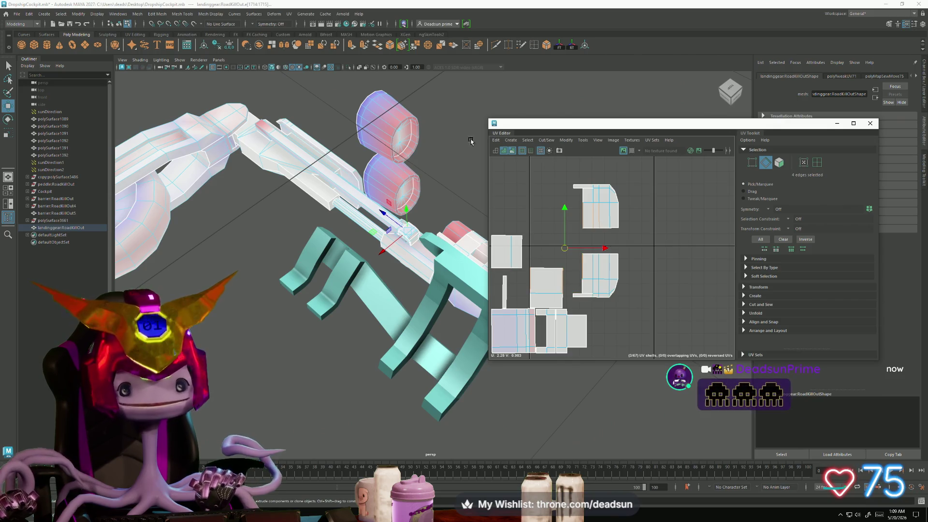
{"action": "left_click", "coordinate": [541, 142]}
{"action": "left_click", "coordinate": [559, 210]}
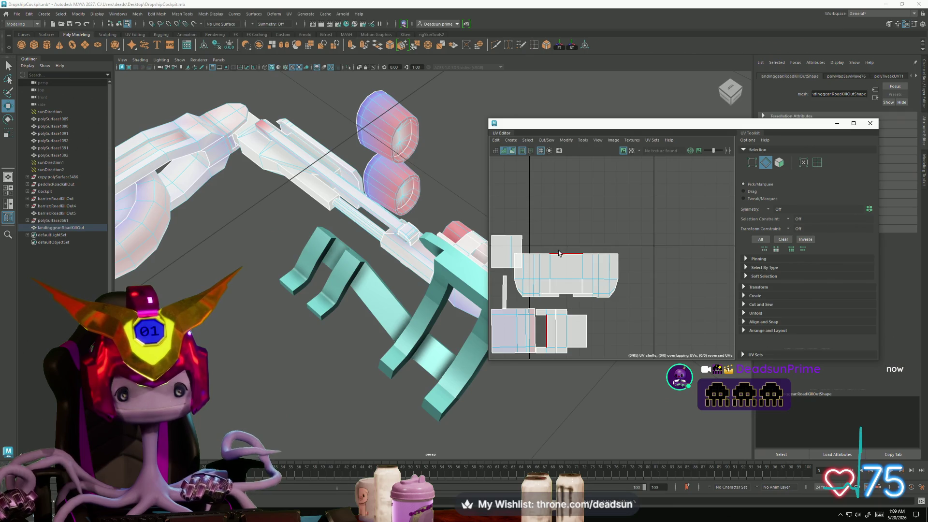
Step: Move and Sew the lower shells along a single selected edge and select all the UVs
{"action": "left_click", "coordinate": [555, 296]}
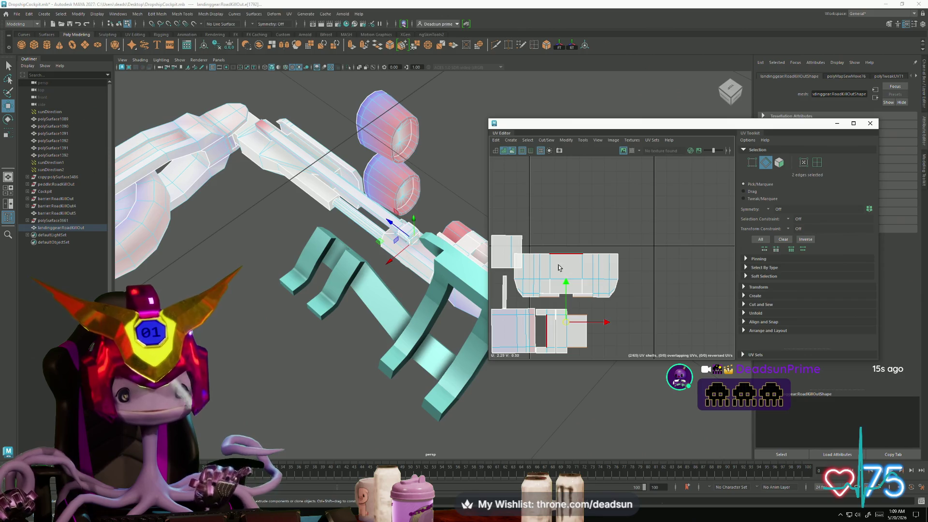
{"action": "key", "text": "ctrl+z"}
{"action": "left_click", "coordinate": [546, 140]}
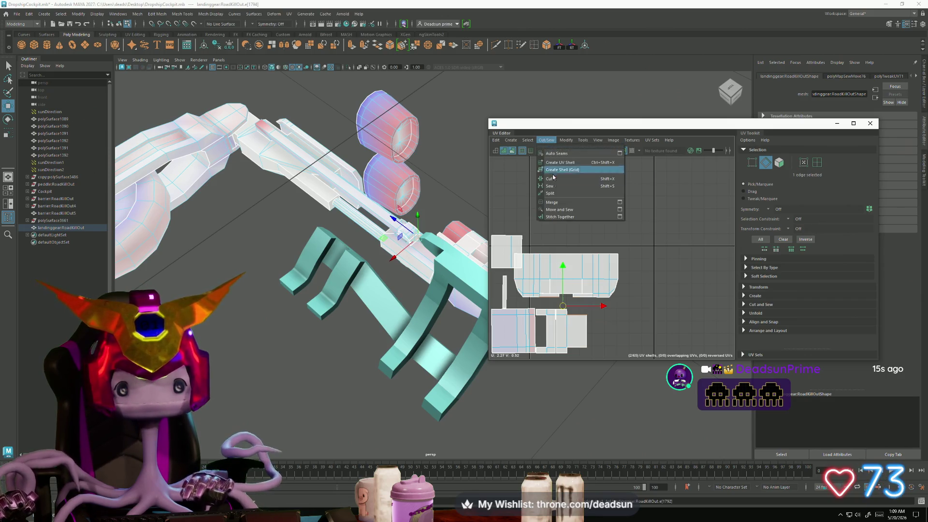
{"action": "left_click", "coordinate": [557, 209]}
{"action": "middle_click_drag", "start_coordinate": [556, 210], "coordinate": [592, 166], "text": "alt"}
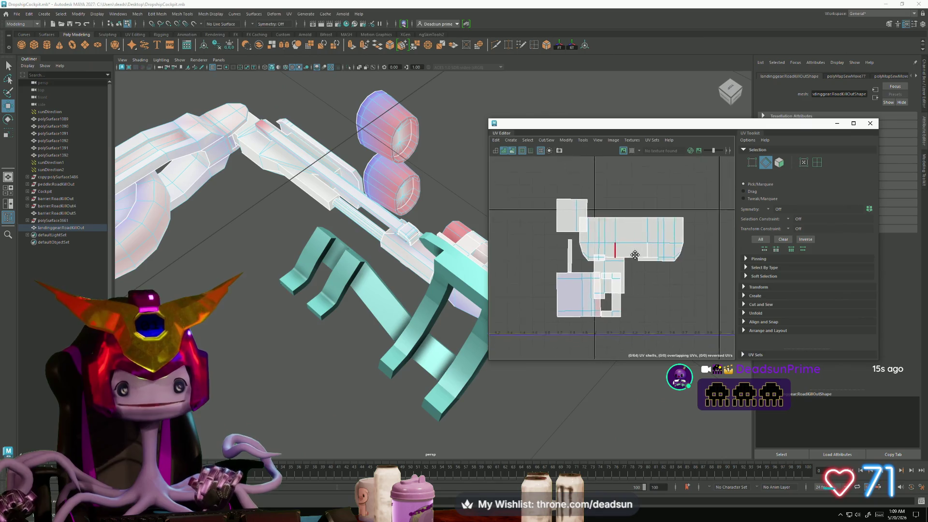
{"action": "key", "text": "F12"}
{"action": "scroll", "coordinate": [602, 244], "scroll_direction": "up", "scroll_amount": 2}
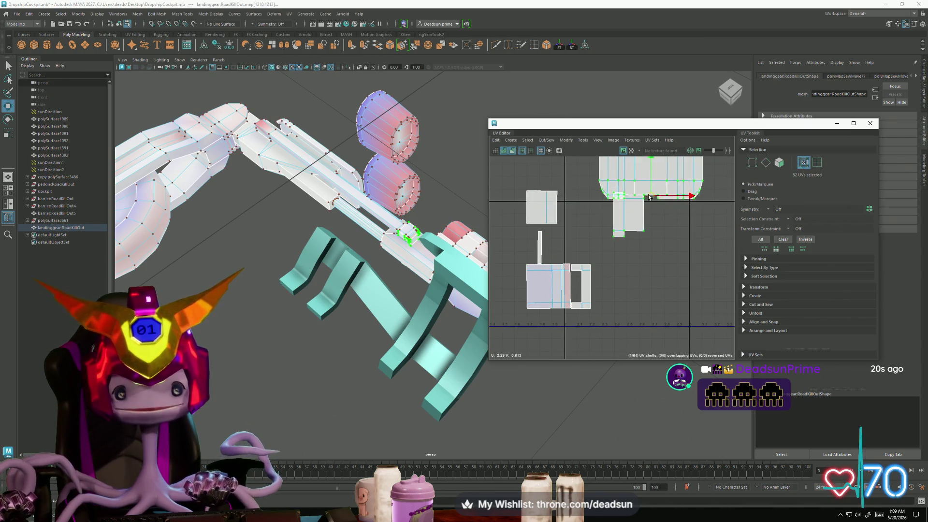
{"action": "scroll", "coordinate": [598, 239], "scroll_direction": "up", "scroll_amount": 3}
{"action": "scroll", "coordinate": [596, 235], "scroll_direction": "up", "scroll_amount": 2}
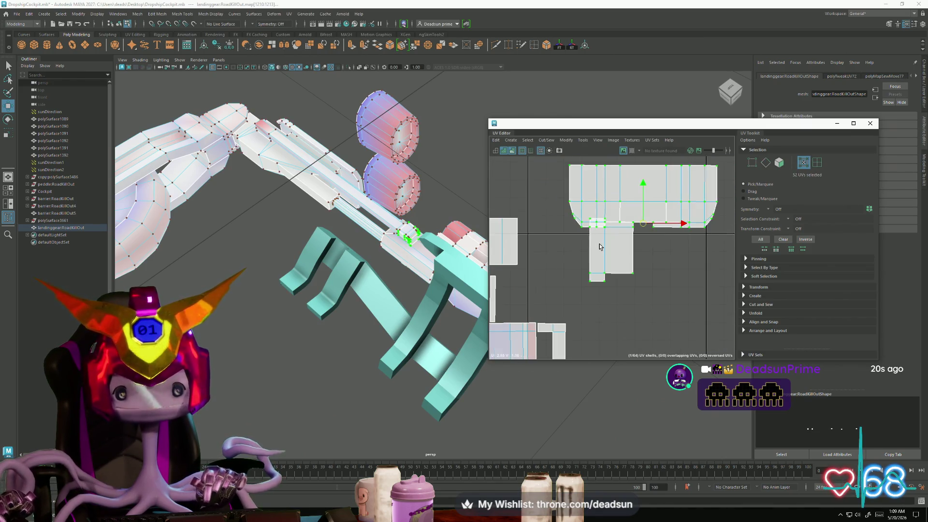
{"action": "scroll", "coordinate": [595, 235], "scroll_direction": "down", "scroll_amount": 3}
{"action": "scroll", "coordinate": [575, 265], "scroll_direction": "up", "scroll_amount": 2}
Step: Cut and unfold the large shell from a picked edge, then bring up the window switcher
{"action": "left_click", "coordinate": [563, 280]}
{"action": "key", "text": "ctrl+x"}
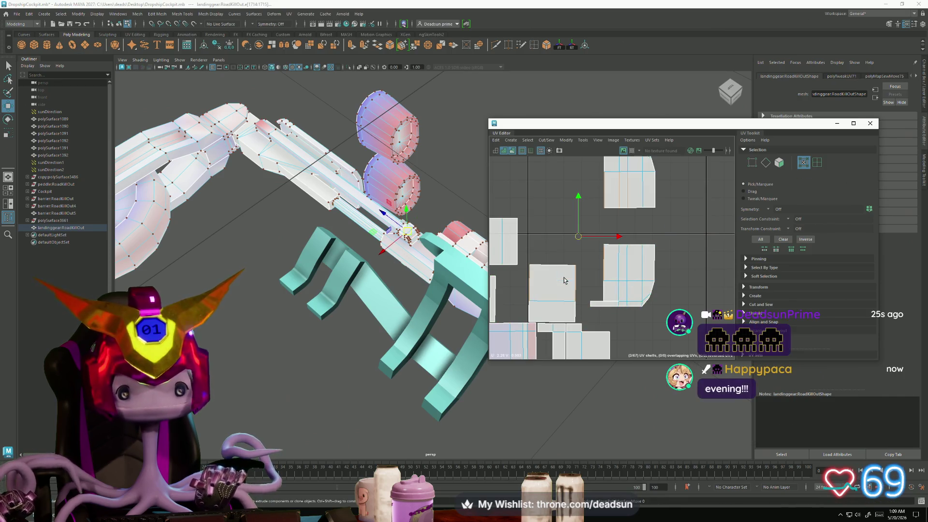
{"action": "scroll", "coordinate": [584, 282], "scroll_direction": "down", "scroll_amount": 1}
{"action": "scroll", "coordinate": [602, 272], "scroll_direction": "down", "scroll_amount": 1}
{"action": "scroll", "coordinate": [609, 266], "scroll_direction": "down", "scroll_amount": 1}
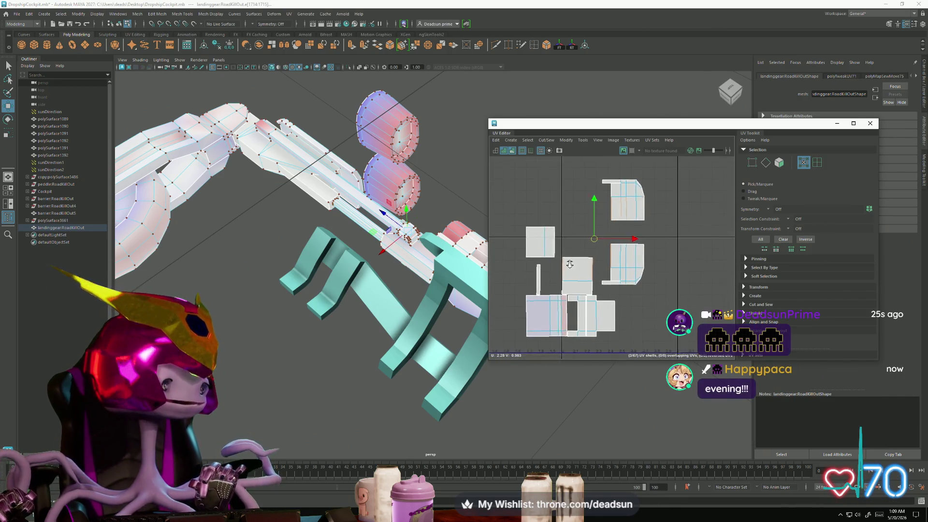
{"action": "scroll", "coordinate": [571, 253], "scroll_direction": "down", "scroll_amount": 1}
{"action": "key", "text": "alt+Tab"}
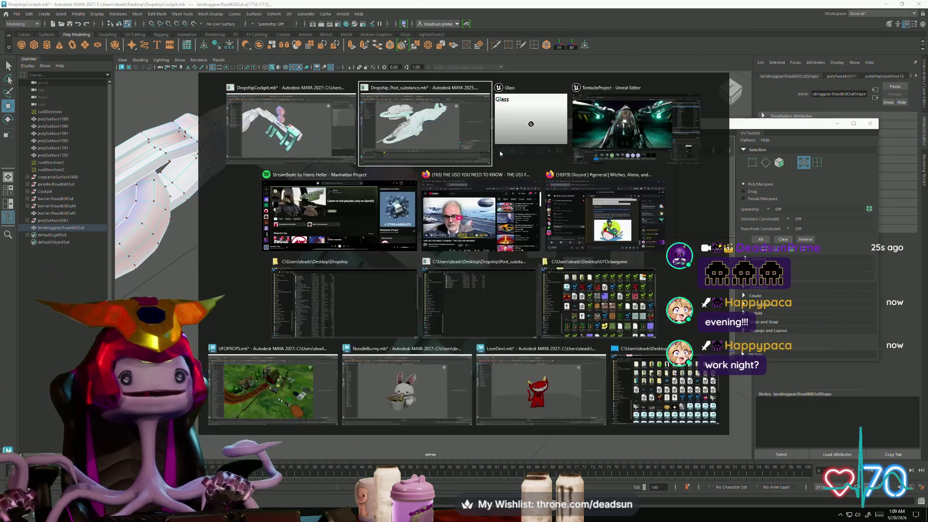
Step: Switch to the Unreal TentacleProject and fly around the dropship's cockpit, engine and hull
{"action": "left_click", "coordinate": [630, 124]}
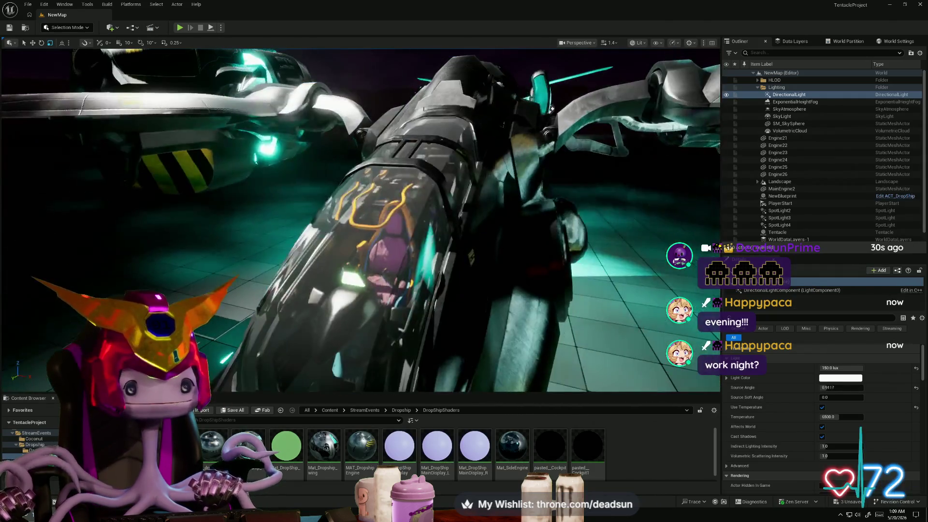
{"action": "right_click_drag", "start_coordinate": [363, 217], "coordinate": [434, 217]}
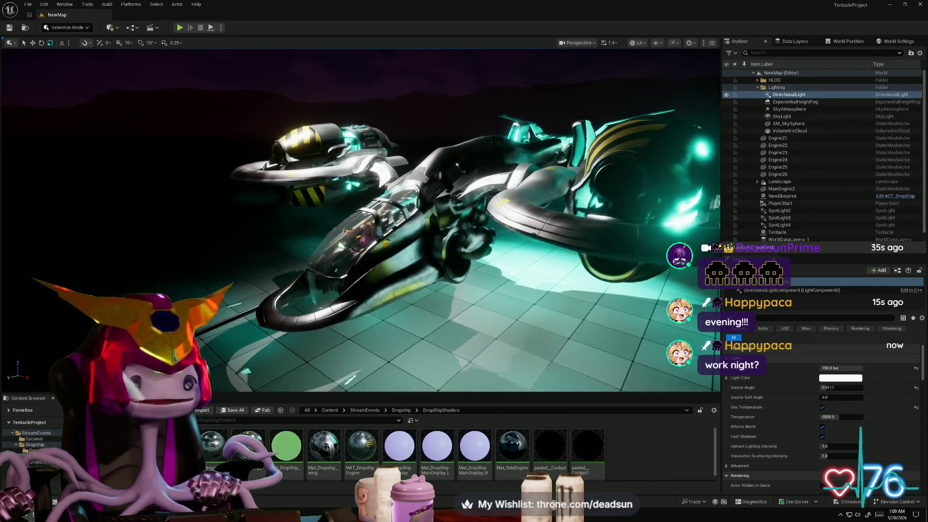
{"action": "right_click_drag", "start_coordinate": [362, 217], "coordinate": [449, 218]}
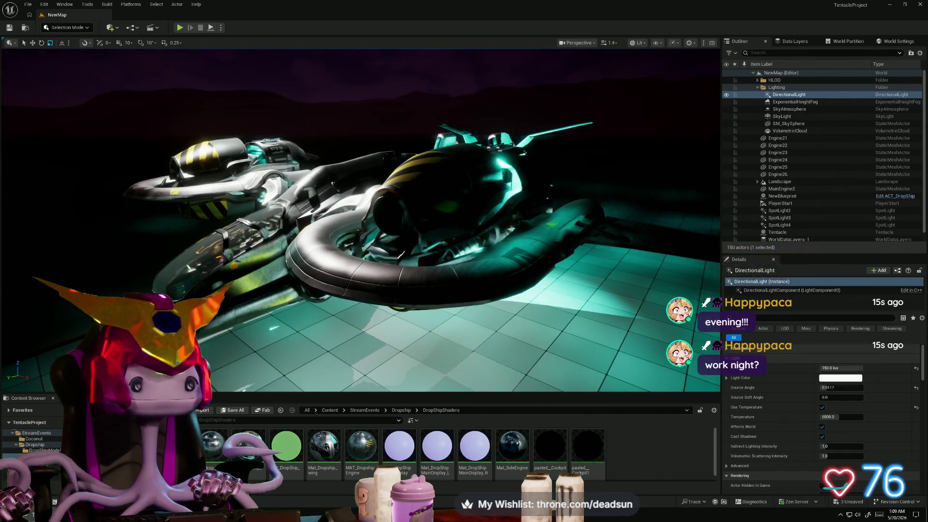
{"action": "right_click_drag", "start_coordinate": [362, 218], "coordinate": [420, 218]}
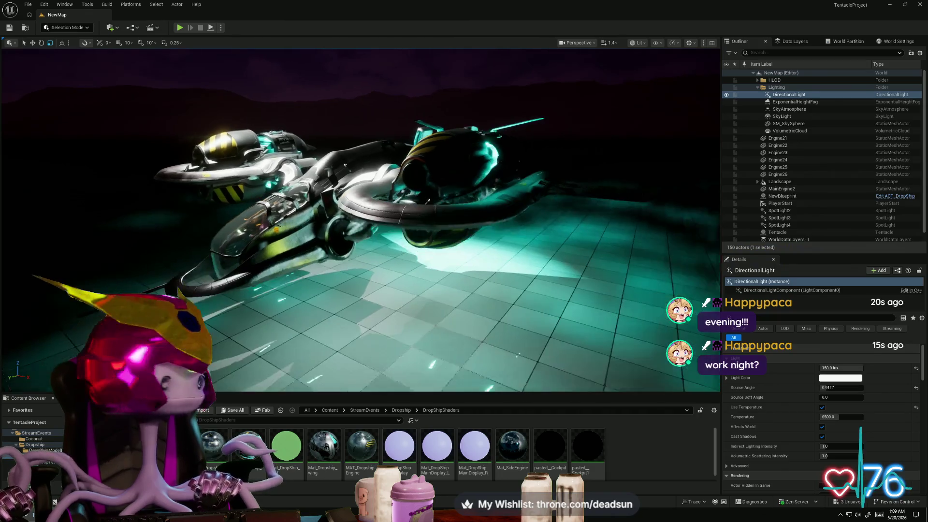
{"action": "mouse_move", "coordinate": [362, 217]}
{"action": "right_mouse_down"}
{"action": "mouse_move", "coordinate": [464, 217]}
{"action": "mouse_move", "coordinate": [392, 218]}
{"action": "right_mouse_up"}
{"action": "mouse_move", "coordinate": [361, 217]}
{"action": "right_mouse_down"}
{"action": "mouse_move", "coordinate": [377, 210]}
{"action": "mouse_move", "coordinate": [333, 213]}
{"action": "mouse_move", "coordinate": [369, 171]}
{"action": "right_mouse_up"}
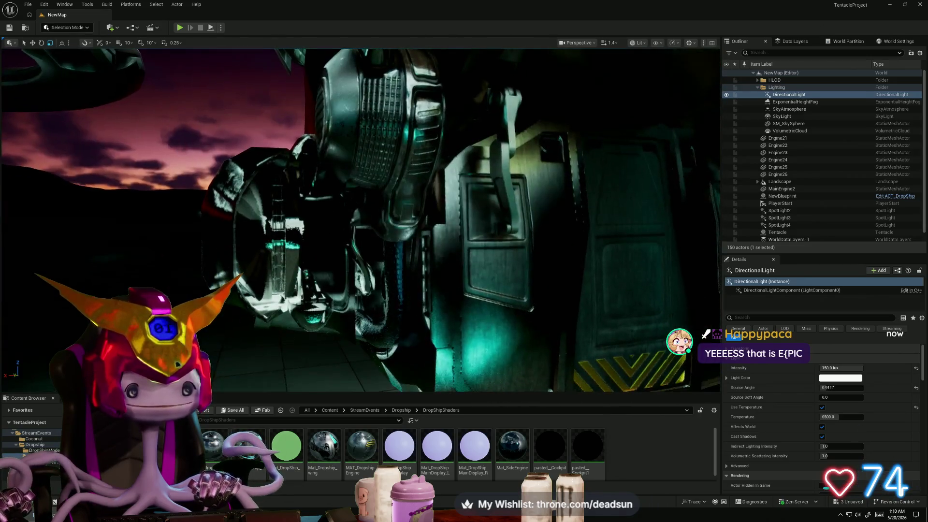
{"action": "right_click_drag", "start_coordinate": [532, 248], "coordinate": [531, 247]}
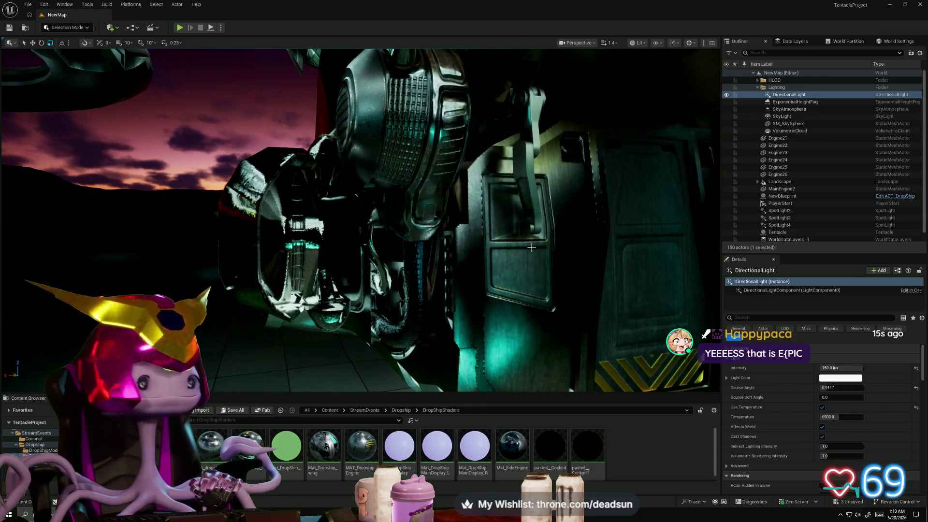
{"action": "right_click_drag", "start_coordinate": [353, 168], "coordinate": [353, 169]}
{"action": "right_click_drag", "start_coordinate": [317, 223], "coordinate": [317, 223]}
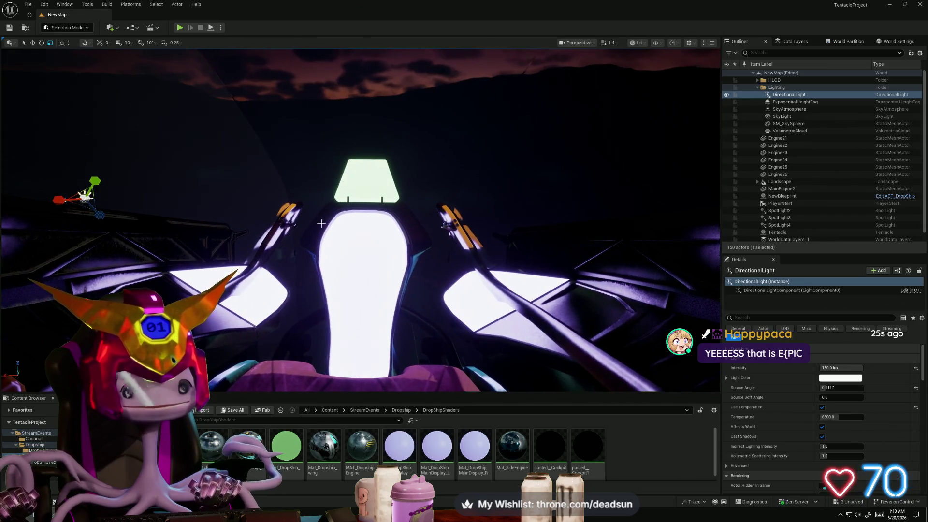
{"action": "right_click_drag", "start_coordinate": [402, 273], "coordinate": [402, 273]}
Step: Add a Point Light from Quick Add and drag it into the ship's interior room
{"action": "left_click", "coordinate": [109, 27]}
{"action": "mouse_move", "coordinate": [131, 150]}
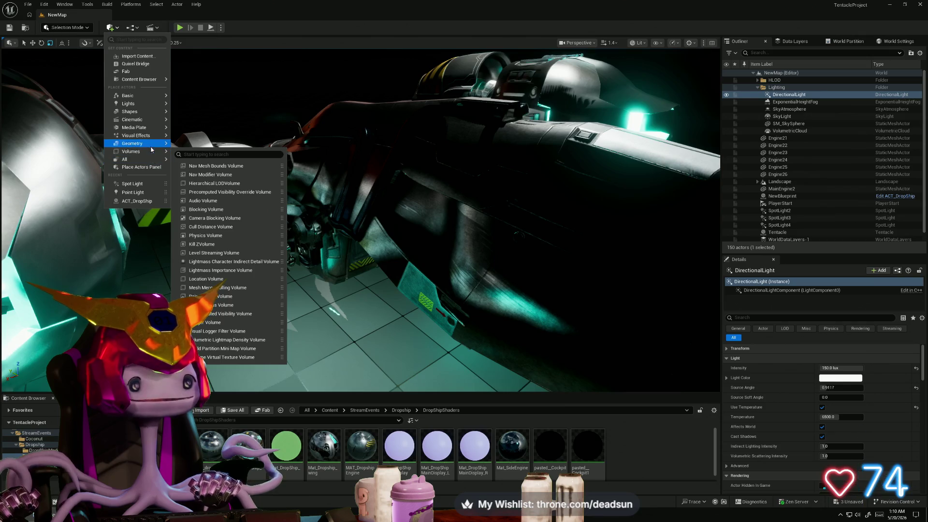
{"action": "left_click", "coordinate": [145, 193]}
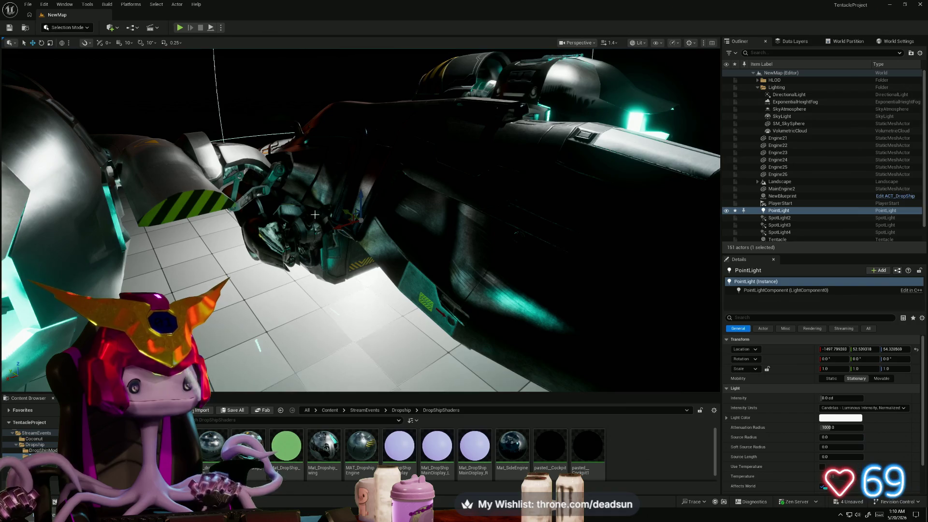
{"action": "right_click_drag", "start_coordinate": [351, 251], "coordinate": [351, 251]}
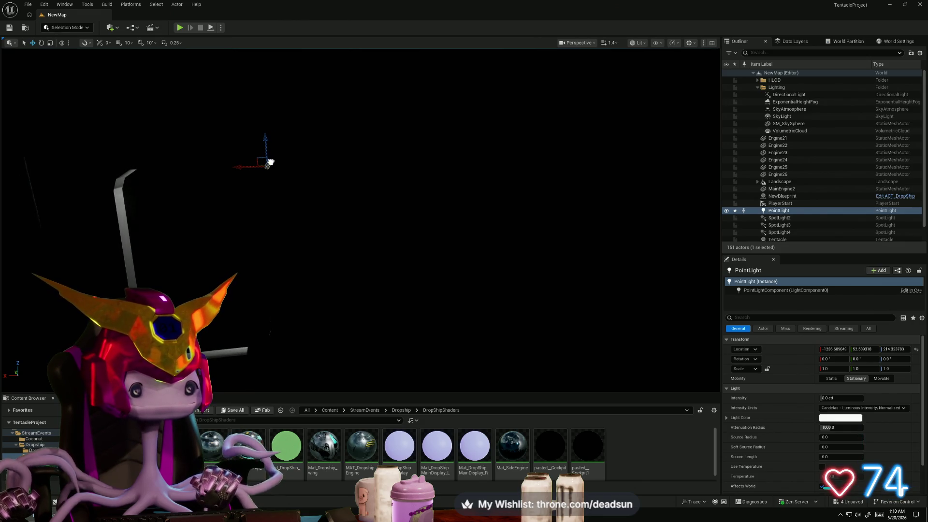
{"action": "left_click_drag", "start_coordinate": [275, 180], "coordinate": [254, 269]}
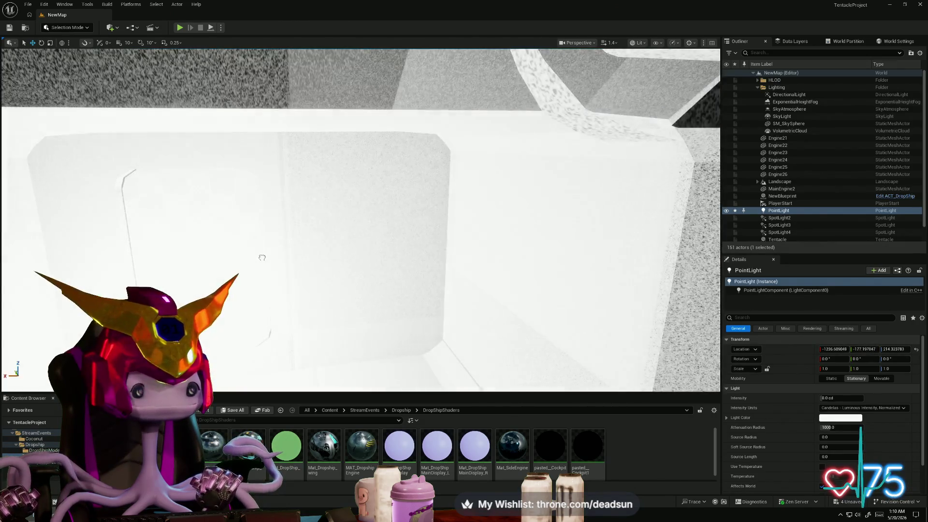
Step: Fly through the room, hatch and doorway to check how the interior is lit
{"action": "right_click_drag", "start_coordinate": [254, 269], "coordinate": [254, 269]}
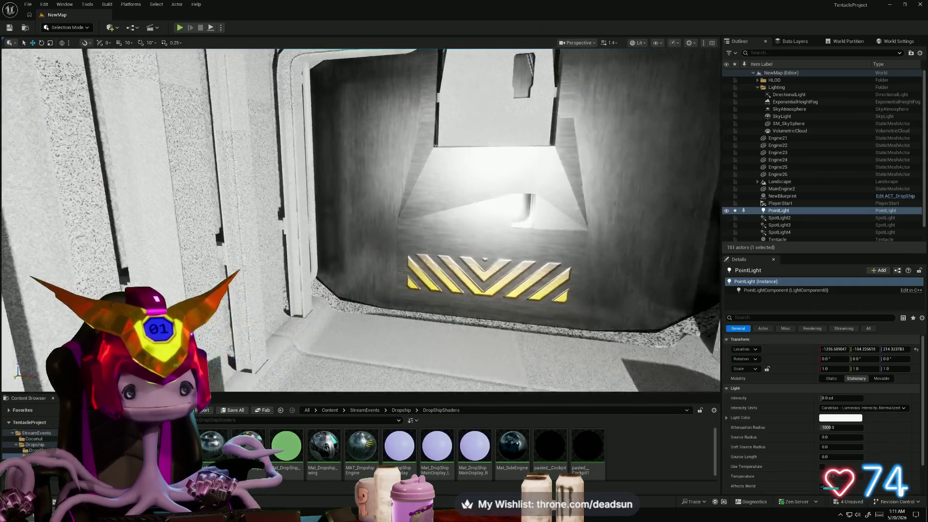
{"action": "right_click_drag", "start_coordinate": [253, 269], "coordinate": [254, 269]}
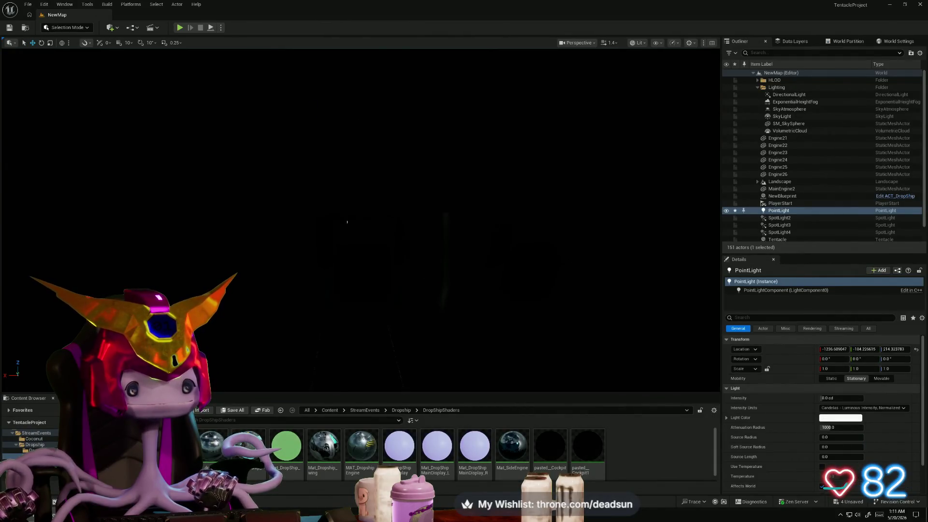
{"action": "right_click_drag", "start_coordinate": [360, 221], "coordinate": [360, 222]}
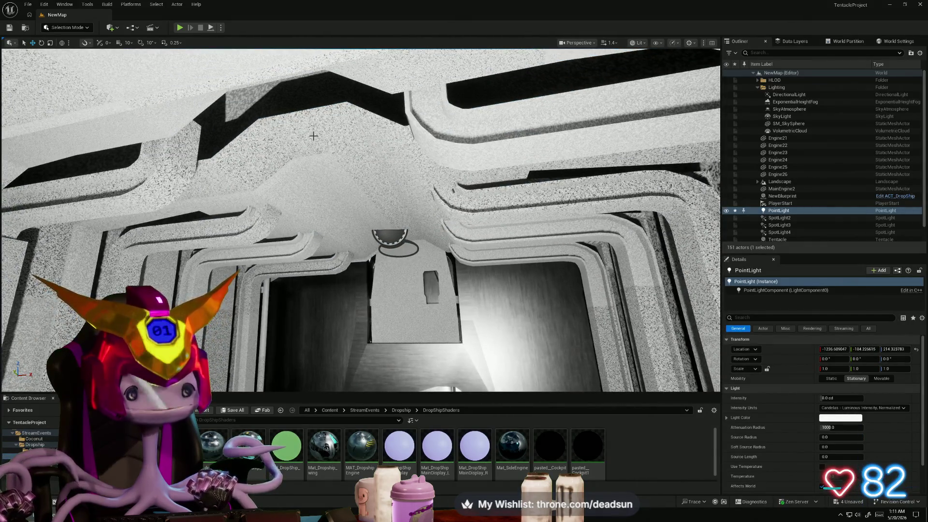
{"action": "right_click_drag", "start_coordinate": [319, 184], "coordinate": [319, 184]}
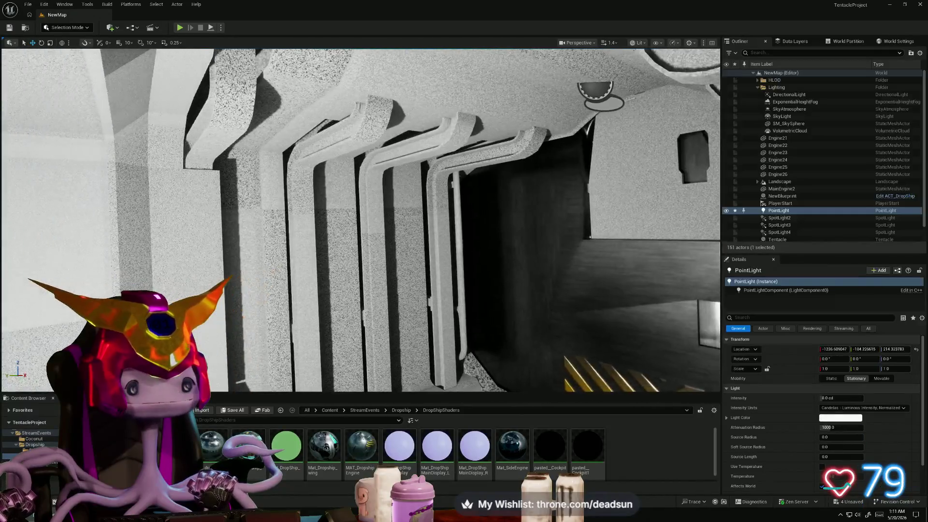
{"action": "right_click_drag", "start_coordinate": [360, 221], "coordinate": [360, 221]}
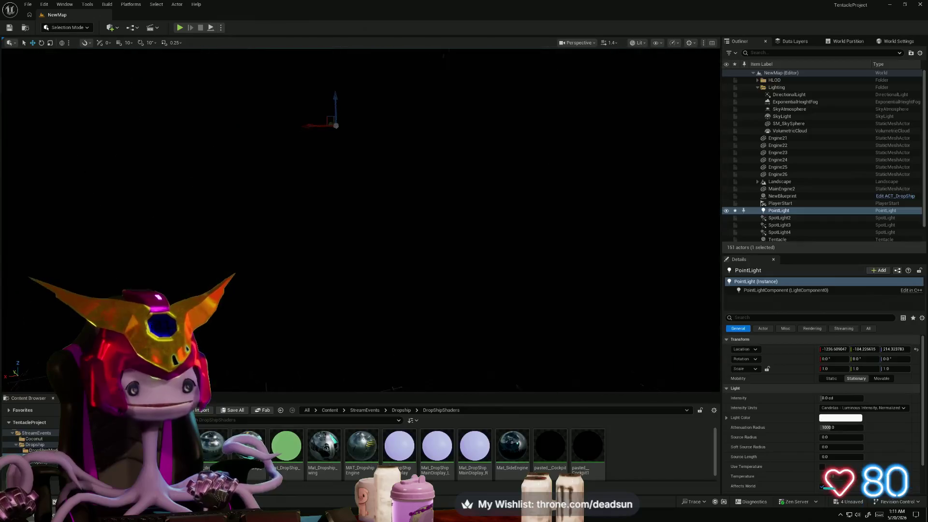
{"action": "right_click_drag", "start_coordinate": [360, 221], "coordinate": [343, 237]}
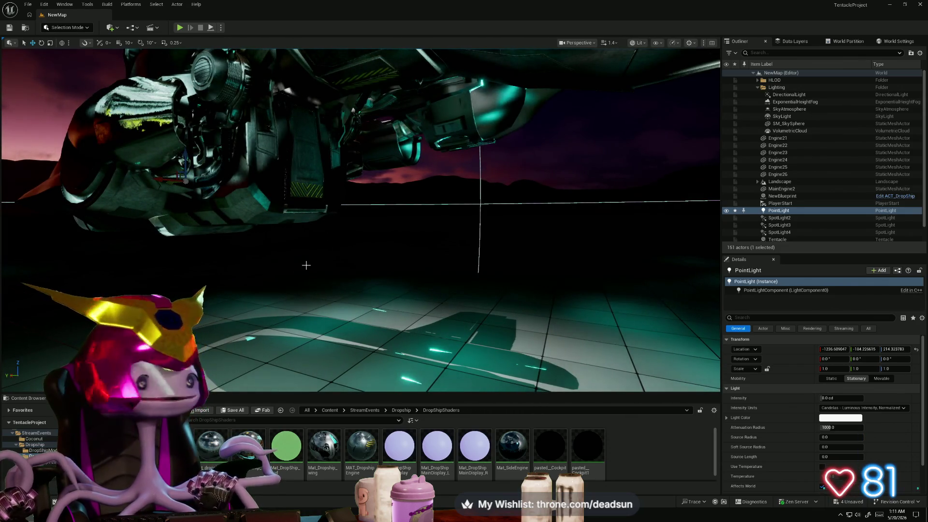
Step: Pull back to view the hull and point light, select the dropship blueprint and fly underneath the ship
{"action": "right_click_drag", "start_coordinate": [322, 270], "coordinate": [321, 271]}
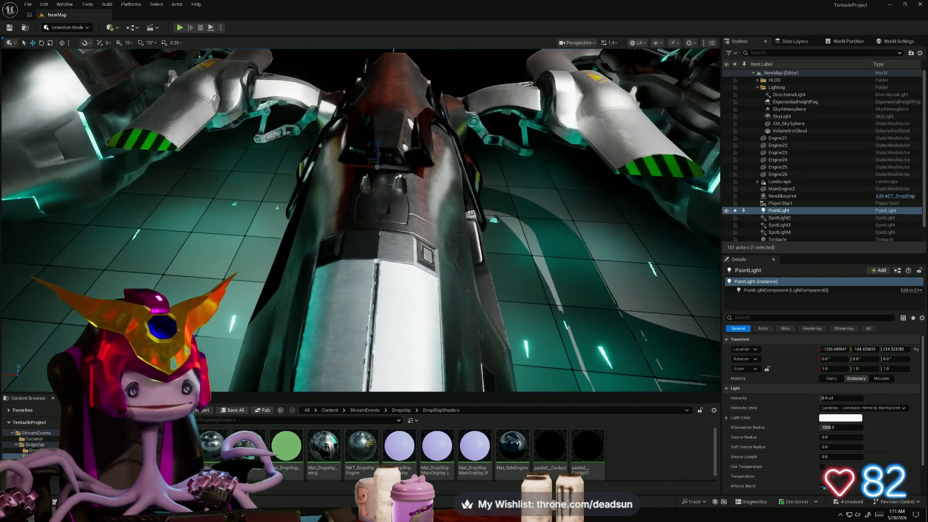
{"action": "right_click_drag", "start_coordinate": [344, 199], "coordinate": [344, 200]}
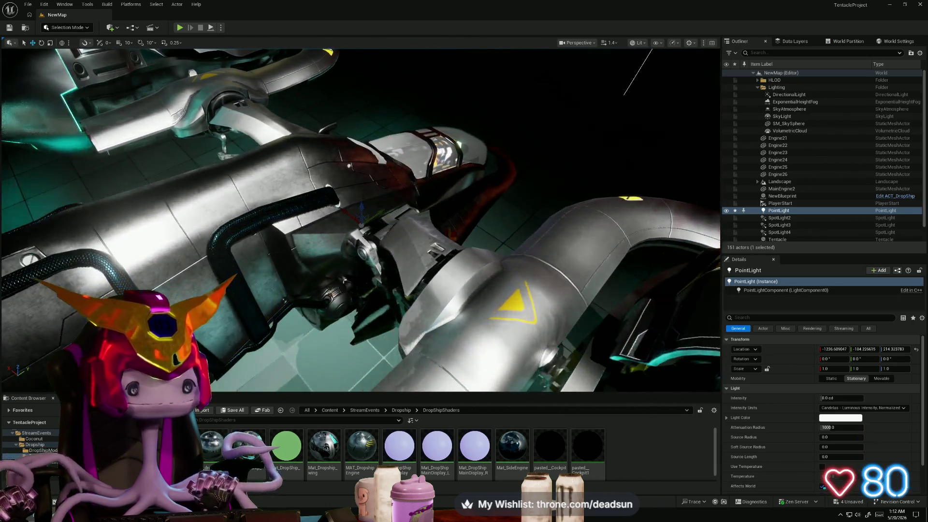
{"action": "right_click_drag", "start_coordinate": [343, 199], "coordinate": [343, 199]}
{"action": "right_click_drag", "start_coordinate": [545, 220], "coordinate": [546, 220]}
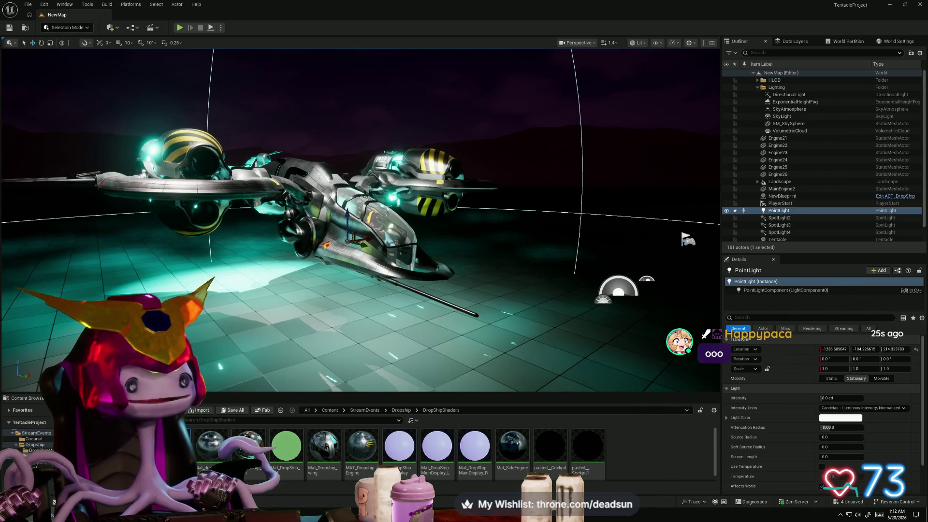
{"action": "left_click", "coordinate": [377, 217]}
{"action": "right_click_drag", "start_coordinate": [546, 220], "coordinate": [545, 221]}
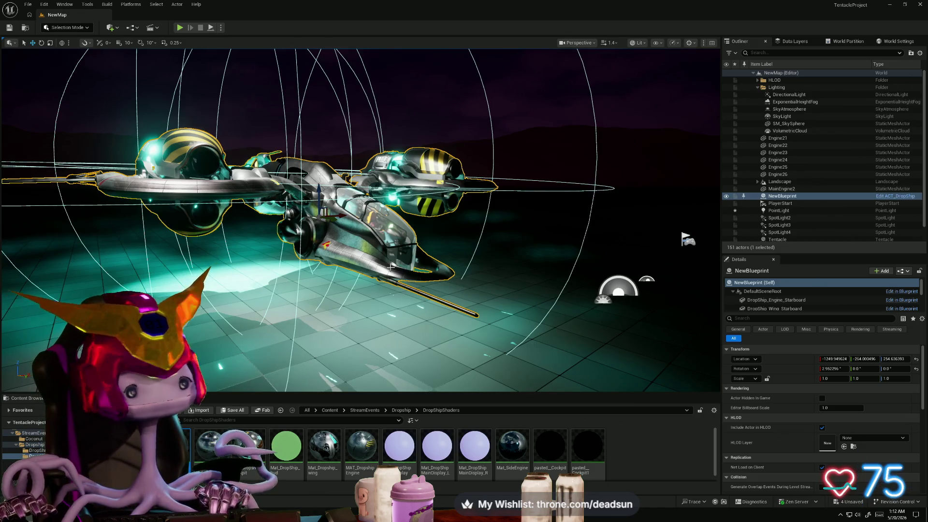
Step: Alt+Tab back to the Maya dropship cockpit scene
{"action": "key", "text": "alt+Tab"}
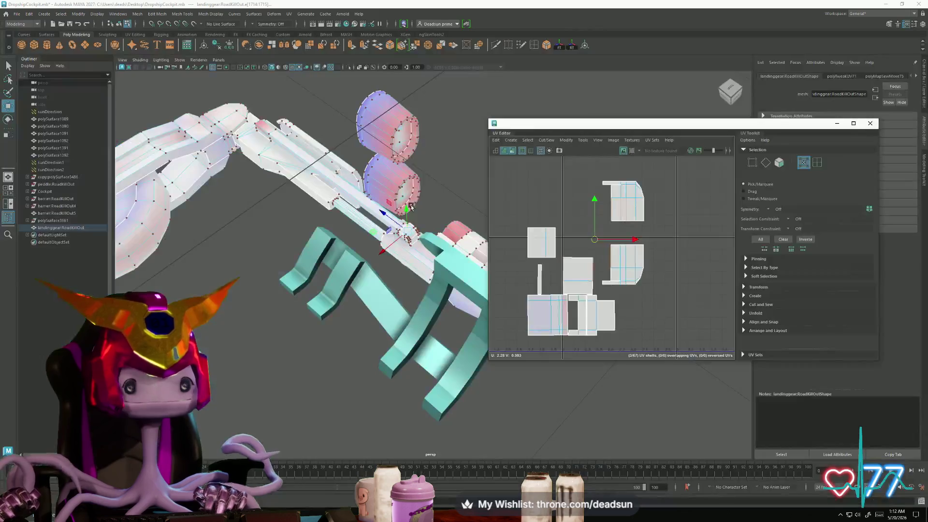
{"action": "left_click_drag", "start_coordinate": [432, 183], "coordinate": [391, 255], "text": "alt"}
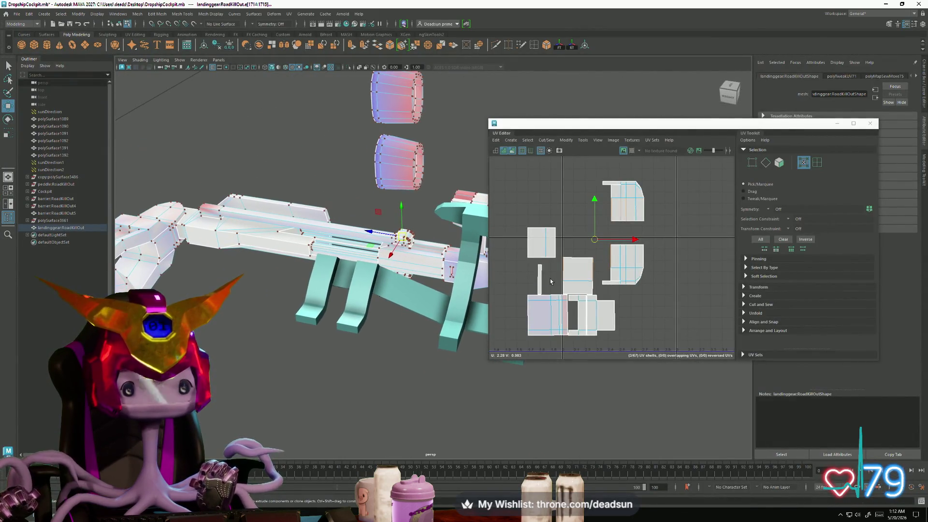
{"action": "scroll", "coordinate": [635, 226], "scroll_direction": "up", "scroll_amount": 2}
{"action": "scroll", "coordinate": [635, 226], "scroll_direction": "up", "scroll_amount": 2}
{"action": "scroll", "coordinate": [635, 225], "scroll_direction": "up", "scroll_amount": 2}
{"action": "scroll", "coordinate": [635, 225], "scroll_direction": "down", "scroll_amount": 2}
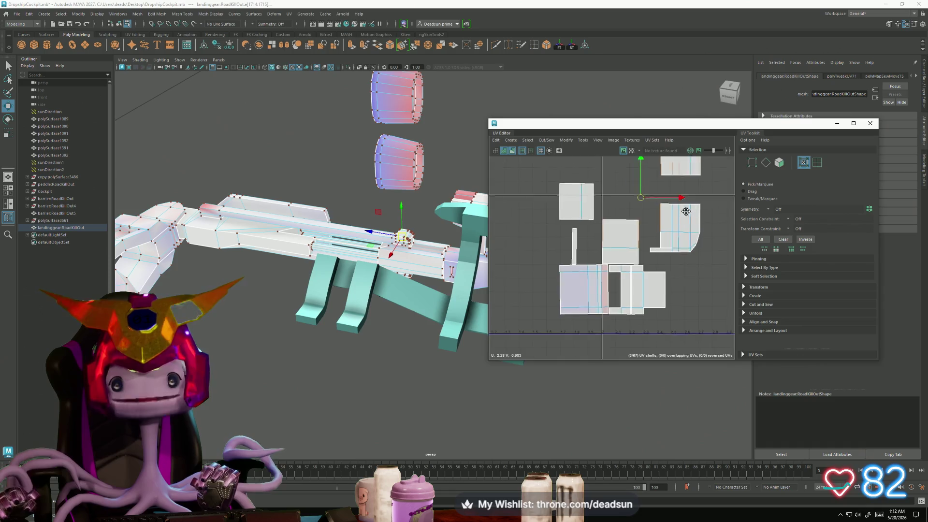
{"action": "scroll", "coordinate": [653, 253], "scroll_direction": "down", "scroll_amount": 1}
Step: In edge mode, Move and Sew the upper-left shell onto its neighbours and attach the square shell to the strip's right end
{"action": "right_click_drag", "start_coordinate": [642, 269], "coordinate": [642, 243]}
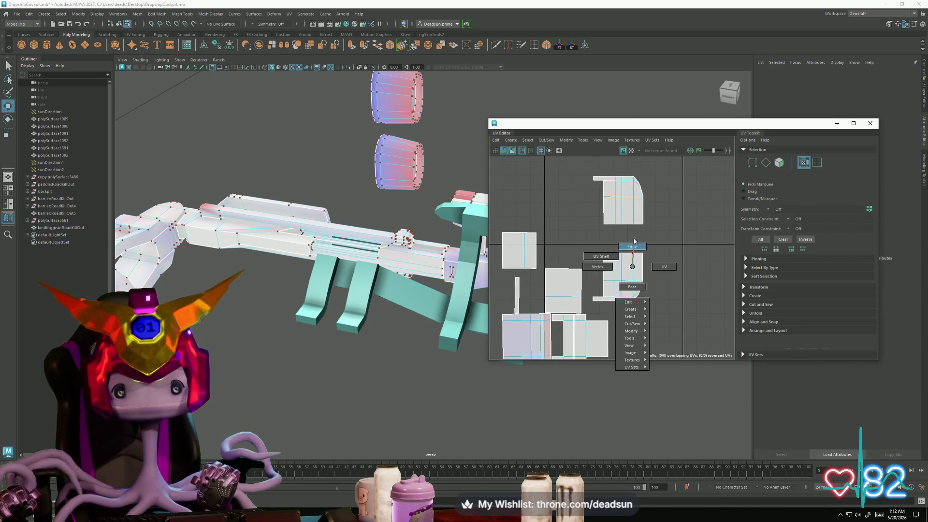
{"action": "left_click", "coordinate": [643, 267]}
{"action": "middle_click_drag", "start_coordinate": [642, 283], "coordinate": [663, 251], "text": "alt"}
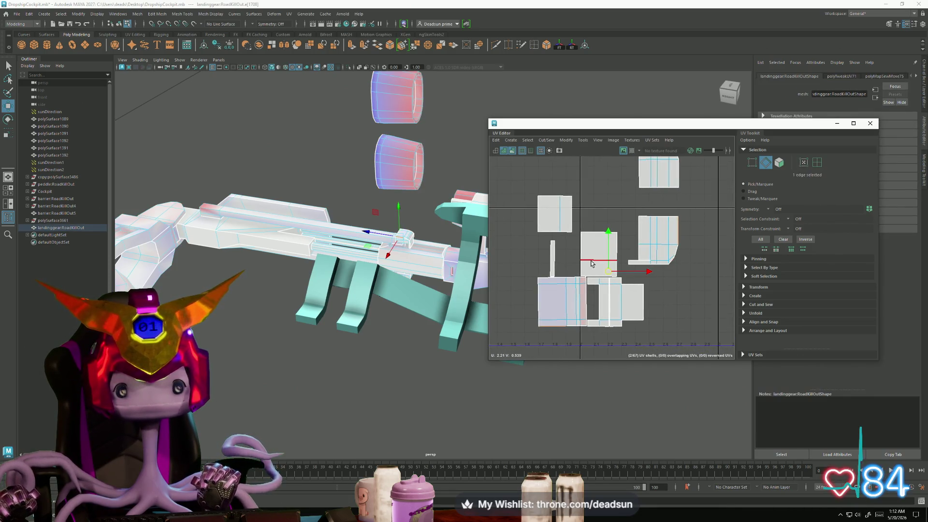
{"action": "scroll", "coordinate": [600, 269], "scroll_direction": "up", "scroll_amount": 2}
{"action": "scroll", "coordinate": [580, 247], "scroll_direction": "down", "scroll_amount": 3}
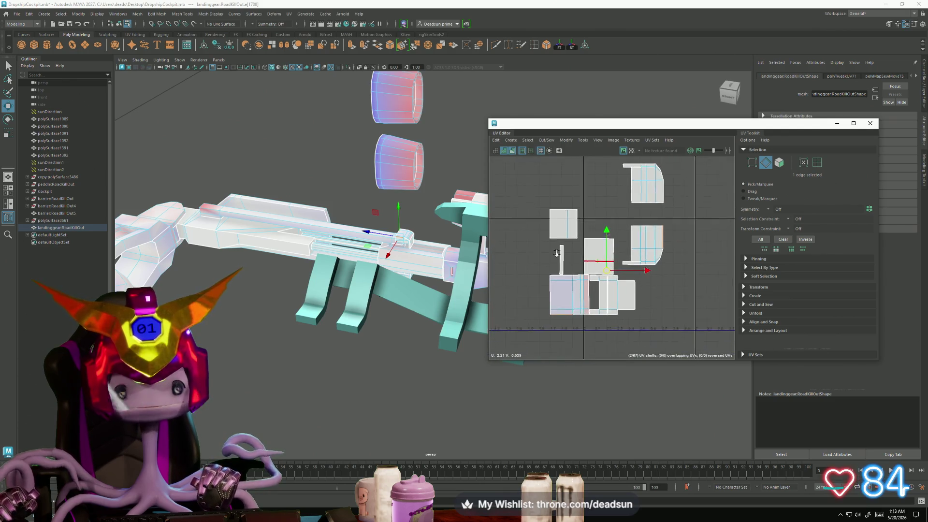
{"action": "left_click", "coordinate": [553, 227]}
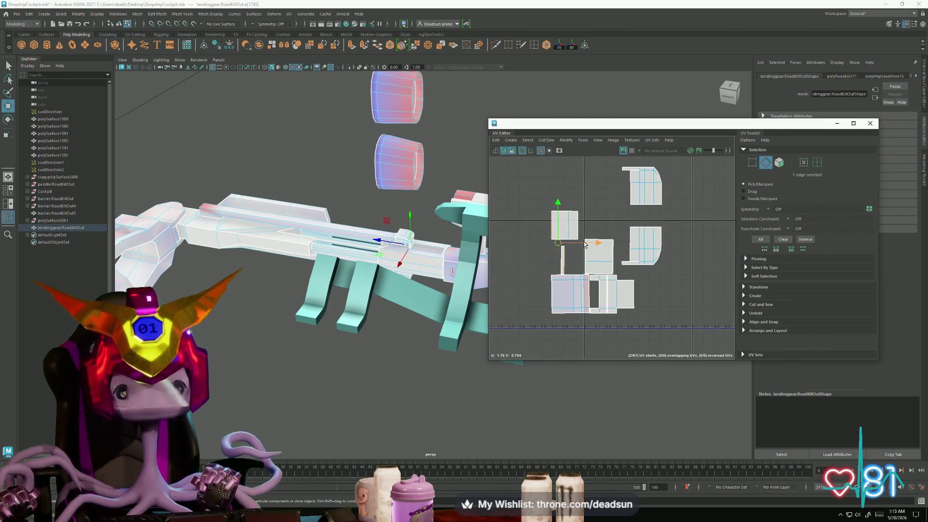
{"action": "left_click", "coordinate": [543, 140]}
{"action": "left_click", "coordinate": [552, 210]}
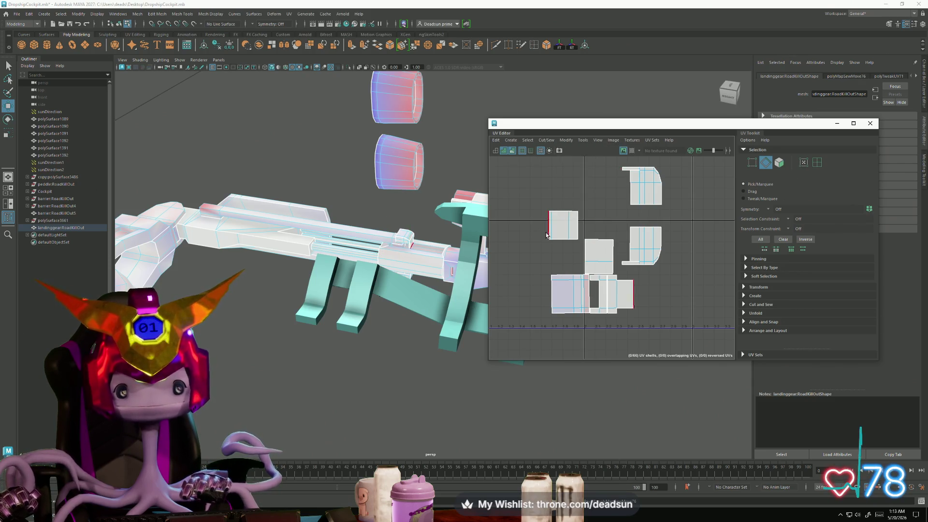
{"action": "left_click", "coordinate": [545, 141]}
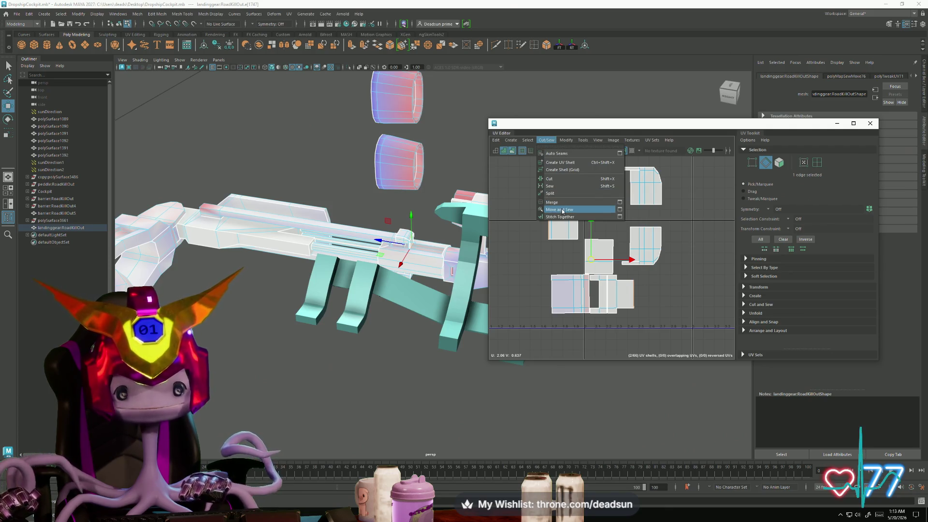
{"action": "left_click", "coordinate": [562, 210]}
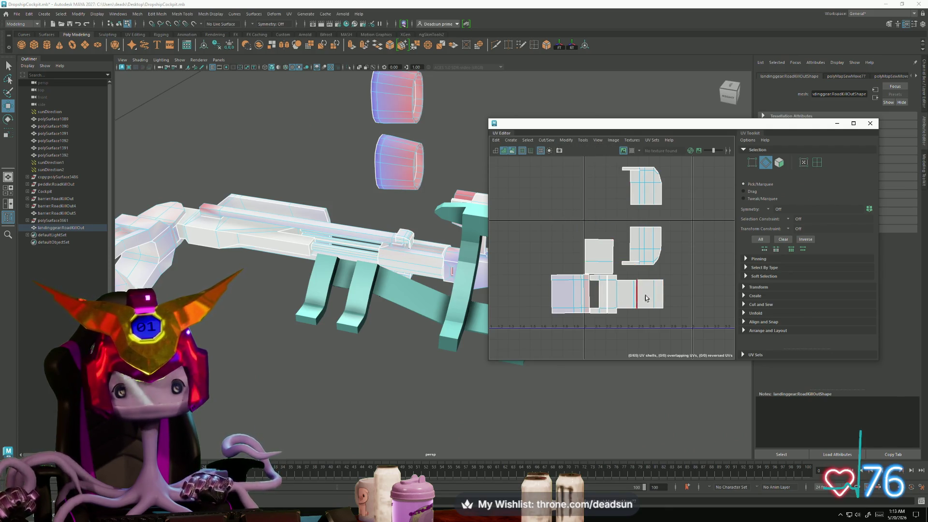
{"action": "right_click_drag", "start_coordinate": [660, 296], "coordinate": [638, 319], "text": "shift"}
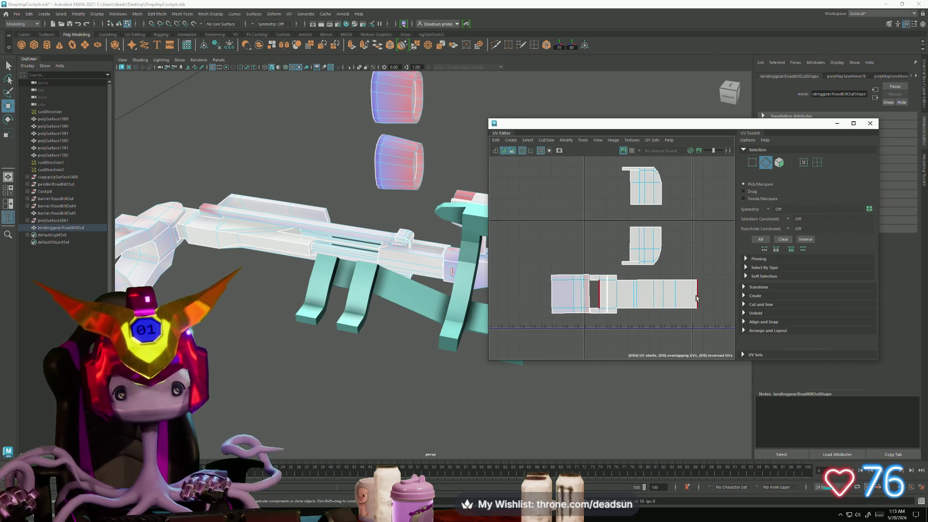
Step: Cut the strip along its bottom edge loop with Shift+X, sew it back into one strip and select all its UVs
{"action": "key", "text": "shift+x"}
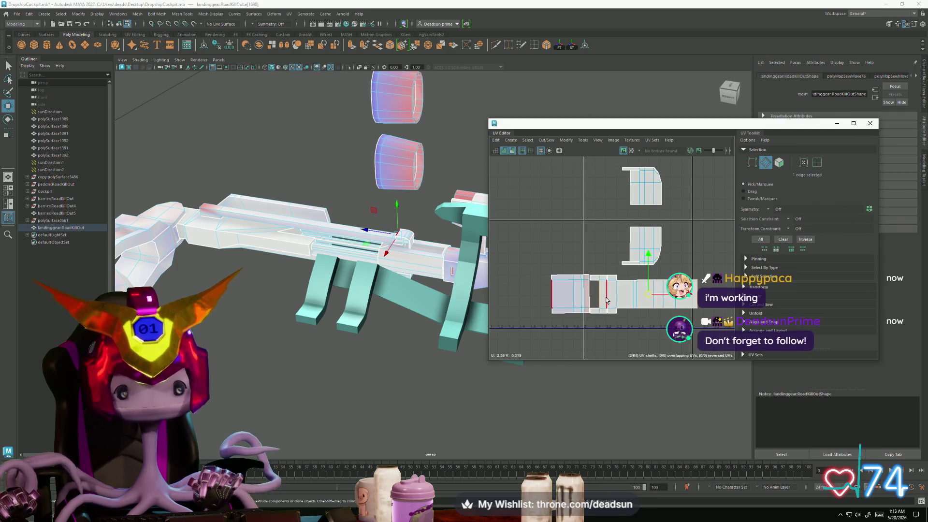
{"action": "scroll", "coordinate": [581, 294], "scroll_direction": "up", "scroll_amount": 2}
{"action": "scroll", "coordinate": [571, 293], "scroll_direction": "up", "scroll_amount": 2}
{"action": "middle_click_drag", "start_coordinate": [572, 294], "coordinate": [601, 327], "text": "alt"}
{"action": "left_click", "coordinate": [580, 323]}
{"action": "scroll", "coordinate": [600, 326], "scroll_direction": "down", "scroll_amount": 1}
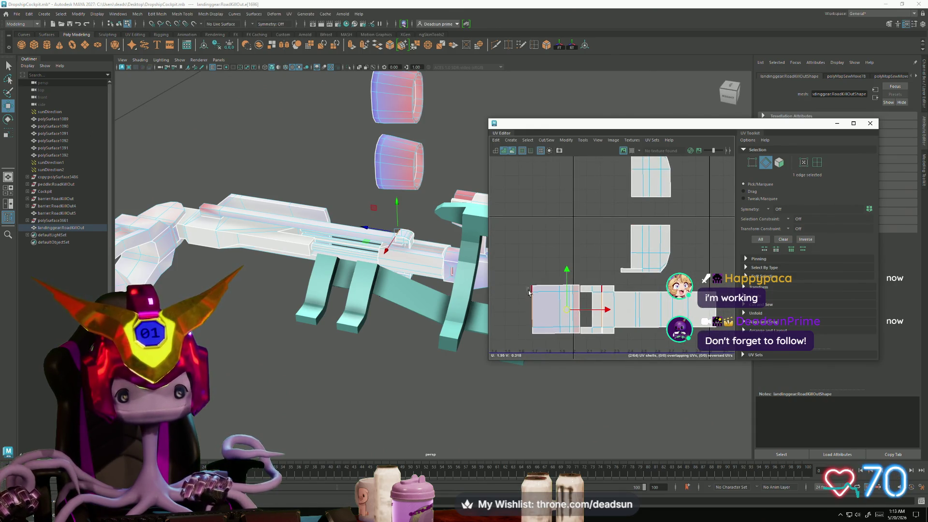
{"action": "double_click", "coordinate": [536, 331]}
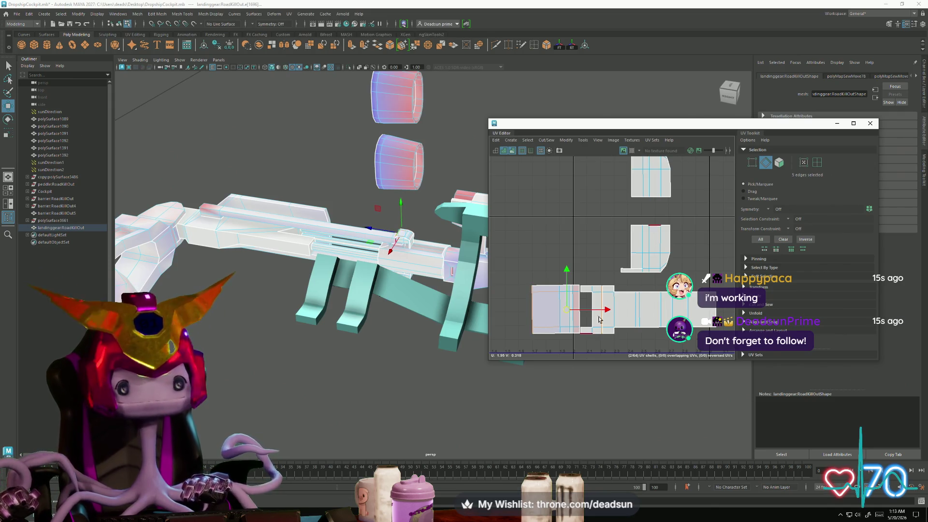
{"action": "key", "text": "shift+x"}
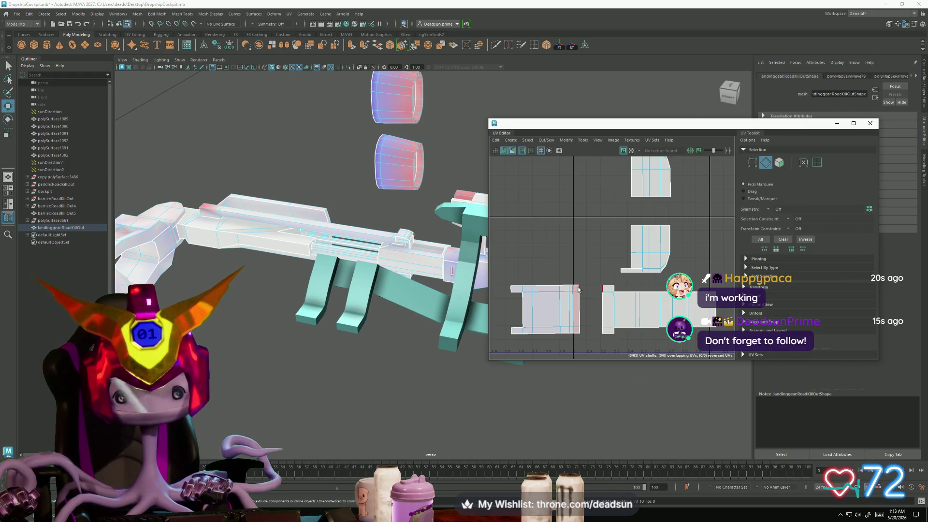
{"action": "key", "text": "ctrl+shift+s"}
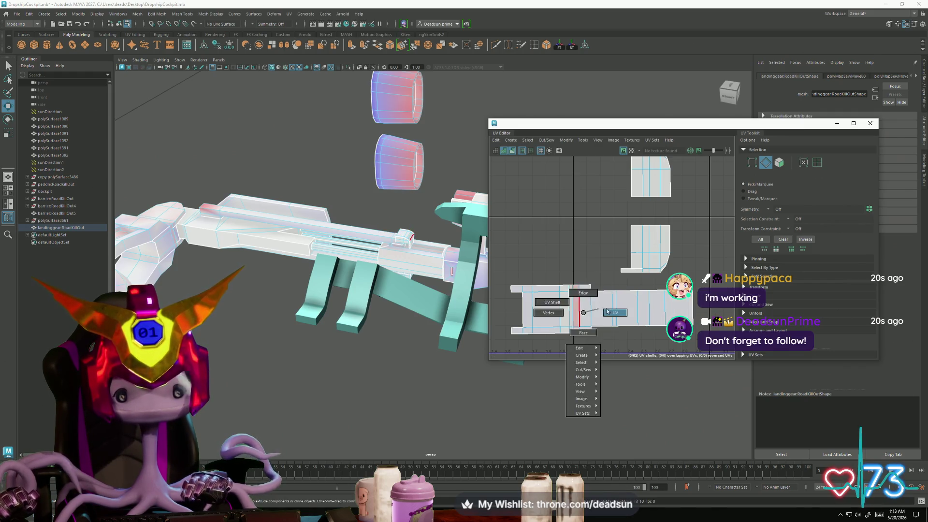
{"action": "right_click_drag", "start_coordinate": [581, 304], "coordinate": [578, 303]}
{"action": "left_click", "coordinate": [564, 140]}
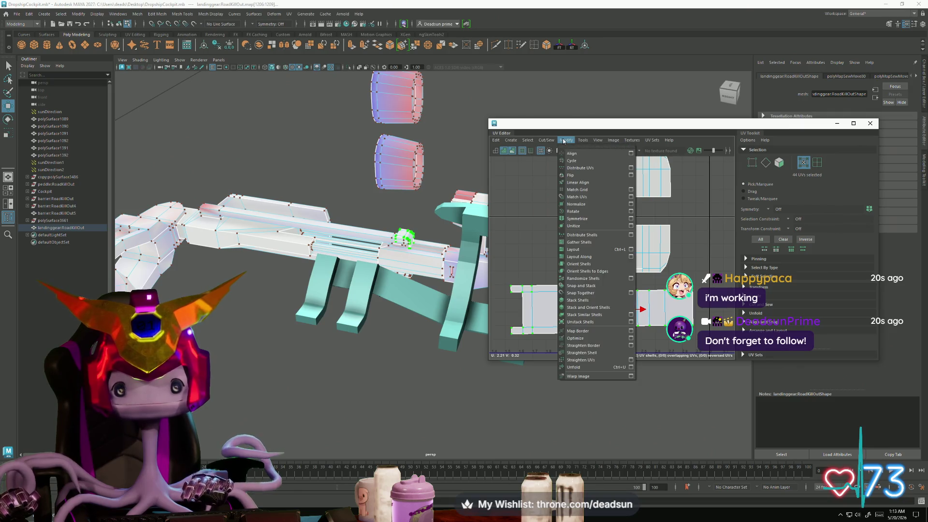
Step: Unfold the sewn strip into one straight flat shell and frame it in the UV Editor
{"action": "left_click", "coordinate": [576, 367]}
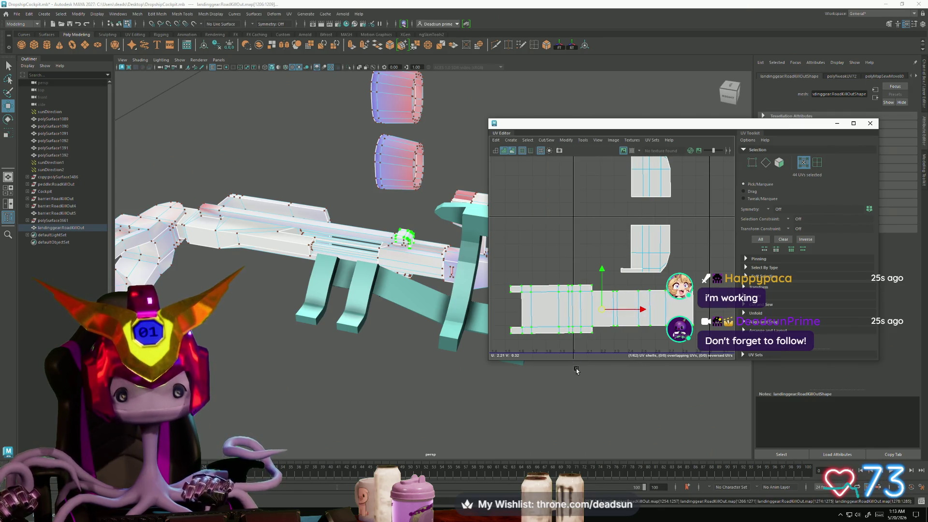
{"action": "scroll", "coordinate": [639, 266], "scroll_direction": "down", "scroll_amount": 3}
{"action": "scroll", "coordinate": [640, 254], "scroll_direction": "down", "scroll_amount": 3}
{"action": "scroll", "coordinate": [642, 245], "scroll_direction": "down", "scroll_amount": 3}
{"action": "scroll", "coordinate": [583, 263], "scroll_direction": "down", "scroll_amount": 2}
{"action": "scroll", "coordinate": [583, 264], "scroll_direction": "up", "scroll_amount": 3}
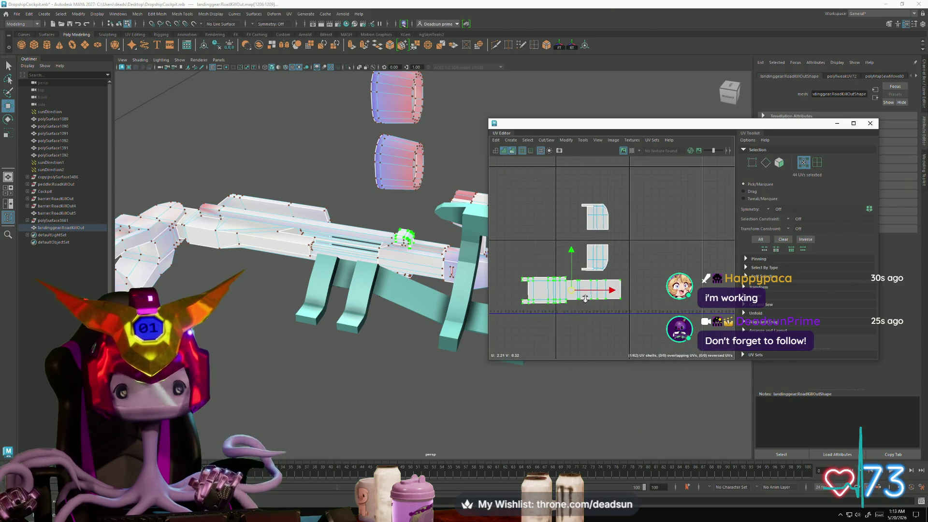
{"action": "middle_click_drag", "start_coordinate": [583, 263], "coordinate": [540, 295], "text": "alt"}
{"action": "key", "text": "F10"}
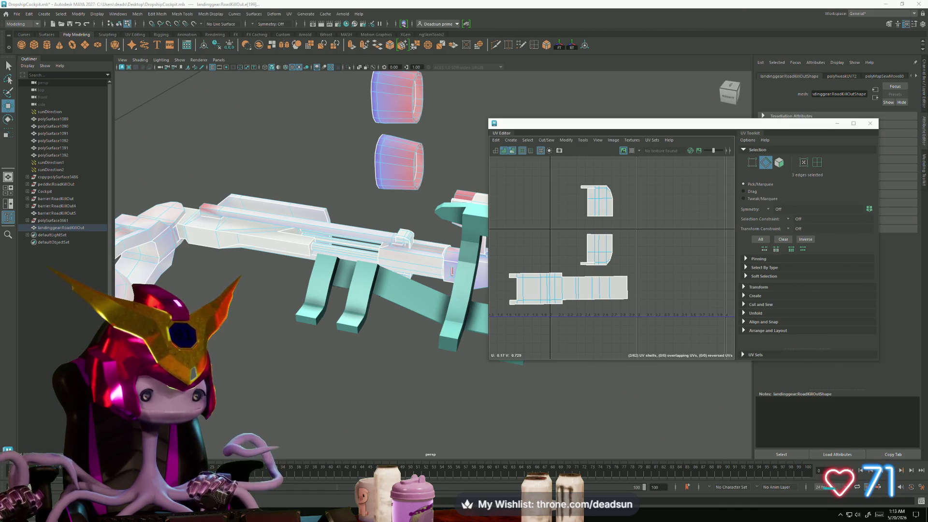
{"action": "key", "text": "alt+Tab"}
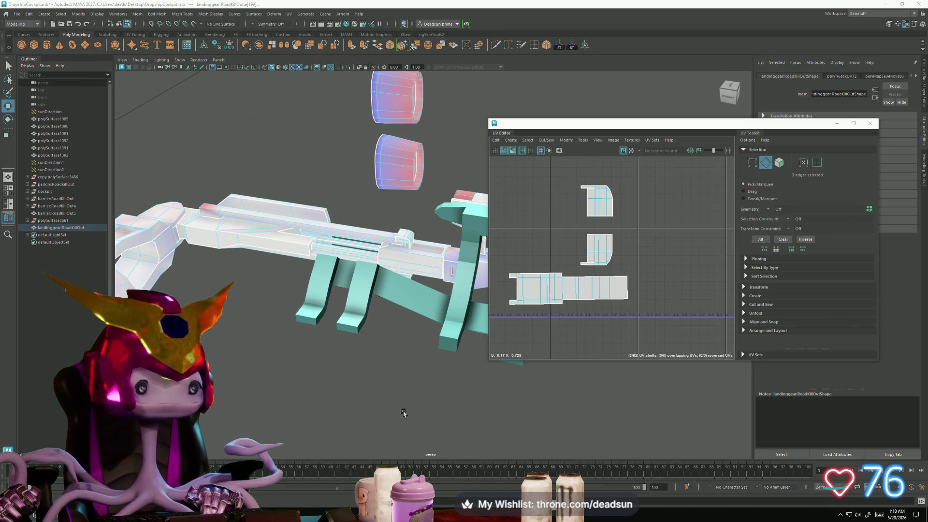
Step: Orbit the 3D view around the landing-gear mesh
{"action": "left_click_drag", "start_coordinate": [384, 263], "coordinate": [208, 341], "text": "alt"}
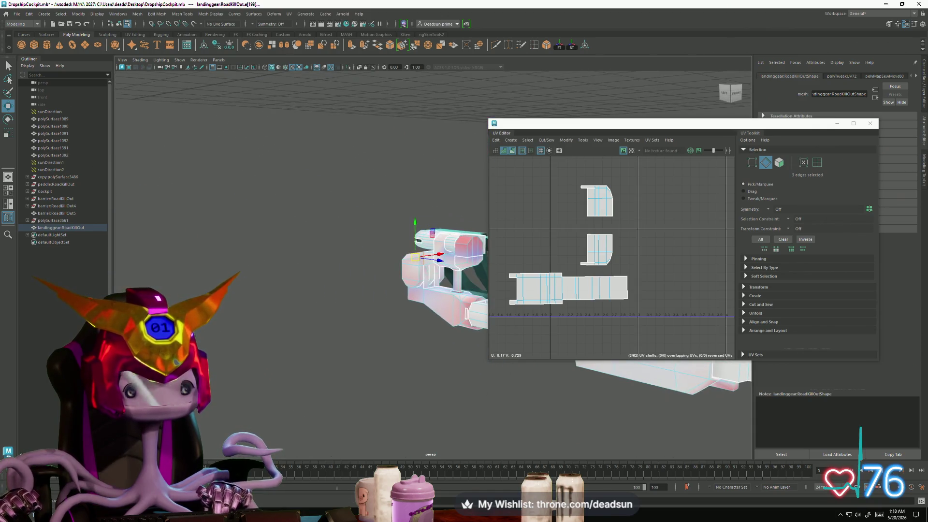
{"action": "scroll", "coordinate": [387, 377], "scroll_direction": "up", "scroll_amount": 3}
{"action": "scroll", "coordinate": [243, 431], "scroll_direction": "up", "scroll_amount": 3}
{"action": "scroll", "coordinate": [243, 431], "scroll_direction": "up", "scroll_amount": 3}
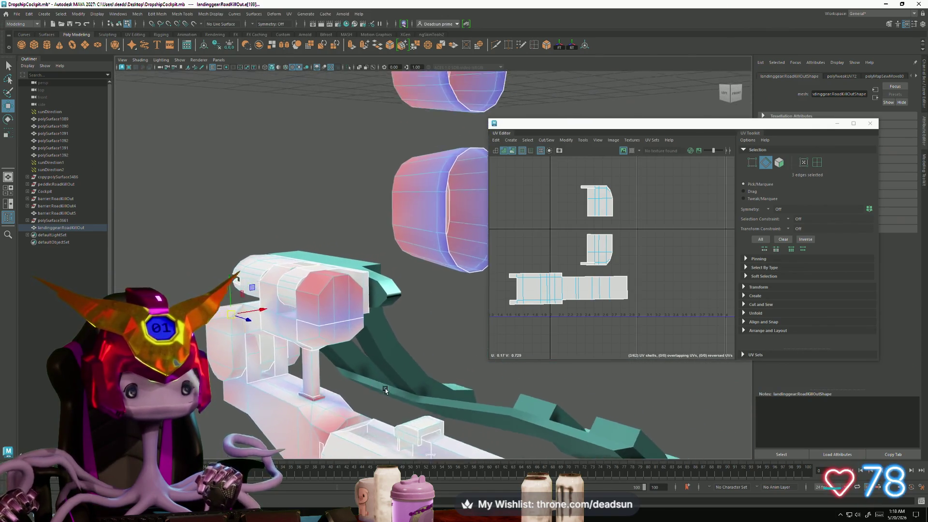
Step: Select the edge on the landing-gear cylinder cap and frame its shell in the UV Editor
{"action": "left_click_drag", "start_coordinate": [243, 431], "coordinate": [381, 170], "text": "alt"}
{"action": "right_click", "coordinate": [382, 169]}
{"action": "right_click_drag", "start_coordinate": [382, 169], "coordinate": [382, 183]}
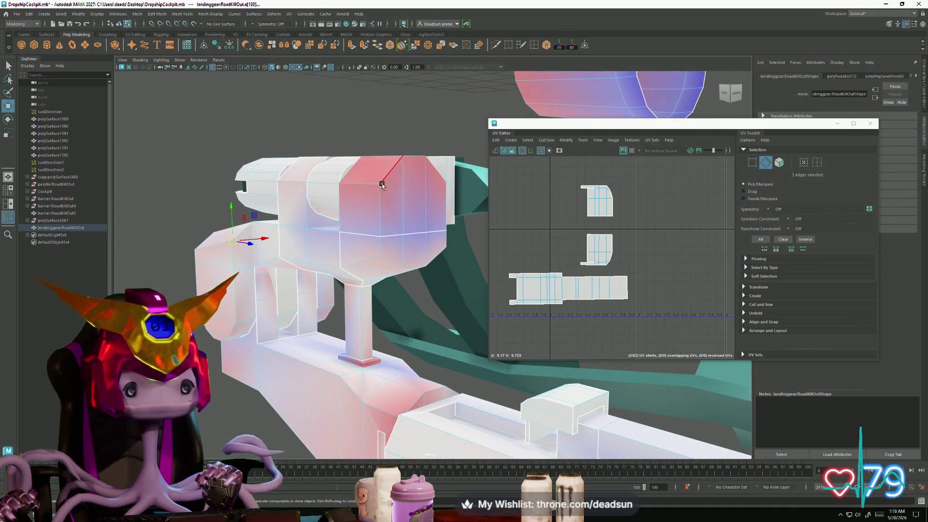
{"action": "left_click", "coordinate": [408, 167]}
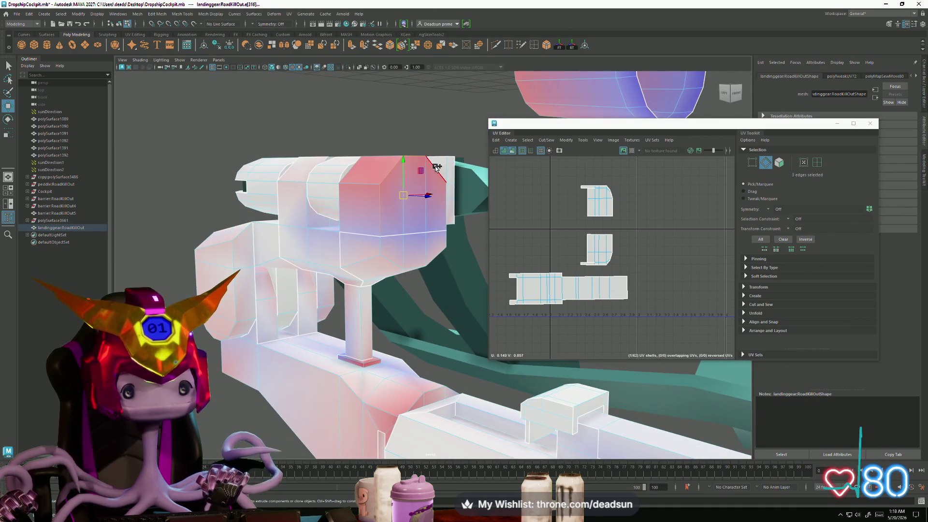
{"action": "mouse_move", "coordinate": [445, 219]}
{"action": "left_mouse_down", "text": "alt"}
{"action": "mouse_move", "coordinate": [321, 299]}
{"action": "mouse_move", "coordinate": [228, 274]}
{"action": "mouse_move", "coordinate": [232, 289]}
{"action": "mouse_move", "coordinate": [302, 284]}
{"action": "left_mouse_up", "text": "alt"}
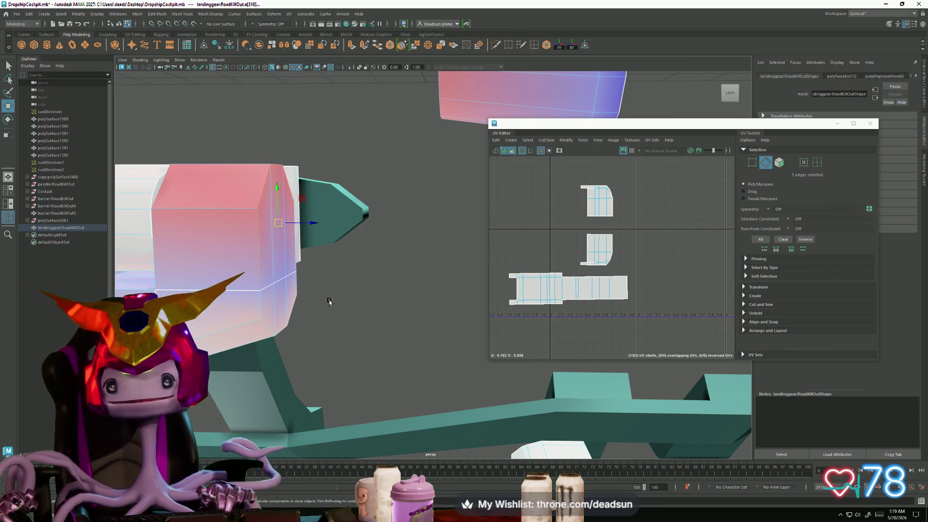
{"action": "left_click", "coordinate": [289, 14]}
{"action": "left_click", "coordinate": [607, 240]}
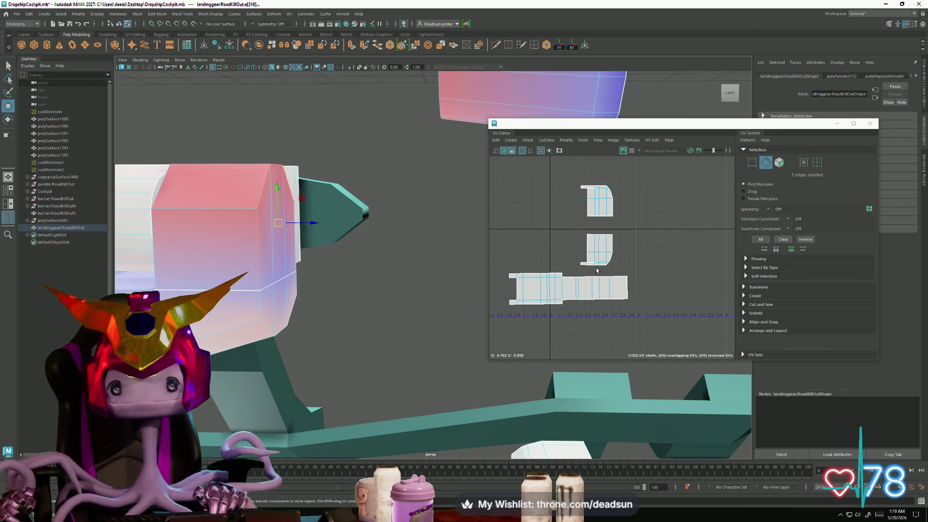
{"action": "key", "text": "ctrl+z"}
{"action": "scroll", "coordinate": [590, 269], "scroll_direction": "down", "scroll_amount": 2}
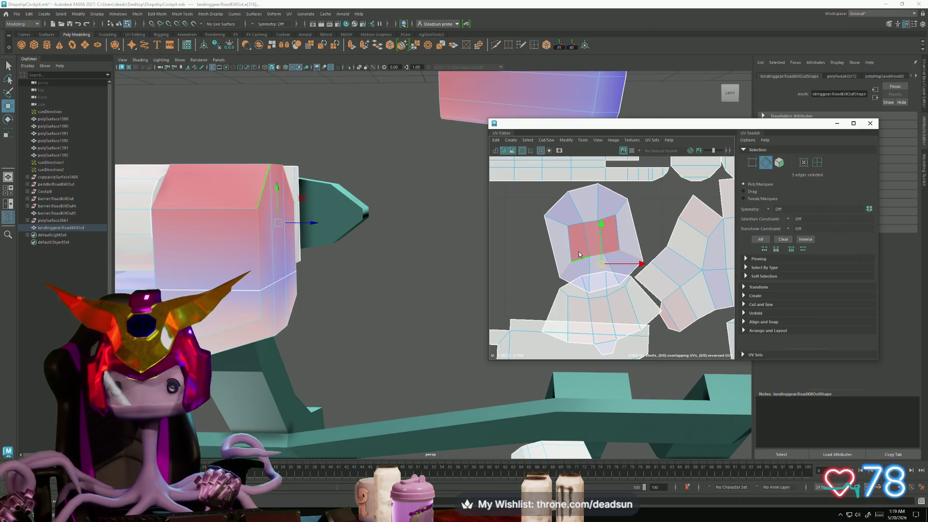
Step: Convert to the cap's UVs, move the octagonal cap shell to free space, then pick a vertical cap edge
{"action": "key", "text": "F12"}
{"action": "key", "text": "w"}
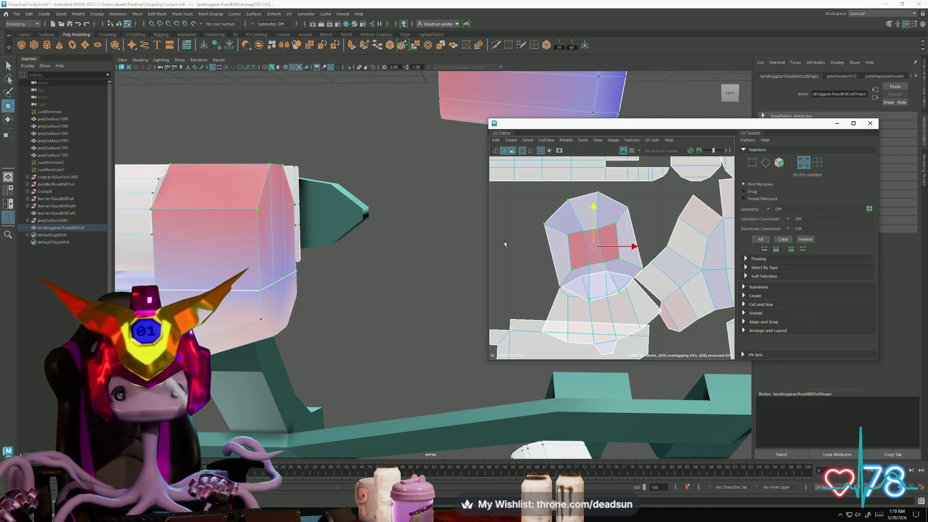
{"action": "scroll", "coordinate": [566, 241], "scroll_direction": "down", "scroll_amount": 3}
{"action": "left_click_drag", "start_coordinate": [588, 244], "coordinate": [540, 246]}
{"action": "left_click_drag", "start_coordinate": [382, 300], "coordinate": [192, 203], "text": "alt"}
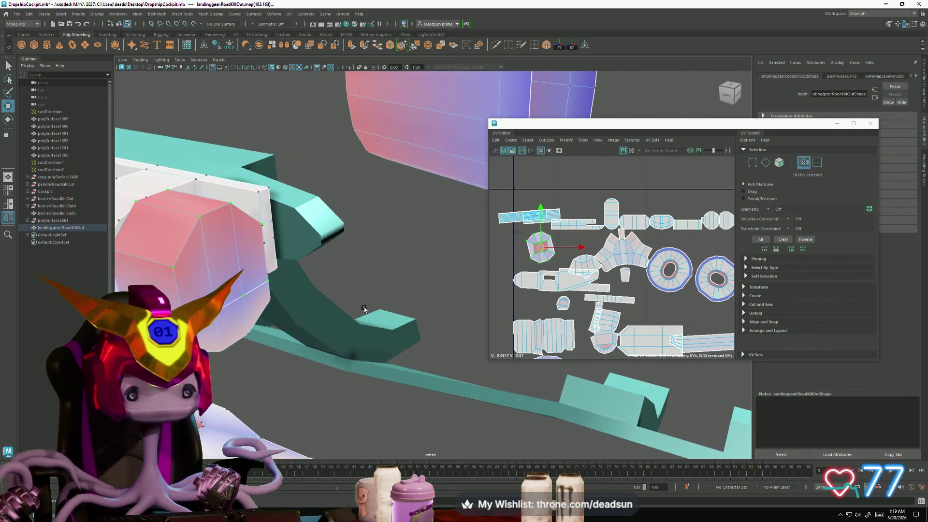
{"action": "key", "text": "F10"}
{"action": "left_click", "coordinate": [241, 251]}
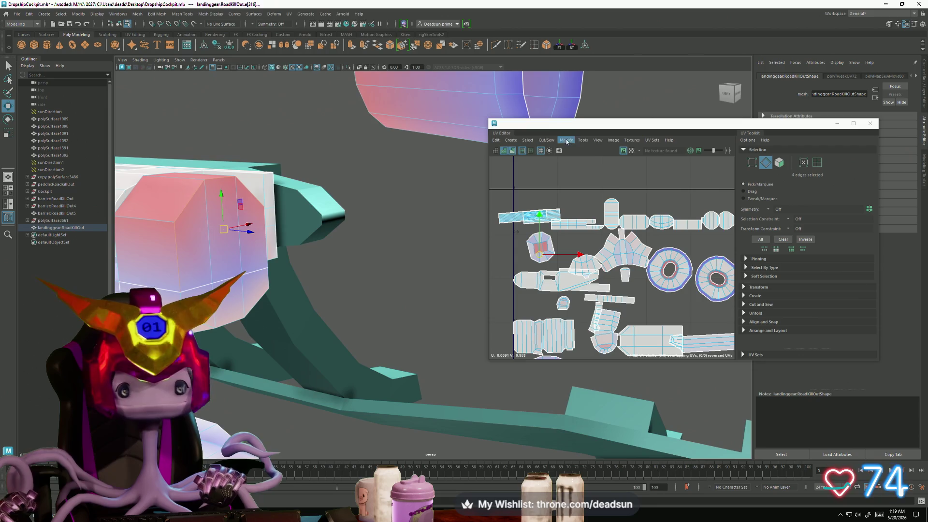
Step: Cut the UVs along the selected cap edge to free a small shell
{"action": "left_click", "coordinate": [546, 140]}
{"action": "left_click", "coordinate": [549, 178]}
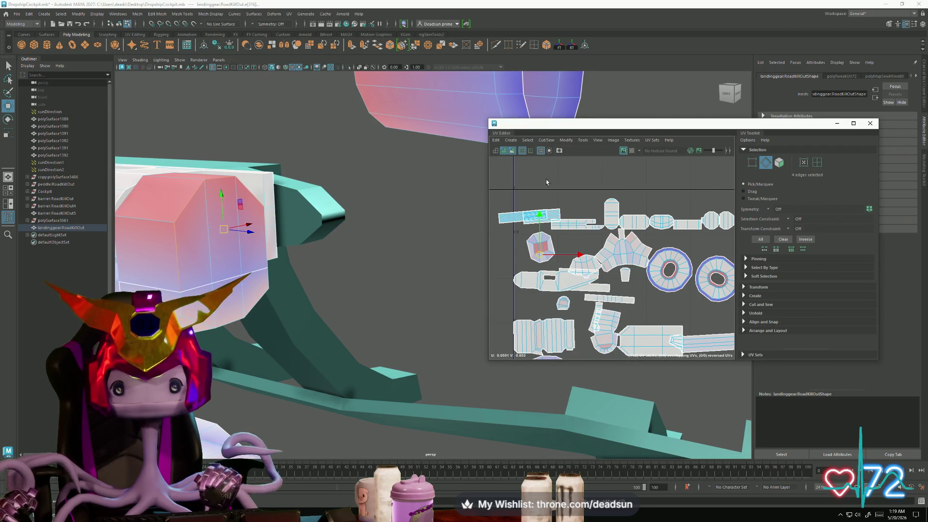
{"action": "key", "text": "F12"}
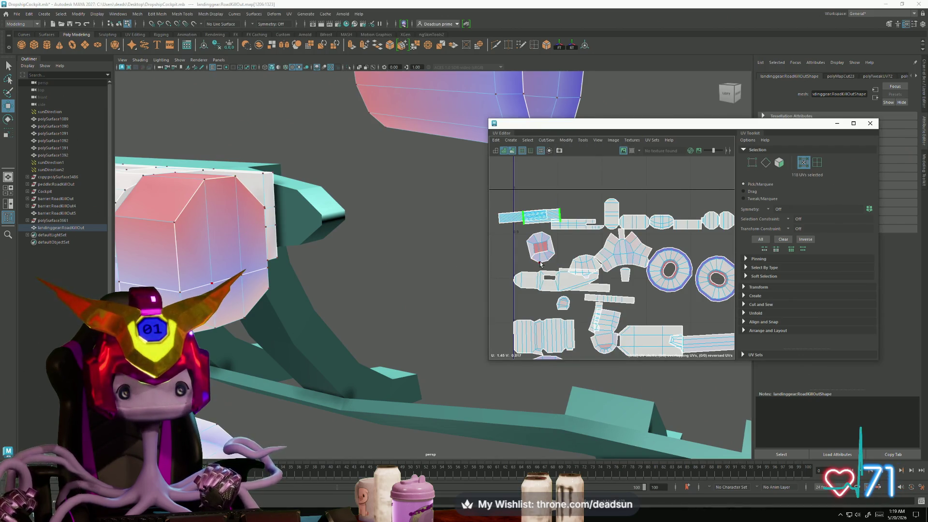
{"action": "scroll", "coordinate": [550, 251], "scroll_direction": "up", "scroll_amount": 4}
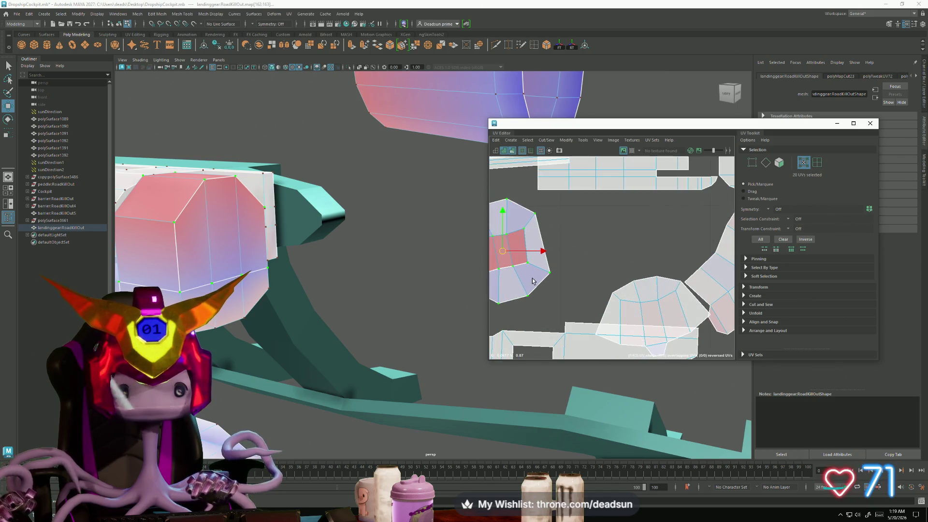
{"action": "key", "text": "F10"}
{"action": "left_click", "coordinate": [538, 247]}
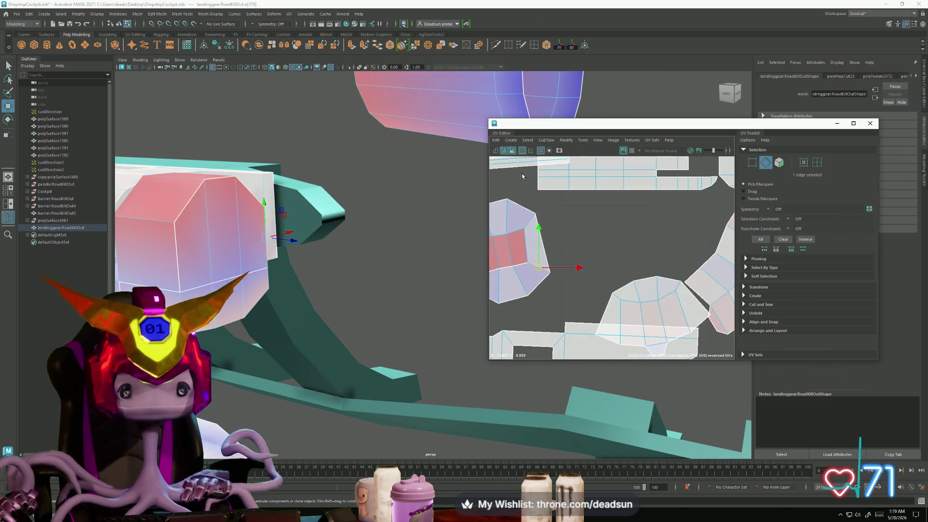
{"action": "left_click", "coordinate": [546, 140]}
{"action": "left_click", "coordinate": [550, 178]}
Step: Select the whole small UV shell and unfold it flat
{"action": "key", "text": "F12"}
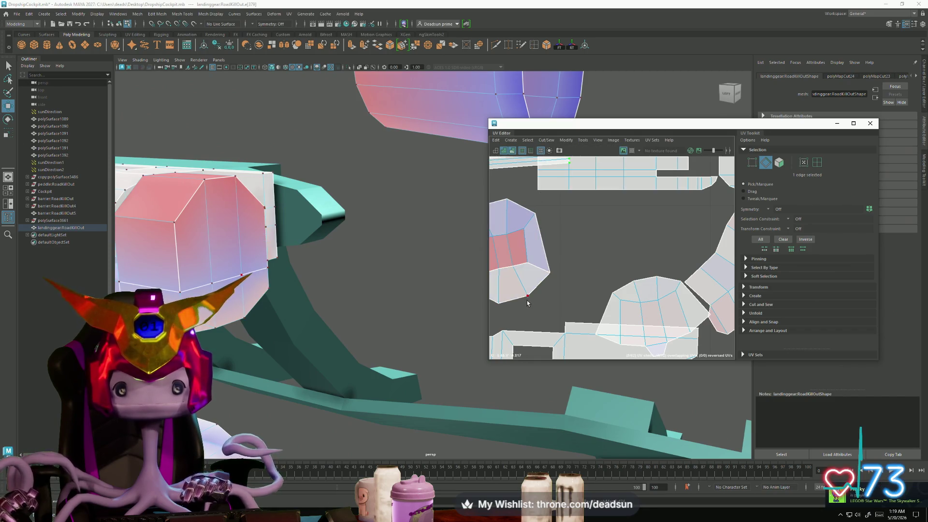
{"action": "left_click", "coordinate": [527, 294]}
{"action": "double_click", "coordinate": [513, 304]}
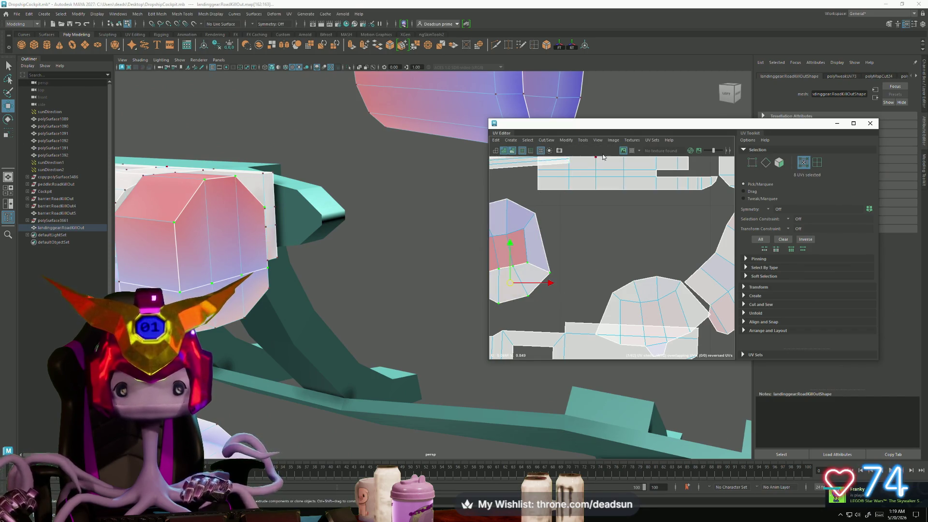
{"action": "left_click", "coordinate": [565, 140]}
{"action": "left_click", "coordinate": [578, 368]}
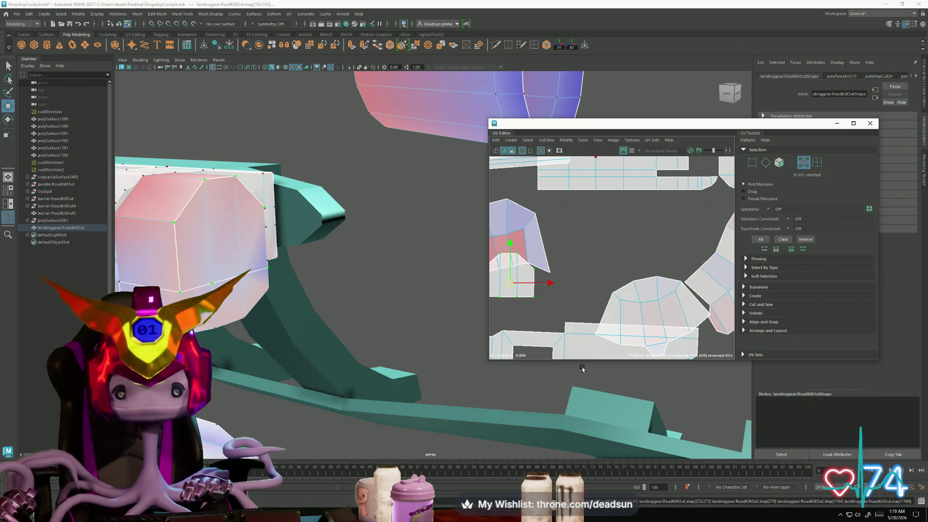
{"action": "scroll", "coordinate": [587, 297], "scroll_direction": "down", "scroll_amount": 2}
{"action": "scroll", "coordinate": [580, 282], "scroll_direction": "down", "scroll_amount": 2}
{"action": "scroll", "coordinate": [565, 261], "scroll_direction": "down", "scroll_amount": 2}
{"action": "scroll", "coordinate": [551, 240], "scroll_direction": "down", "scroll_amount": 2}
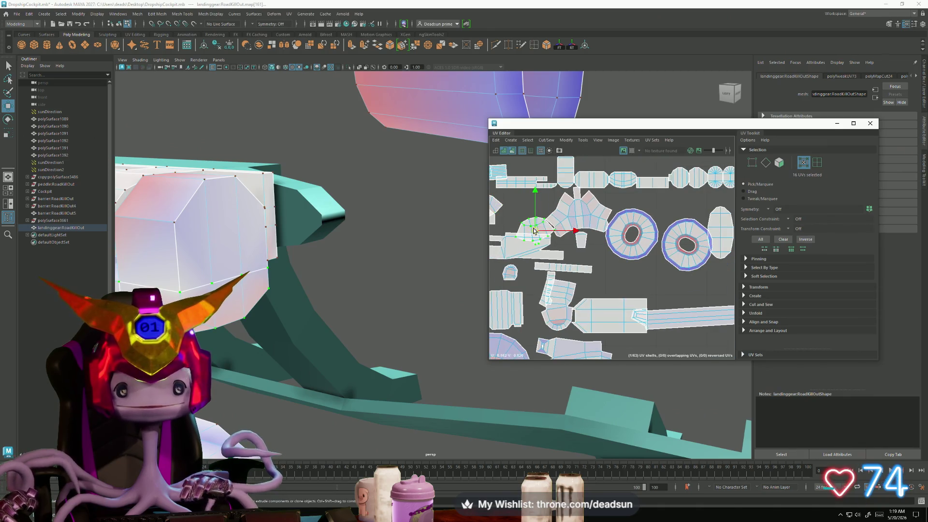
Step: Select several UV shells, scale them down into a small cluster and shift them left
{"action": "double_click", "coordinate": [590, 234]}
{"action": "scroll", "coordinate": [608, 272], "scroll_direction": "down", "scroll_amount": 1}
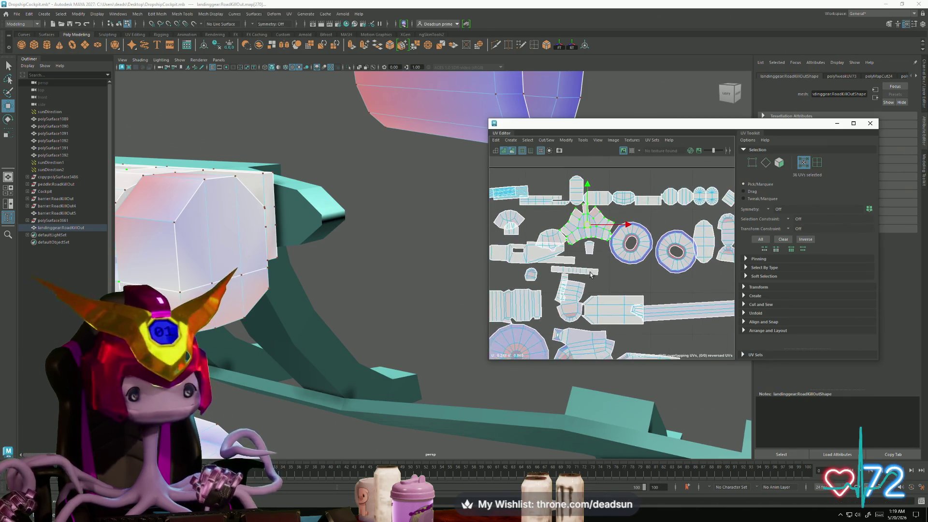
{"action": "scroll", "coordinate": [582, 247], "scroll_direction": "down", "scroll_amount": 2}
{"action": "scroll", "coordinate": [577, 258], "scroll_direction": "down", "scroll_amount": 2}
{"action": "scroll", "coordinate": [567, 267], "scroll_direction": "down", "scroll_amount": 1}
{"action": "scroll", "coordinate": [554, 262], "scroll_direction": "up", "scroll_amount": 2}
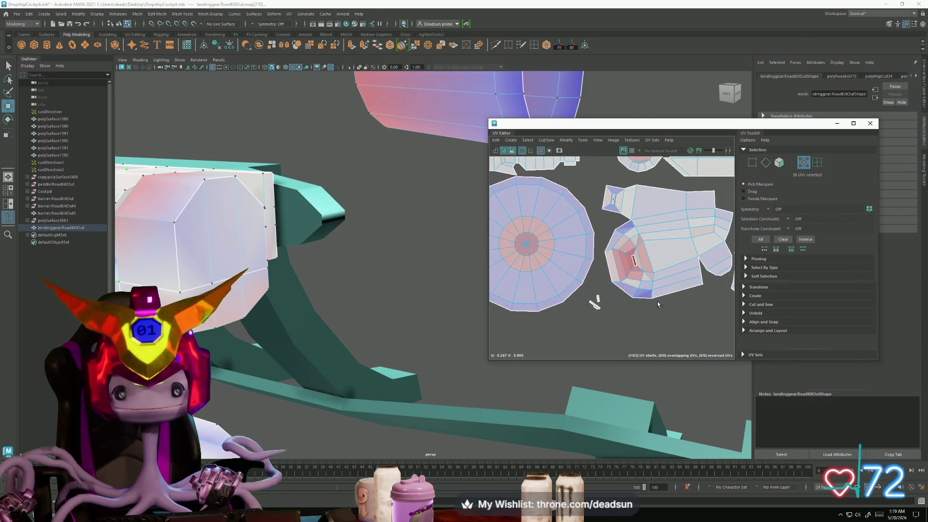
{"action": "scroll", "coordinate": [555, 263], "scroll_direction": "up", "scroll_amount": 1}
{"action": "scroll", "coordinate": [555, 263], "scroll_direction": "down", "scroll_amount": 2}
{"action": "scroll", "coordinate": [580, 253], "scroll_direction": "up", "scroll_amount": 2}
{"action": "scroll", "coordinate": [542, 176], "scroll_direction": "down", "scroll_amount": 2}
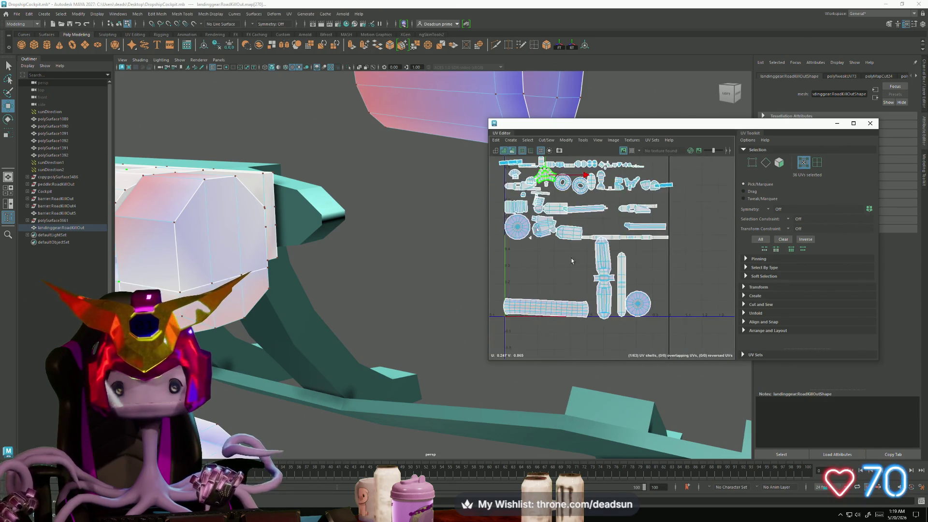
{"action": "scroll", "coordinate": [543, 177], "scroll_direction": "up", "scroll_amount": 3}
{"action": "scroll", "coordinate": [503, 187], "scroll_direction": "down", "scroll_amount": 1}
{"action": "scroll", "coordinate": [590, 269], "scroll_direction": "up", "scroll_amount": 2}
{"action": "scroll", "coordinate": [590, 269], "scroll_direction": "down", "scroll_amount": 2}
{"action": "right_click_drag", "start_coordinate": [590, 270], "coordinate": [559, 196]}
{"action": "key", "text": "r"}
{"action": "middle_click_drag", "start_coordinate": [612, 242], "coordinate": [569, 245]}
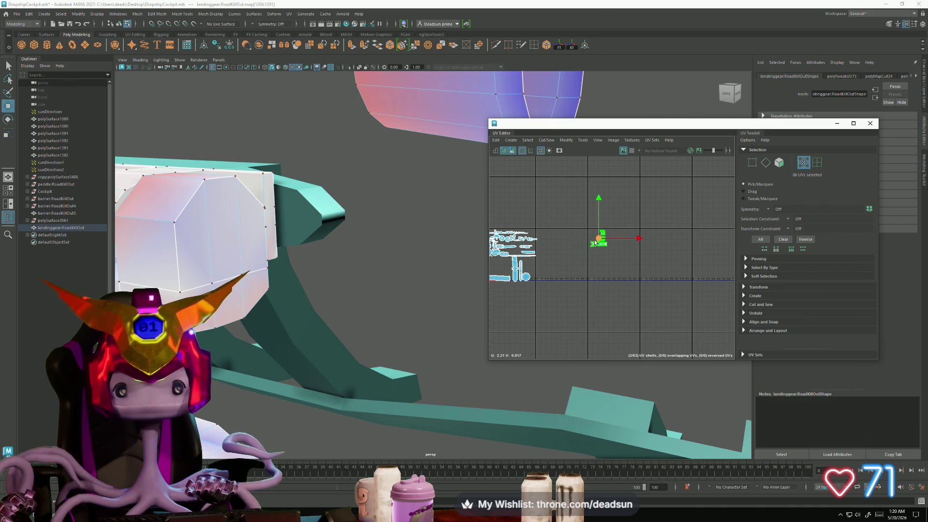
{"action": "scroll", "coordinate": [496, 268], "scroll_direction": "up", "scroll_amount": 2}
{"action": "scroll", "coordinate": [544, 261], "scroll_direction": "up", "scroll_amount": 2}
{"action": "scroll", "coordinate": [597, 250], "scroll_direction": "up", "scroll_amount": 3}
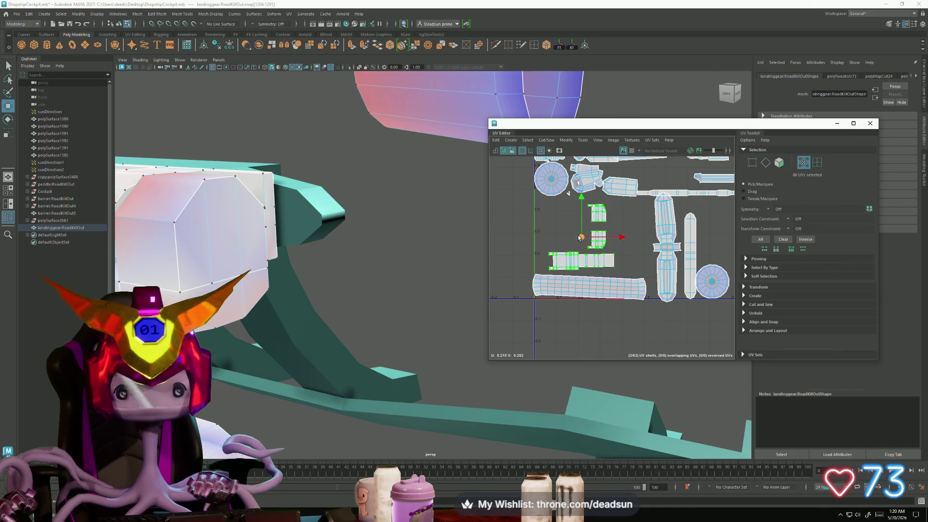
{"action": "middle_click_drag", "start_coordinate": [581, 237], "coordinate": [569, 237]}
Step: Rotate the long bottom shell until level and box-select the UVs at its left end
{"action": "left_click", "coordinate": [567, 289]}
{"action": "key", "text": "e"}
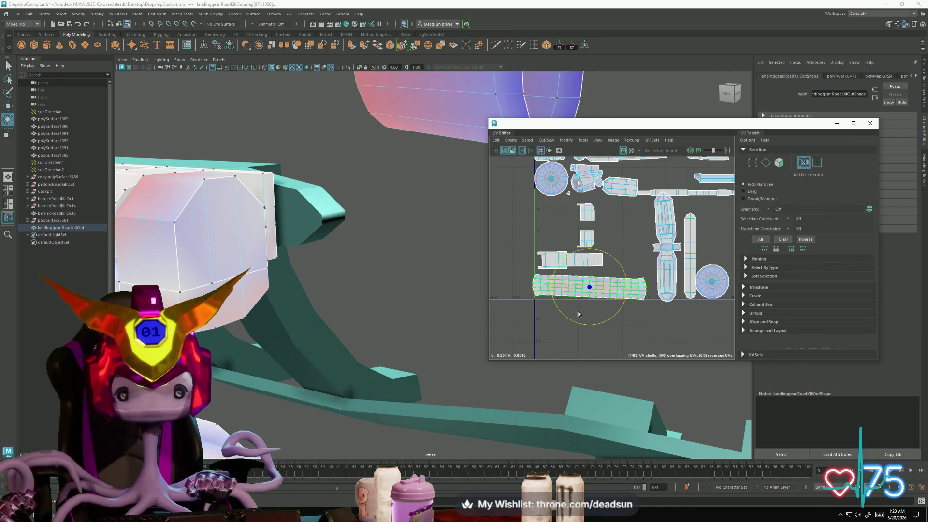
{"action": "left_click_drag", "start_coordinate": [573, 325], "coordinate": [576, 325]}
{"action": "scroll", "coordinate": [531, 289], "scroll_direction": "up", "scroll_amount": 3}
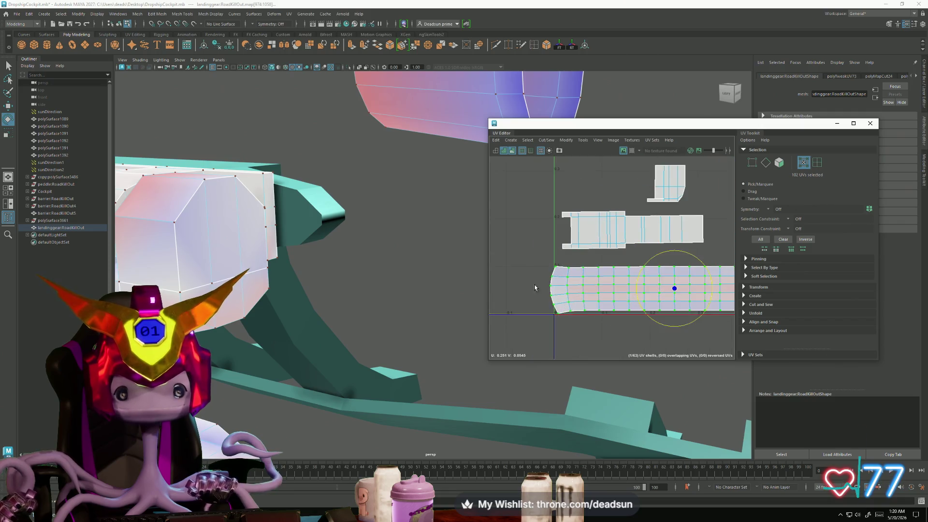
{"action": "left_click_drag", "start_coordinate": [543, 288], "coordinate": [563, 341]}
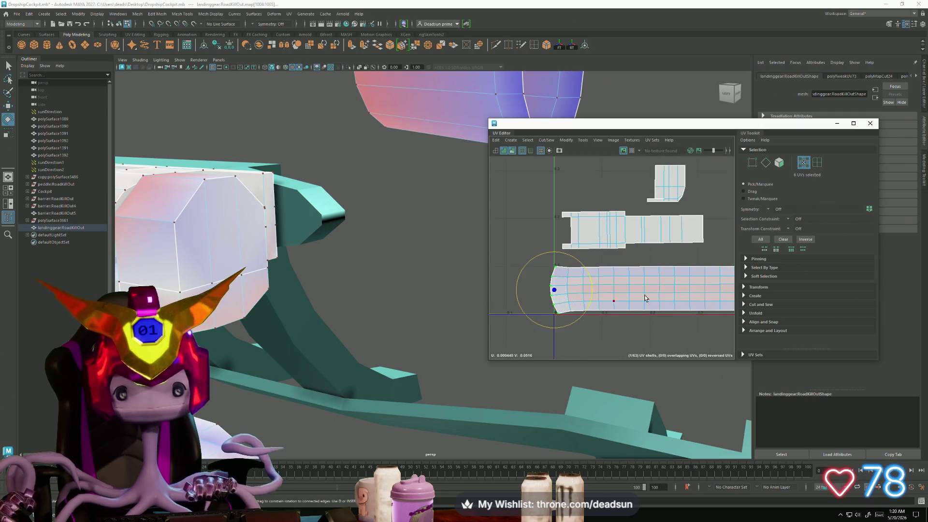
{"action": "left_click", "coordinate": [565, 140]}
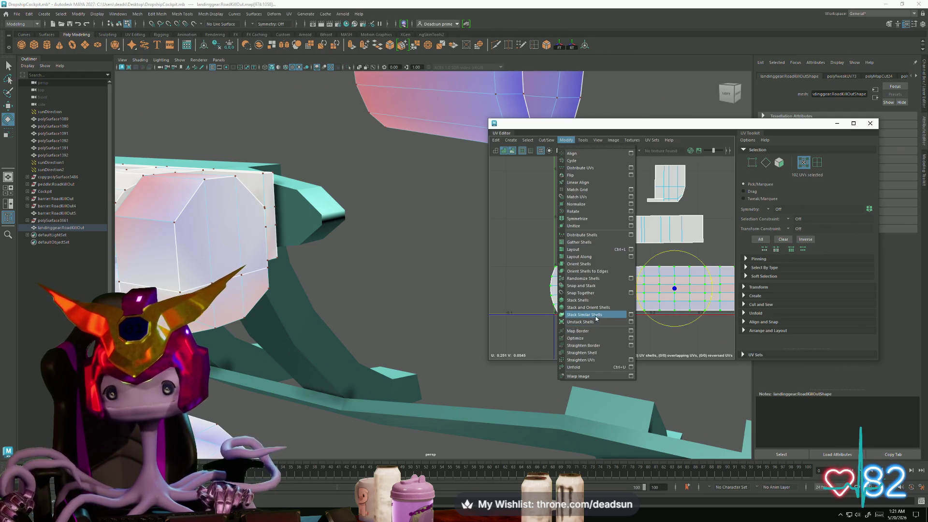
Step: Straighten the long bottom shell's UVs into a rectangular grid and frame the landing gear
{"action": "left_click", "coordinate": [590, 352]}
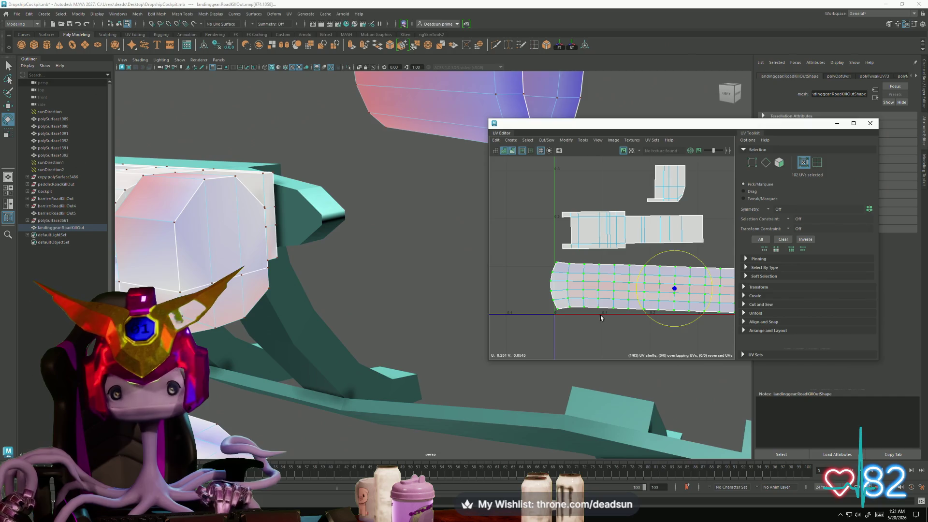
{"action": "left_click", "coordinate": [553, 143]}
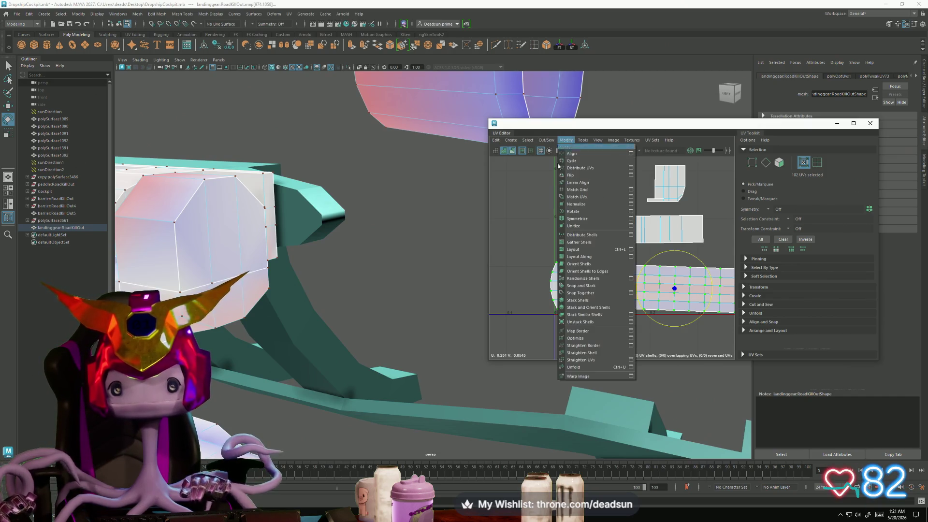
{"action": "left_click", "coordinate": [589, 360]}
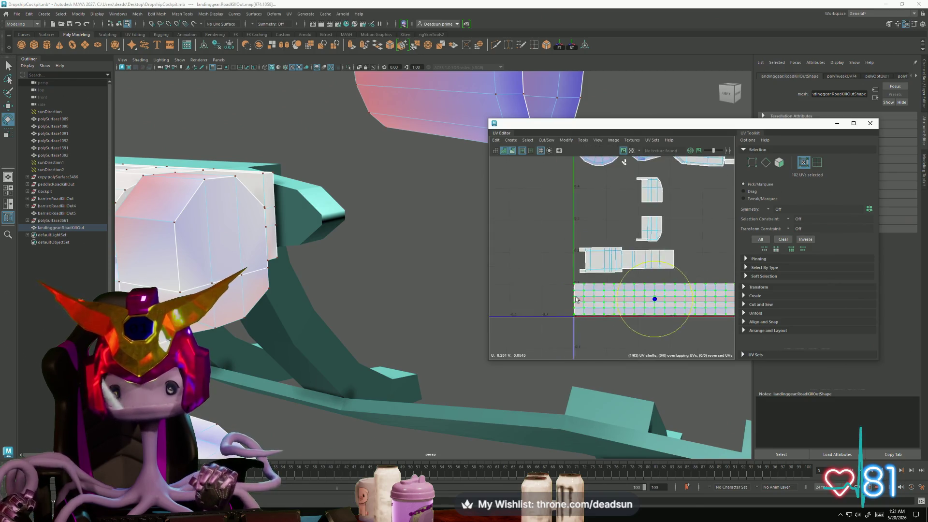
{"action": "scroll", "coordinate": [604, 331], "scroll_direction": "down", "scroll_amount": 3}
{"action": "scroll", "coordinate": [529, 199], "scroll_direction": "up", "scroll_amount": 2}
{"action": "left_click", "coordinate": [571, 140]}
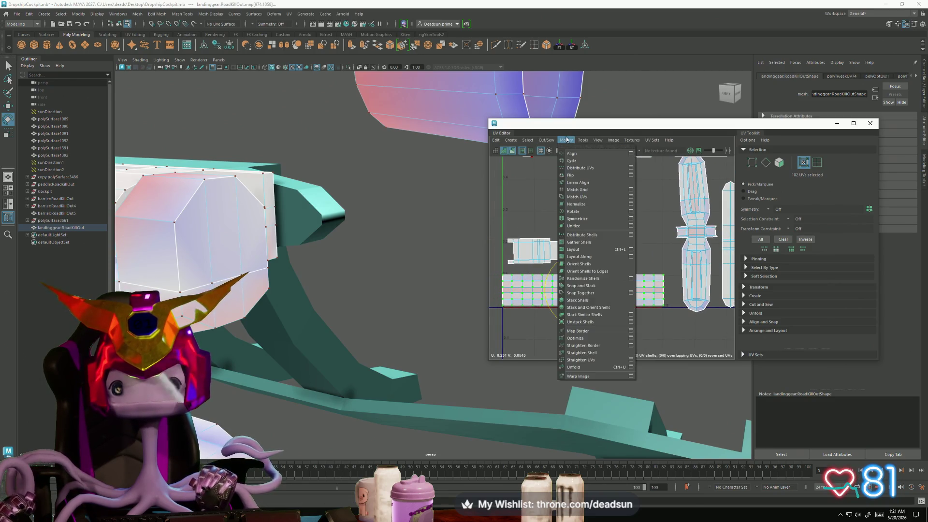
{"action": "left_click", "coordinate": [533, 312]}
{"action": "scroll", "coordinate": [533, 312], "scroll_direction": "down", "scroll_amount": 3}
{"action": "key", "text": "f"}
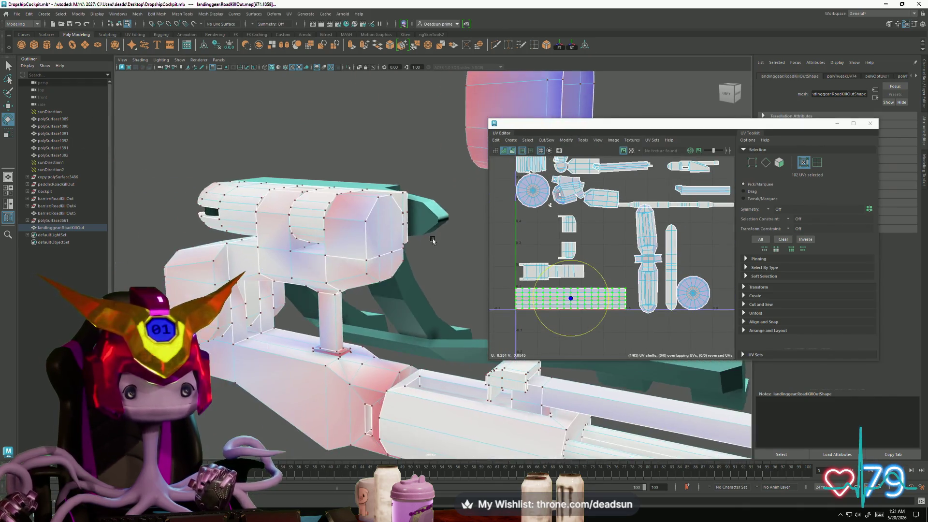
Step: Select two edge loops around the ring mesh's inner rim in the 3D view
{"action": "mouse_move", "coordinate": [337, 247]}
{"action": "left_mouse_down", "text": "alt"}
{"action": "mouse_move", "coordinate": [347, 357]}
{"action": "mouse_move", "coordinate": [269, 329]}
{"action": "left_mouse_up", "text": "alt"}
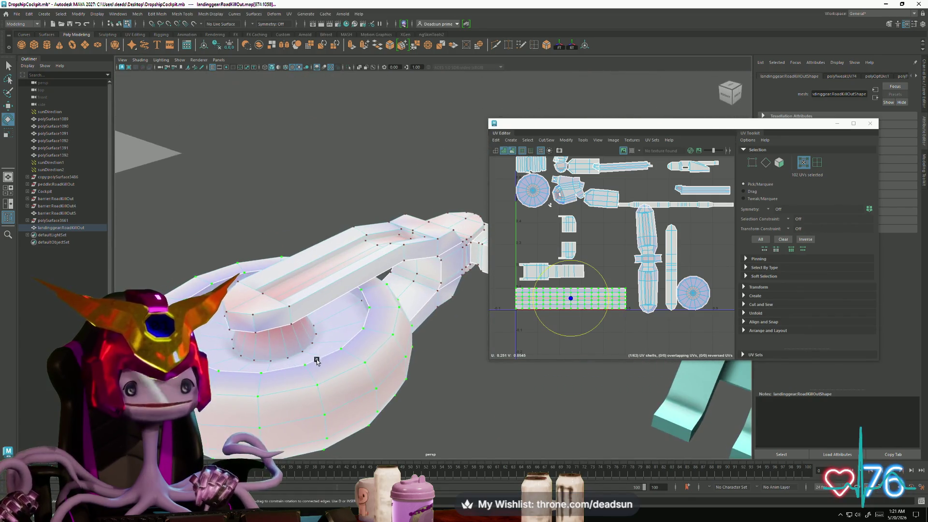
{"action": "scroll", "coordinate": [618, 291], "scroll_direction": "down", "scroll_amount": 4}
{"action": "scroll", "coordinate": [617, 291], "scroll_direction": "up", "scroll_amount": 2}
{"action": "scroll", "coordinate": [618, 292], "scroll_direction": "up", "scroll_amount": 1}
{"action": "scroll", "coordinate": [618, 291], "scroll_direction": "up", "scroll_amount": 2}
{"action": "scroll", "coordinate": [617, 291], "scroll_direction": "up", "scroll_amount": 2}
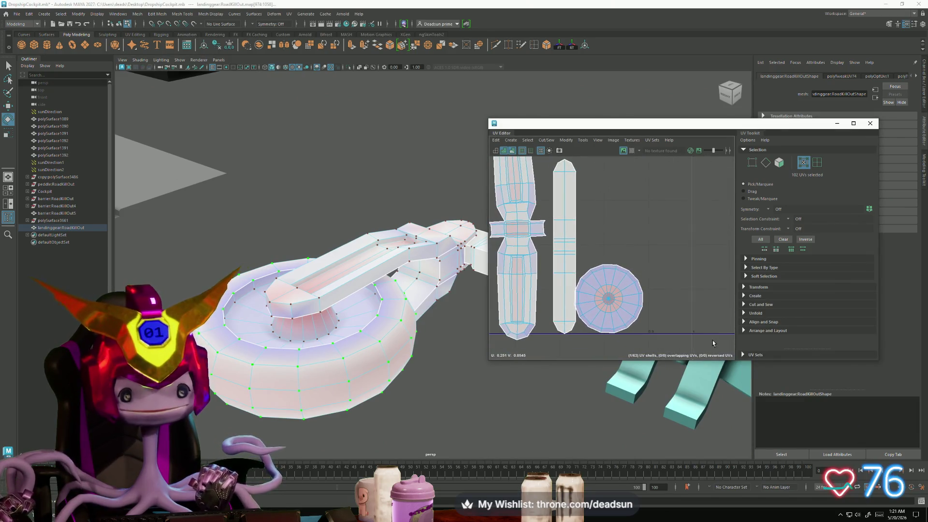
{"action": "left_click", "coordinate": [311, 331]}
{"action": "scroll", "coordinate": [311, 330], "scroll_direction": "up", "scroll_amount": 2}
{"action": "scroll", "coordinate": [306, 328], "scroll_direction": "up", "scroll_amount": 2}
{"action": "scroll", "coordinate": [302, 326], "scroll_direction": "up", "scroll_amount": 2}
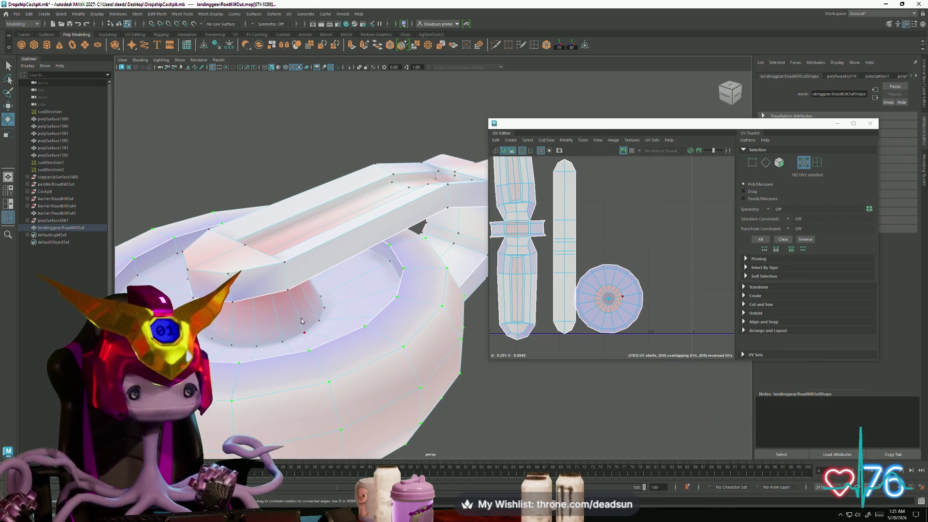
{"action": "double_click", "coordinate": [307, 328]}
{"action": "left_click_drag", "start_coordinate": [307, 336], "coordinate": [307, 260], "text": "alt"}
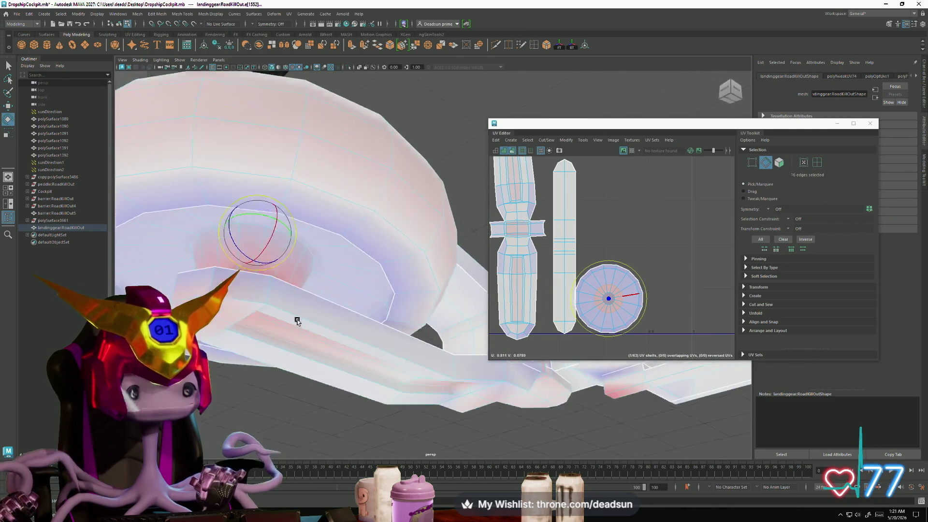
{"action": "double_click", "coordinate": [312, 246], "text": "shift"}
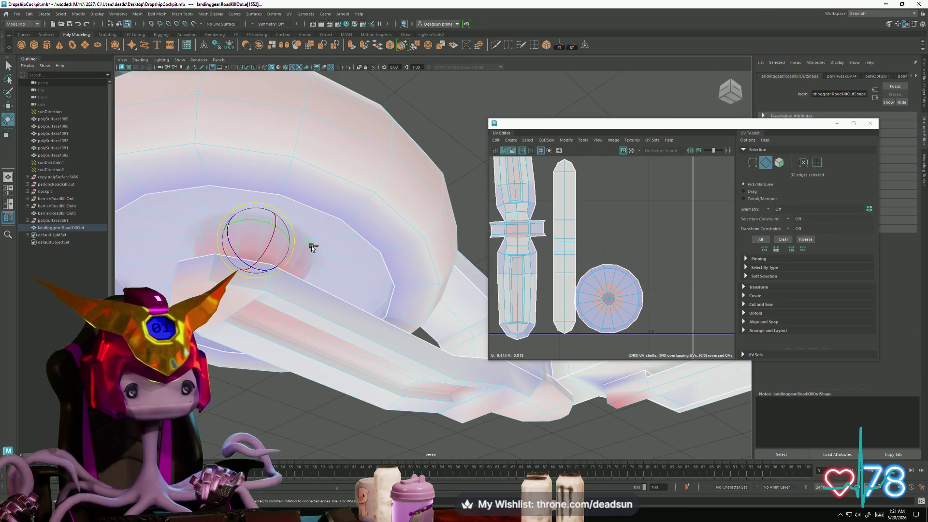
Step: Cut the UVs along the loops and move the inner circle shell up out of the ring
{"action": "left_click", "coordinate": [566, 140]}
{"action": "left_click", "coordinate": [565, 140]}
{"action": "left_click", "coordinate": [580, 141]}
{"action": "mouse_move", "coordinate": [546, 139]}
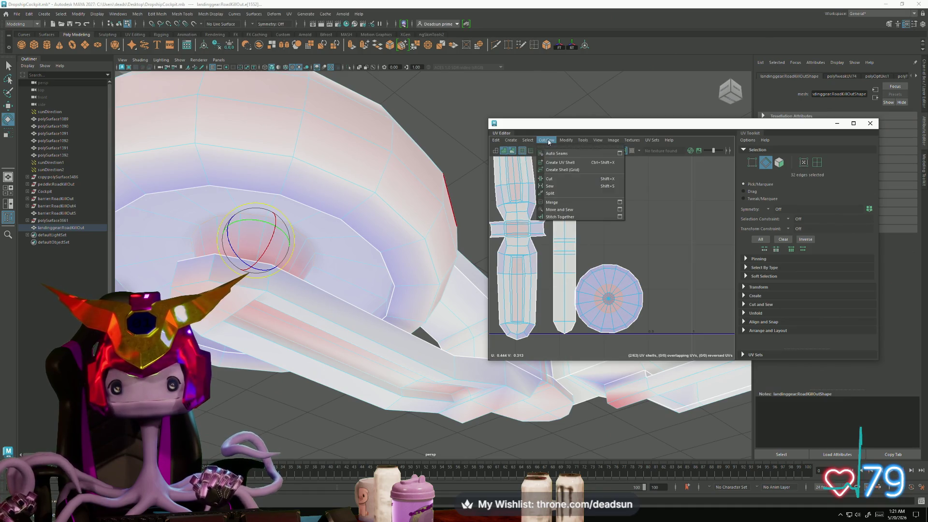
{"action": "left_click", "coordinate": [550, 178]}
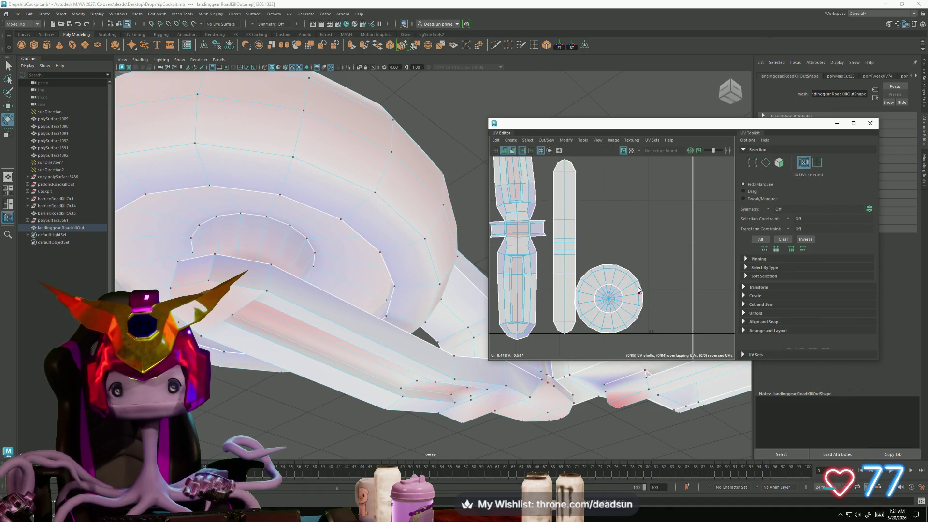
{"action": "left_click", "coordinate": [610, 299]}
{"action": "key", "text": "w"}
{"action": "left_click_drag", "start_coordinate": [609, 298], "coordinate": [622, 217]}
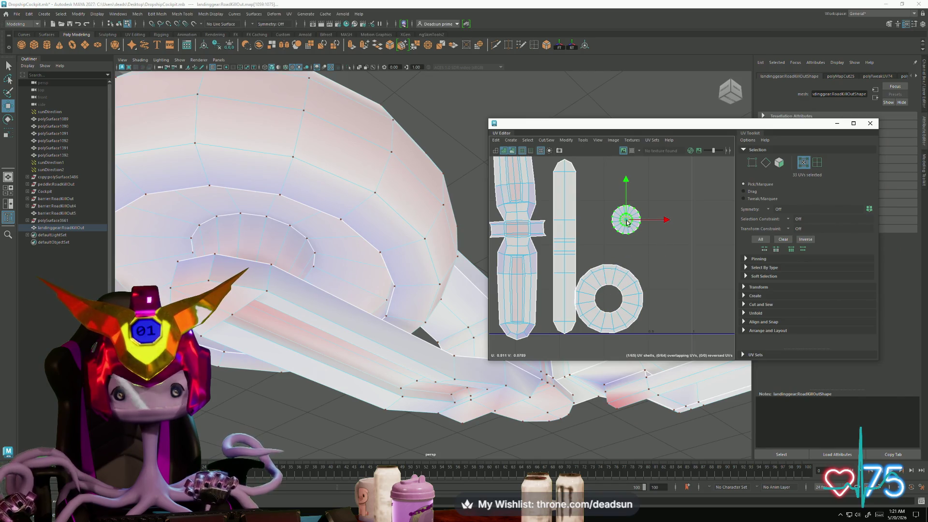
{"action": "scroll", "coordinate": [512, 222], "scroll_direction": "down", "scroll_amount": 2}
Step: Pan the UV view to reveal more shells and turn the 3D view to the landing gear's back
{"action": "middle_click_drag", "start_coordinate": [512, 222], "coordinate": [561, 243], "text": "alt"}
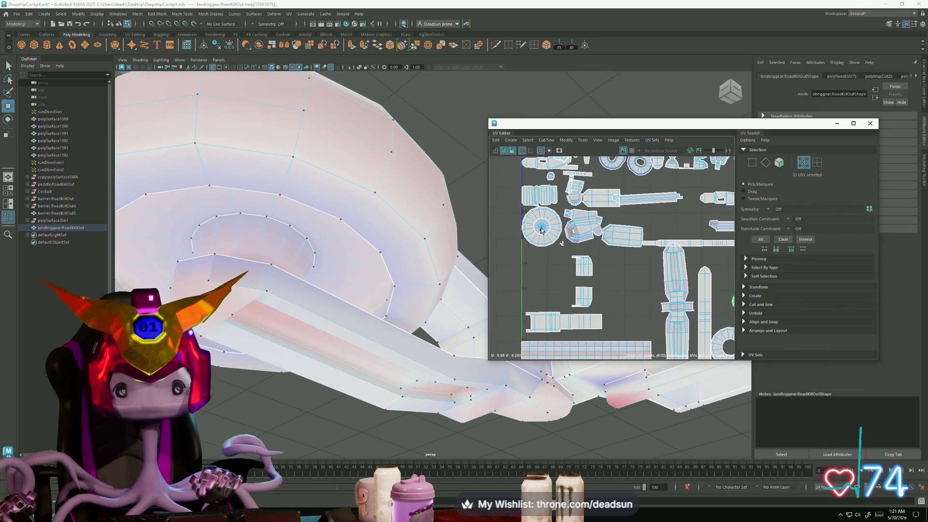
{"action": "middle_click_drag", "start_coordinate": [728, 287], "coordinate": [636, 274], "text": "alt"}
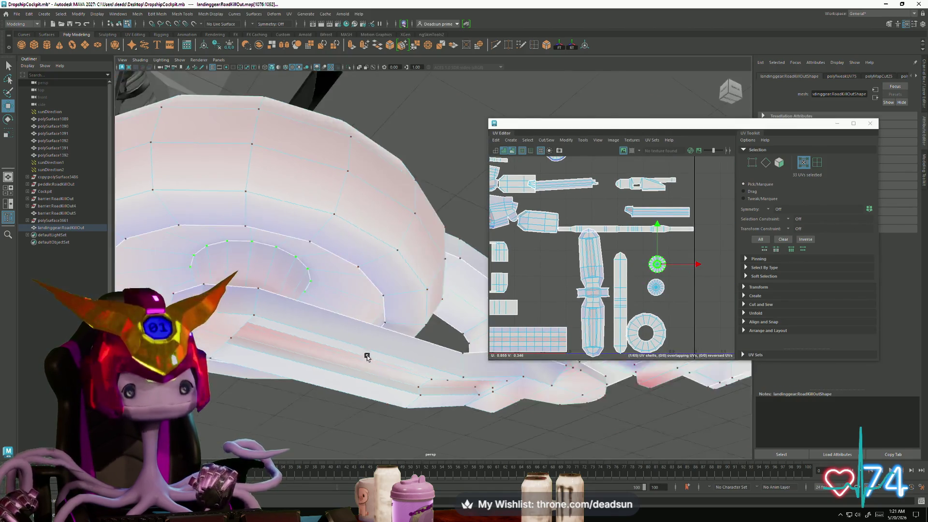
{"action": "left_click_drag", "start_coordinate": [368, 353], "coordinate": [352, 376], "text": "alt"}
{"action": "scroll", "coordinate": [575, 300], "scroll_direction": "up", "scroll_amount": 5}
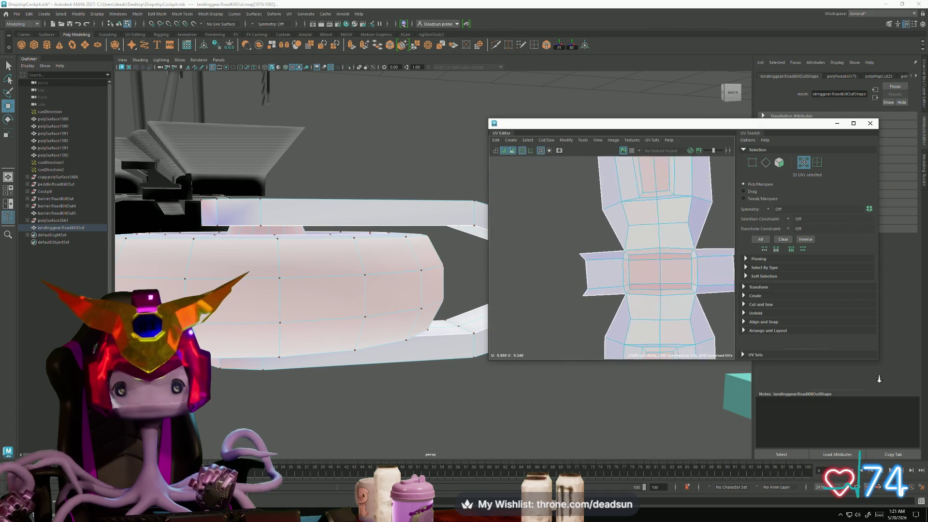
Step: Sew the cross-shaped shell's top seam edges together
{"action": "middle_click_drag", "start_coordinate": [718, 291], "coordinate": [621, 290], "text": "alt"}
{"action": "left_click", "coordinate": [578, 270]}
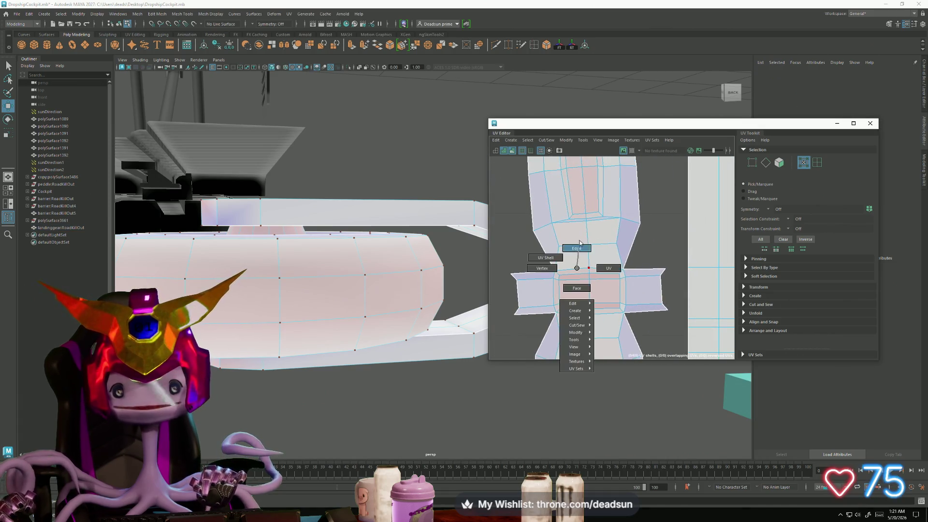
{"action": "right_click_drag", "start_coordinate": [577, 271], "coordinate": [573, 265]}
{"action": "left_click", "coordinate": [572, 268]}
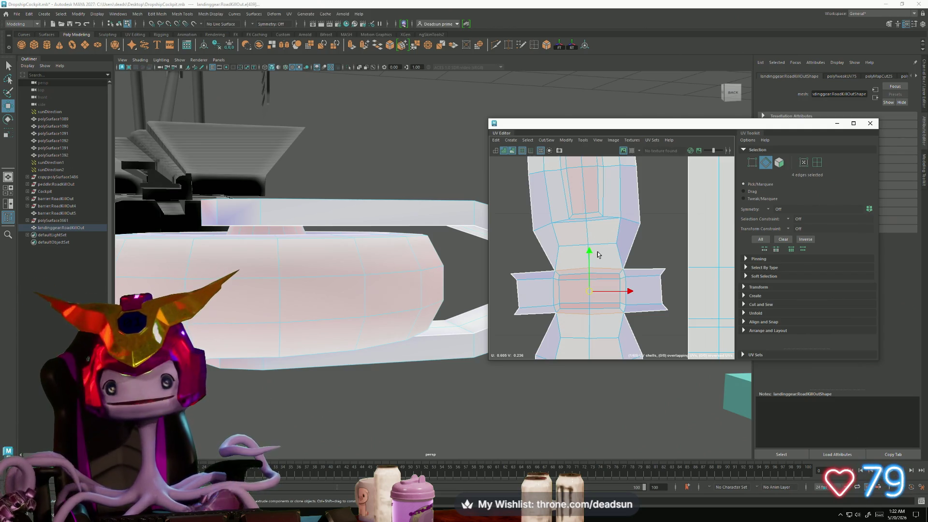
{"action": "left_click", "coordinate": [545, 140]}
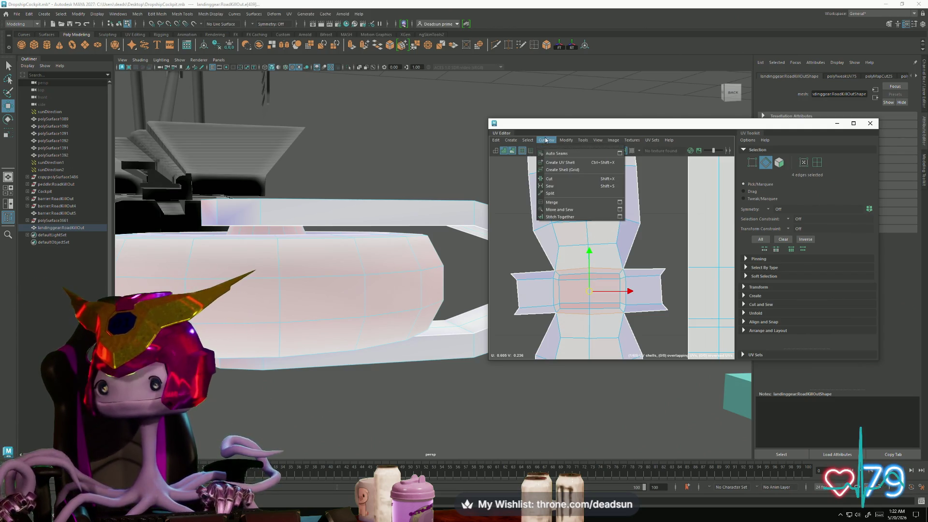
{"action": "left_click", "coordinate": [555, 185]}
Step: Unfold the sewn shell and move the small shell left of the layout
{"action": "key", "text": "F11"}
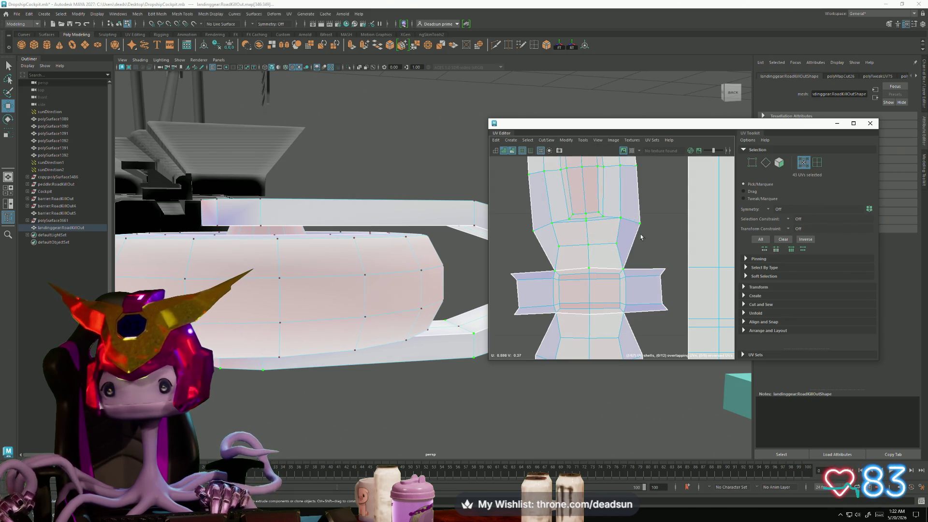
{"action": "scroll", "coordinate": [637, 232], "scroll_direction": "down", "scroll_amount": 3}
{"action": "scroll", "coordinate": [568, 247], "scroll_direction": "down", "scroll_amount": 2}
{"action": "left_click", "coordinate": [567, 141]}
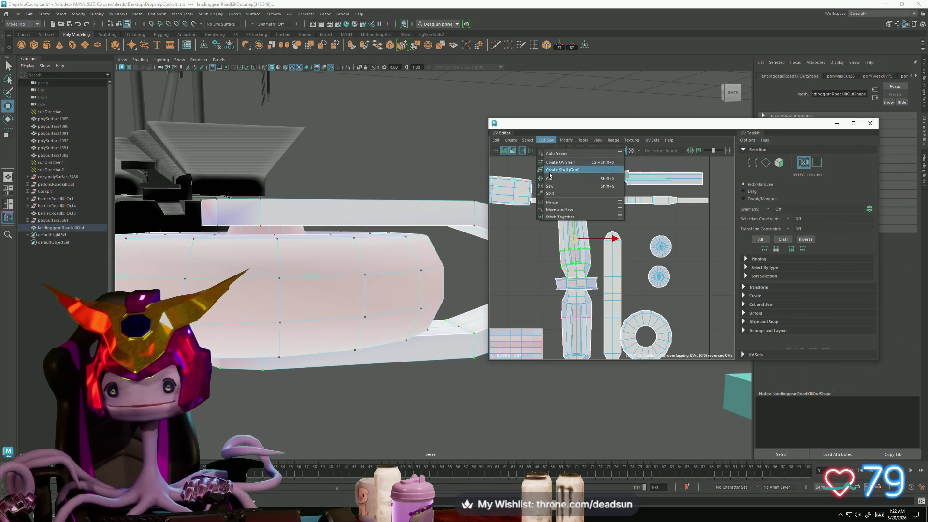
{"action": "left_click", "coordinate": [562, 140]}
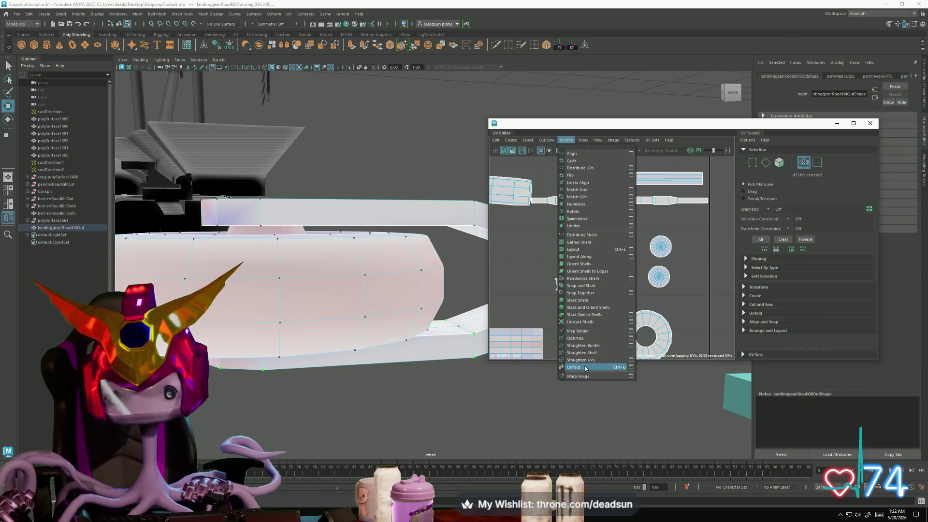
{"action": "left_click", "coordinate": [584, 367]}
{"action": "left_click", "coordinate": [563, 287]}
{"action": "double_click", "coordinate": [562, 287]}
{"action": "left_click_drag", "start_coordinate": [573, 284], "coordinate": [522, 275]}
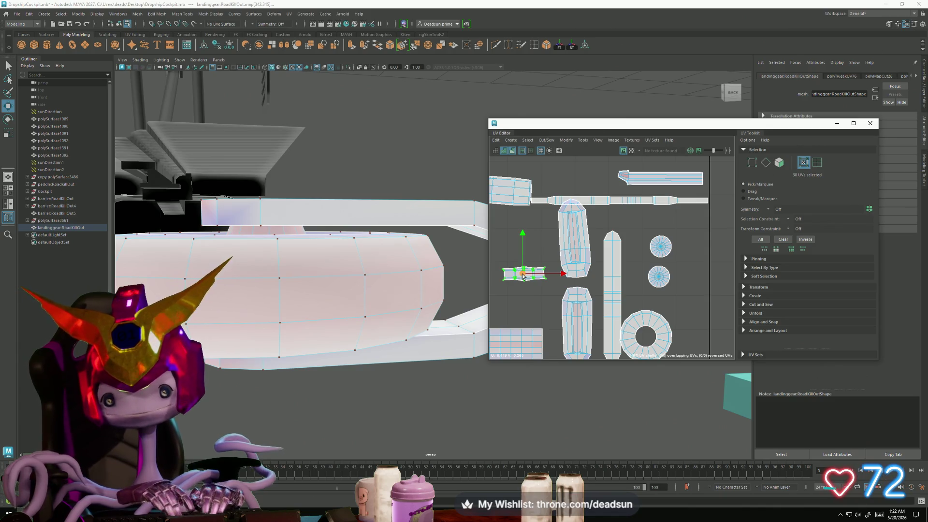
{"action": "scroll", "coordinate": [522, 275], "scroll_direction": "up", "scroll_amount": 3}
{"action": "scroll", "coordinate": [593, 282], "scroll_direction": "up", "scroll_amount": 2}
{"action": "scroll", "coordinate": [593, 282], "scroll_direction": "up", "scroll_amount": 1}
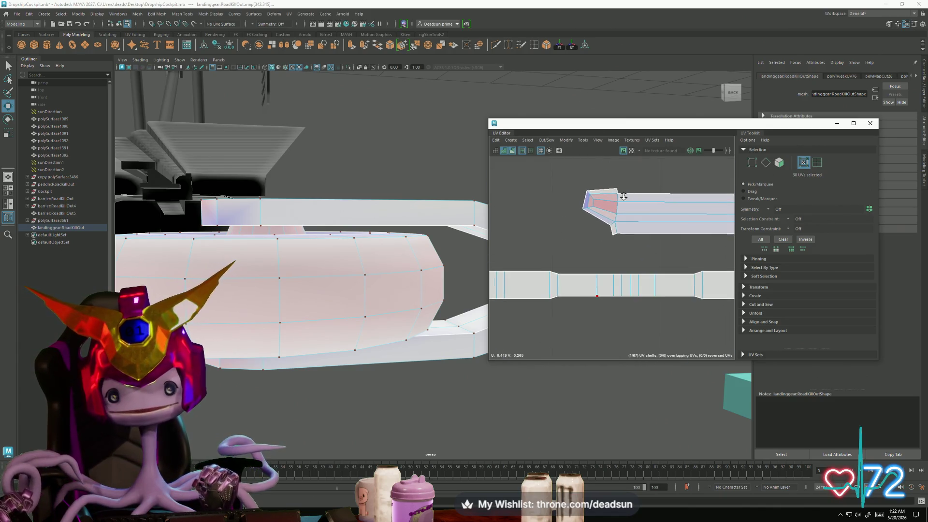
{"action": "scroll", "coordinate": [612, 215], "scroll_direction": "up", "scroll_amount": 1}
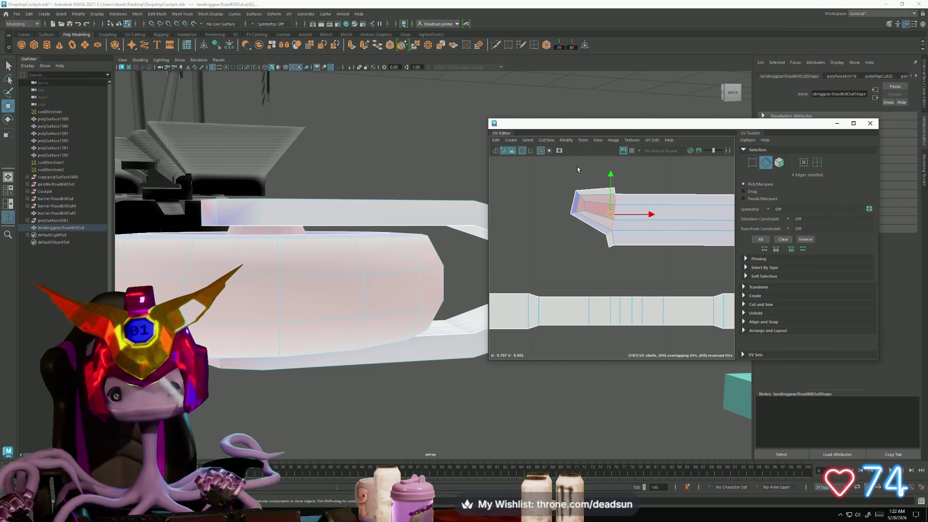
Step: Cut the small end piece into its own shell, show all shells, and pick an edge on the body shell
{"action": "left_click", "coordinate": [544, 141]}
{"action": "left_click", "coordinate": [573, 179]}
{"action": "right_click_drag", "start_coordinate": [586, 217], "coordinate": [601, 218]}
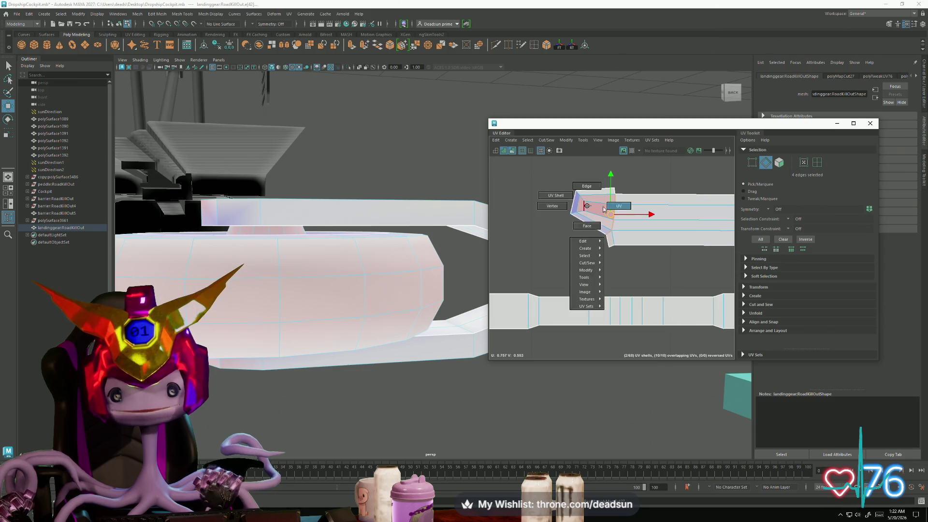
{"action": "left_click", "coordinate": [586, 211]}
{"action": "left_click", "coordinate": [561, 151]}
{"action": "left_click", "coordinate": [569, 276]}
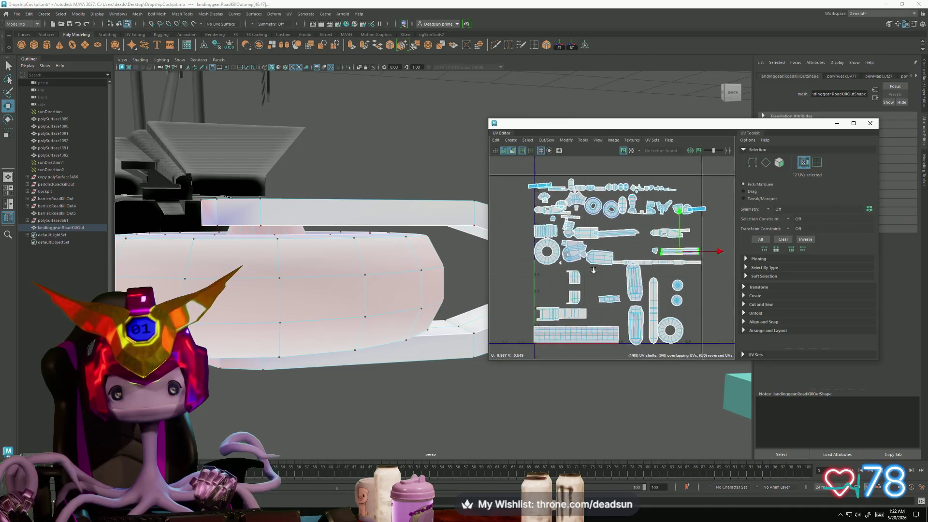
{"action": "scroll", "coordinate": [558, 277], "scroll_direction": "up", "scroll_amount": 1}
{"action": "scroll", "coordinate": [550, 236], "scroll_direction": "up", "scroll_amount": 2}
{"action": "scroll", "coordinate": [550, 239], "scroll_direction": "up", "scroll_amount": 2}
{"action": "scroll", "coordinate": [551, 246], "scroll_direction": "up", "scroll_amount": 2}
{"action": "scroll", "coordinate": [553, 252], "scroll_direction": "up", "scroll_amount": 1}
{"action": "right_click_drag", "start_coordinate": [553, 252], "coordinate": [549, 239]}
{"action": "left_click", "coordinate": [548, 238]}
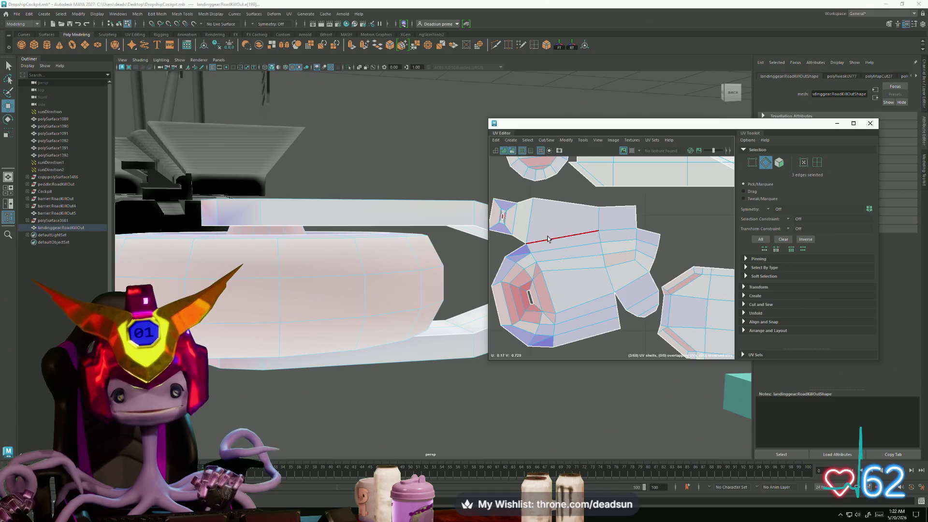
Step: Cut the body shell along the selected edge and unfold that UV shell
{"action": "left_click", "coordinate": [545, 140]}
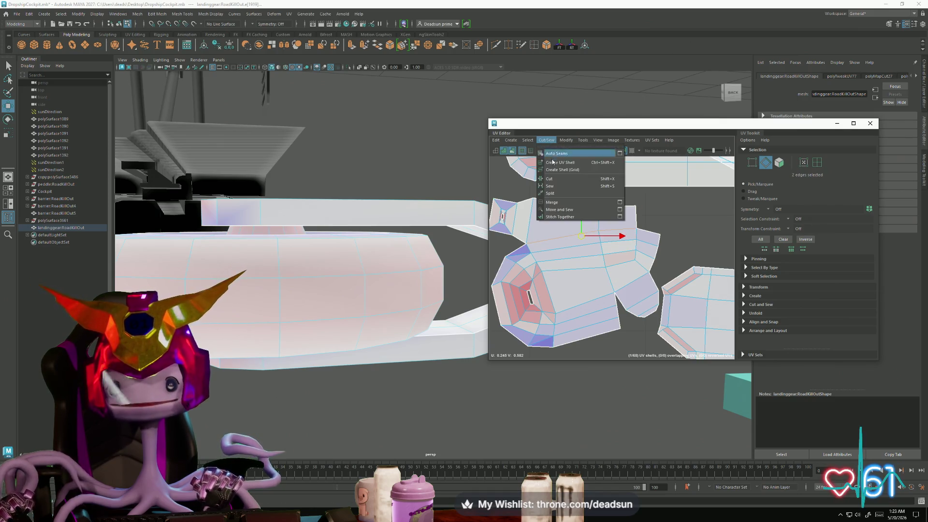
{"action": "left_click", "coordinate": [573, 178]}
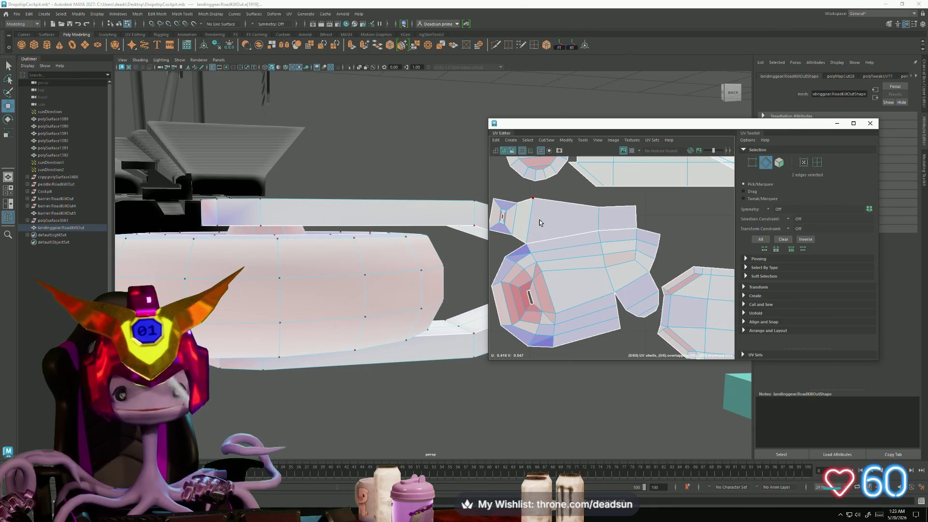
{"action": "scroll", "coordinate": [542, 243], "scroll_direction": "up", "scroll_amount": 1}
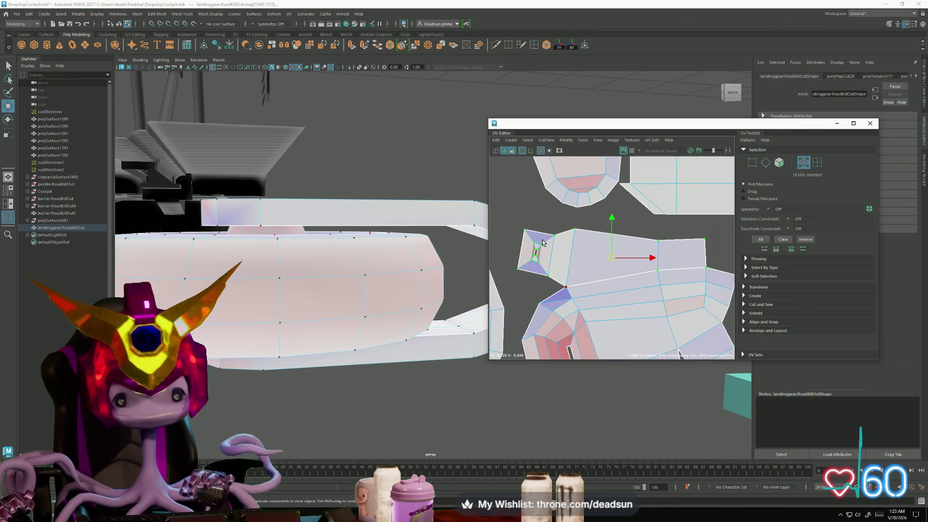
{"action": "scroll", "coordinate": [608, 260], "scroll_direction": "down", "scroll_amount": 2}
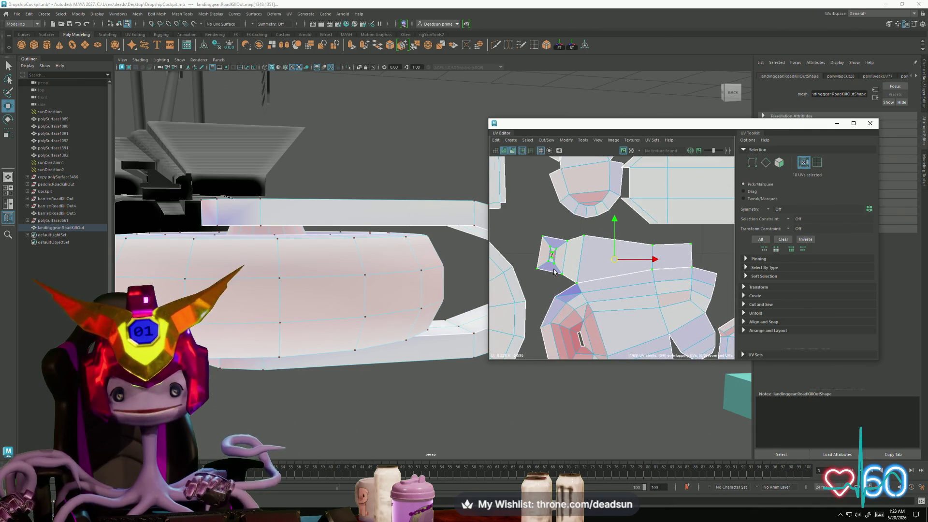
{"action": "left_click", "coordinate": [546, 140]}
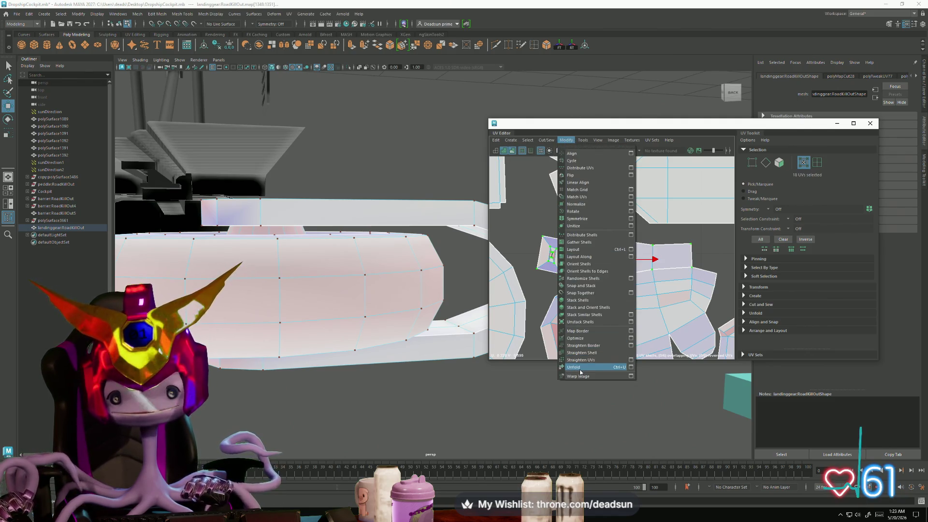
{"action": "left_click", "coordinate": [591, 371]}
Step: Zoom out and select every UV shell of the landing gear
{"action": "left_click", "coordinate": [597, 296]}
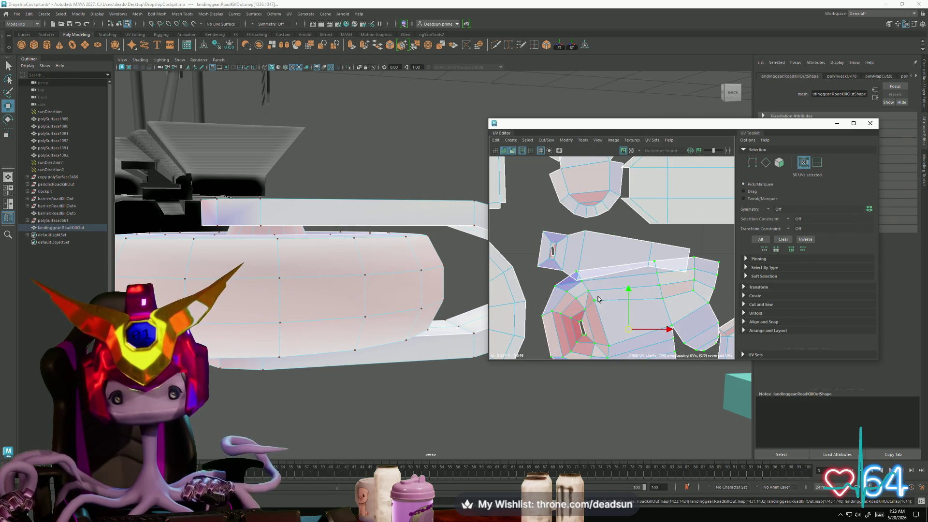
{"action": "mouse_move", "coordinate": [642, 318]}
{"action": "right_mouse_down", "text": "alt"}
{"action": "mouse_move", "coordinate": [498, 255]}
{"action": "mouse_move", "coordinate": [551, 249]}
{"action": "right_mouse_up", "text": "alt"}
{"action": "left_click_drag", "start_coordinate": [532, 192], "coordinate": [717, 334]}
{"action": "left_click", "coordinate": [548, 142]}
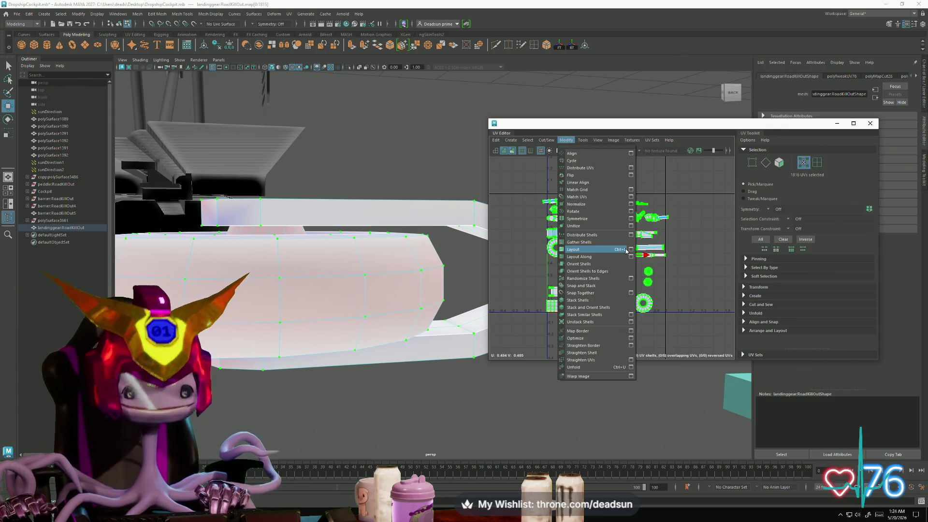
Step: Lay out all landing-gear UV shells in 0–1 space and switch to object selection
{"action": "left_click", "coordinate": [625, 249]}
{"action": "mouse_move", "coordinate": [304, 276]}
{"action": "left_mouse_down", "text": "alt"}
{"action": "mouse_move", "coordinate": [340, 337]}
{"action": "mouse_move", "coordinate": [377, 305]}
{"action": "mouse_move", "coordinate": [374, 288]}
{"action": "left_mouse_up", "text": "alt"}
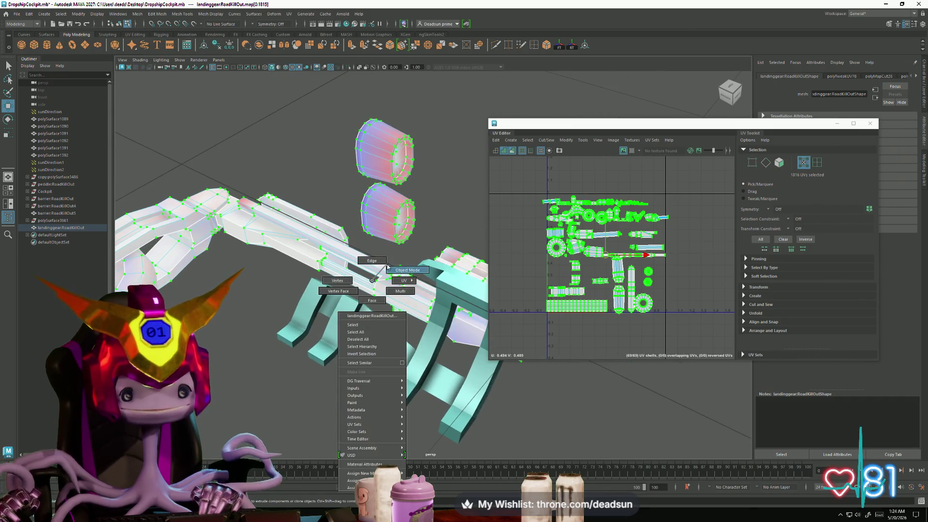
{"action": "right_click_drag", "start_coordinate": [373, 288], "coordinate": [384, 268]}
{"action": "left_click", "coordinate": [442, 218]}
Step: Select the landing-gear legs and gun body and show their UVs together in the editor
{"action": "left_click", "coordinate": [336, 332]}
{"action": "left_click", "coordinate": [383, 286], "text": "shift"}
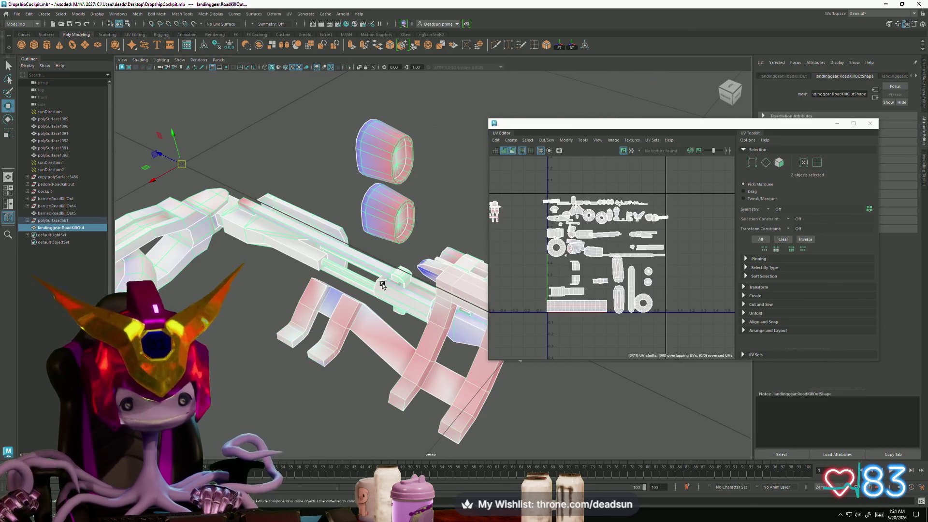
{"action": "scroll", "coordinate": [627, 279], "scroll_direction": "up", "scroll_amount": 2}
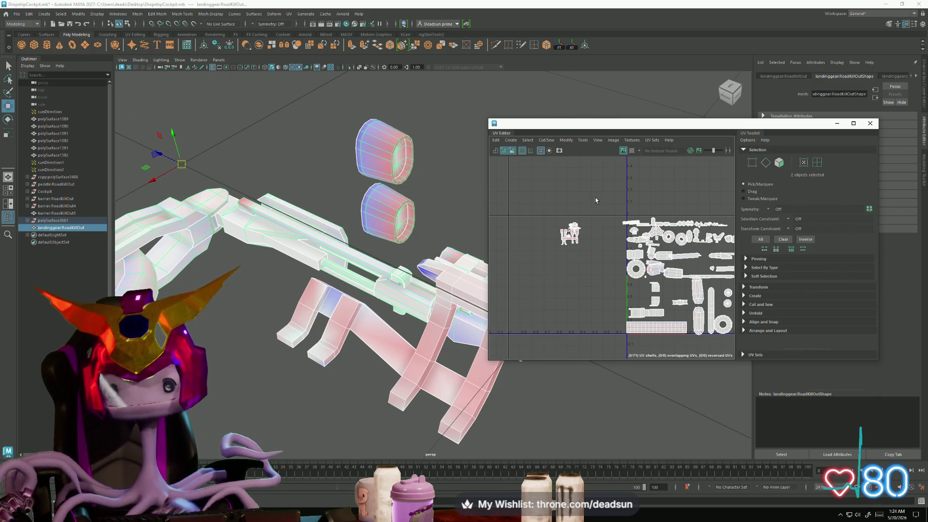
{"action": "scroll", "coordinate": [565, 233], "scroll_direction": "up", "scroll_amount": 5}
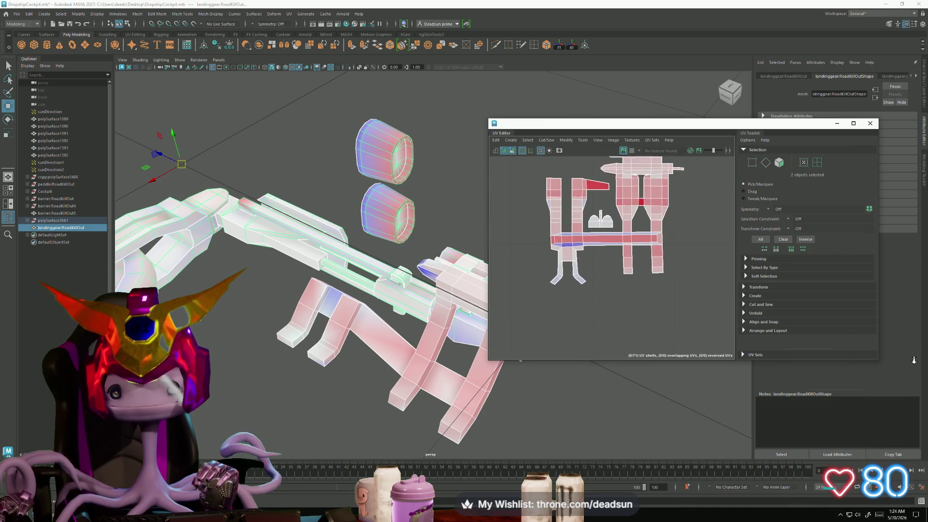
{"action": "scroll", "coordinate": [617, 322], "scroll_direction": "up", "scroll_amount": 2}
{"action": "scroll", "coordinate": [617, 323], "scroll_direction": "down", "scroll_amount": 2}
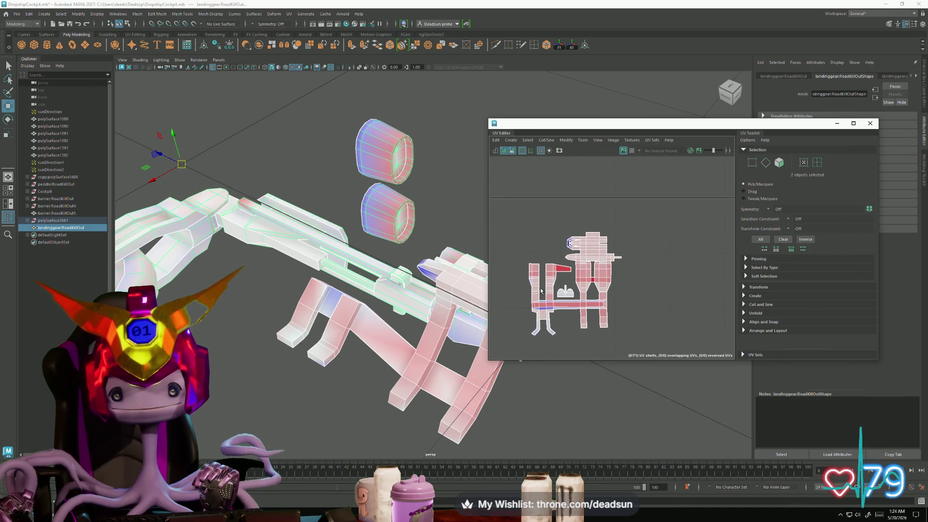
{"action": "scroll", "coordinate": [525, 272], "scroll_direction": "down", "scroll_amount": 3}
{"action": "scroll", "coordinate": [526, 272], "scroll_direction": "down", "scroll_amount": 2}
{"action": "middle_click_drag", "start_coordinate": [627, 302], "coordinate": [559, 266], "text": "alt"}
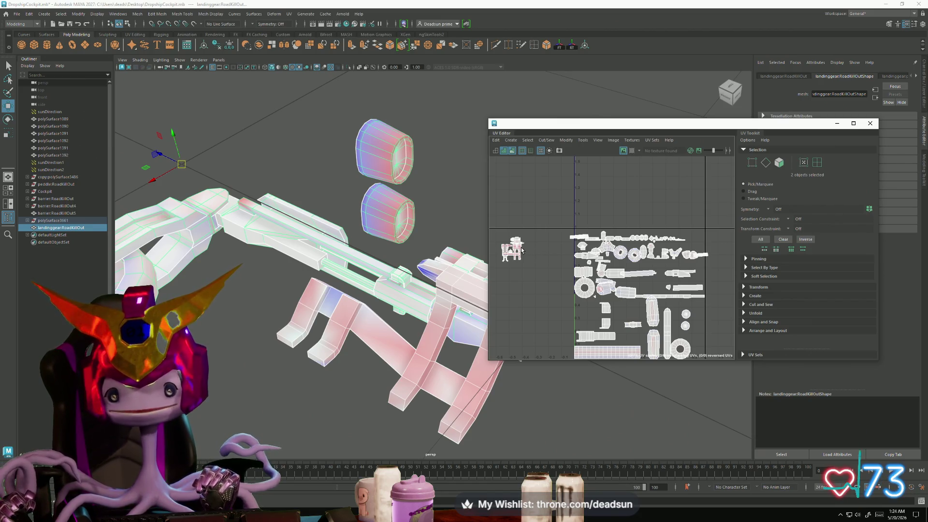
{"action": "right_click_drag", "start_coordinate": [558, 270], "coordinate": [492, 232]}
Step: Select all the landing gear's UVs and run Layout to pack the shells into the 0–1 square
{"action": "left_click_drag", "start_coordinate": [533, 275], "coordinate": [589, 314]}
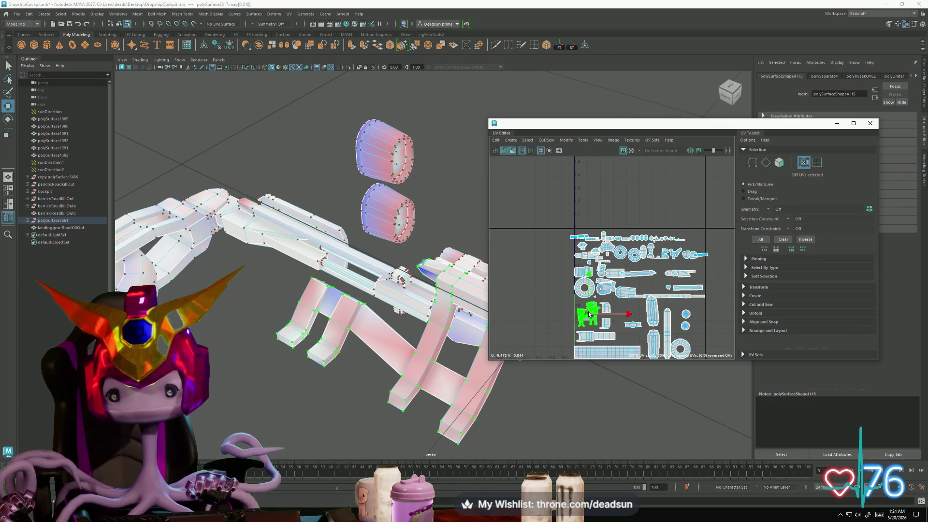
{"action": "key", "text": "ctrl+z"}
{"action": "key", "text": "w"}
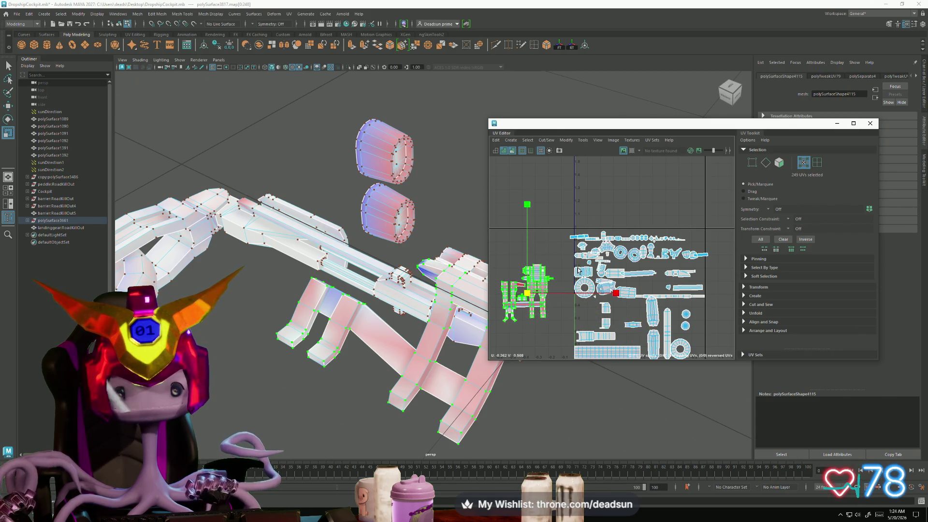
{"action": "scroll", "coordinate": [643, 285], "scroll_direction": "down", "scroll_amount": 2}
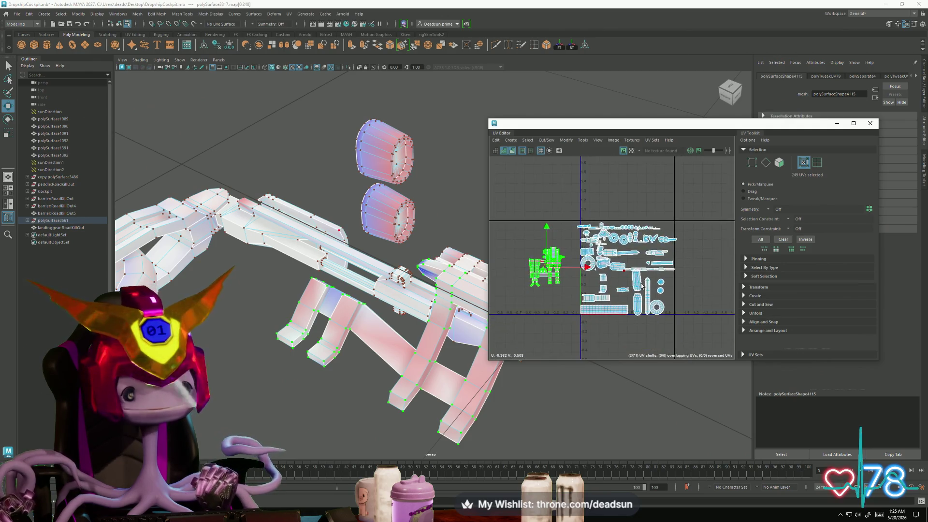
{"action": "scroll", "coordinate": [644, 286], "scroll_direction": "down", "scroll_amount": 1}
{"action": "left_click_drag", "start_coordinate": [690, 351], "coordinate": [585, 176]}
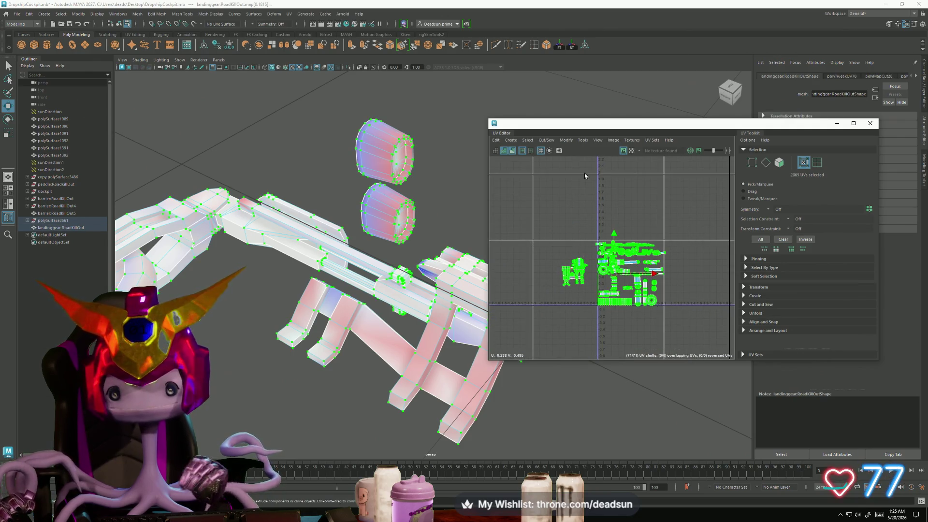
{"action": "left_click", "coordinate": [569, 141]}
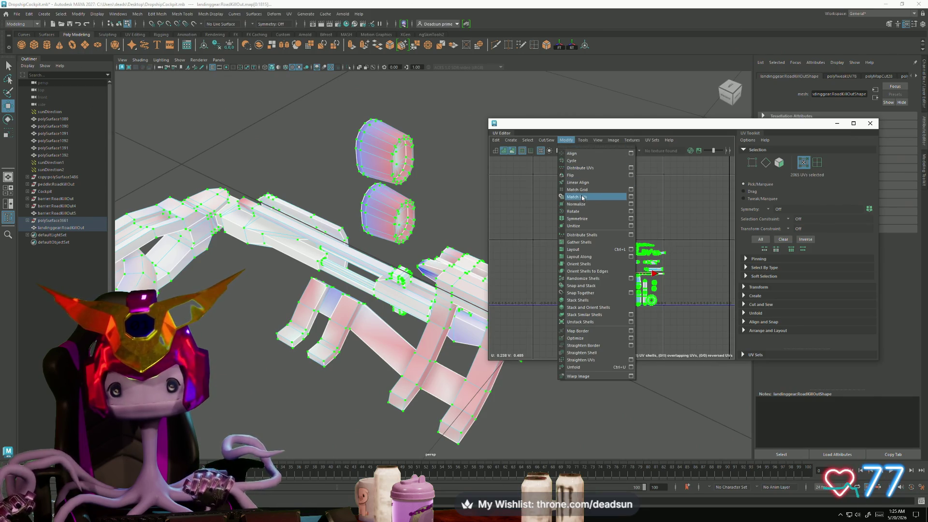
{"action": "left_click", "coordinate": [581, 248]}
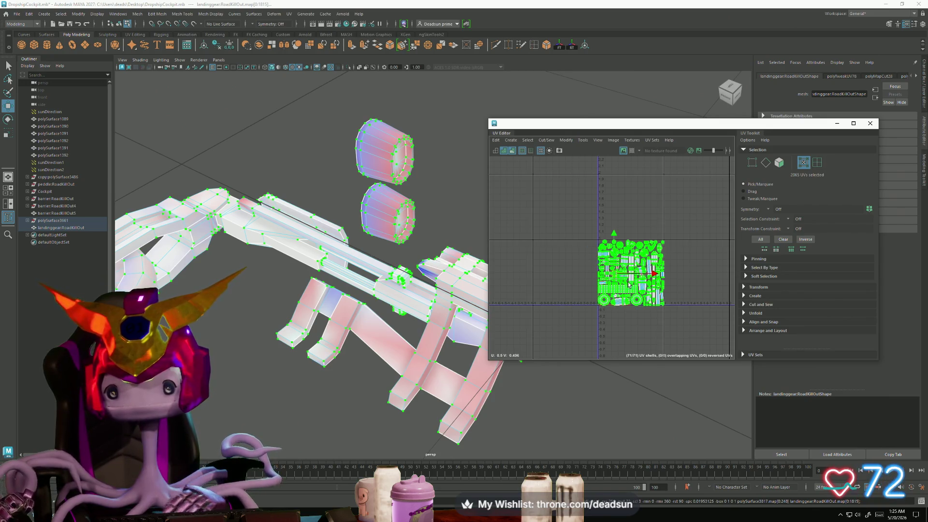
{"action": "scroll", "coordinate": [625, 291], "scroll_direction": "up", "scroll_amount": 3}
{"action": "scroll", "coordinate": [625, 291], "scroll_direction": "up", "scroll_amount": 2}
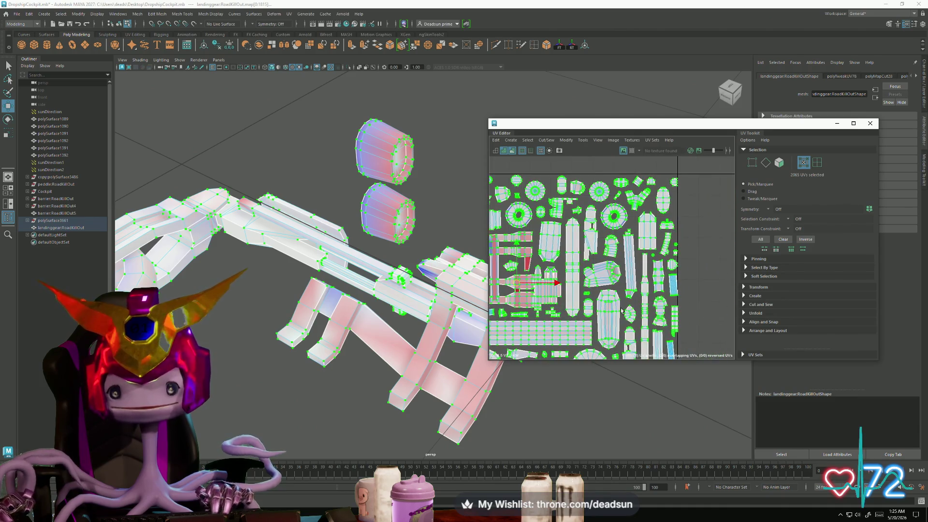
{"action": "scroll", "coordinate": [633, 280], "scroll_direction": "down", "scroll_amount": 2}
Step: Pan the UV Editor over the full 0–1 square and bring up the Modify menu
{"action": "mouse_move", "coordinate": [616, 276]}
{"action": "middle_mouse_down"}
{"action": "mouse_move", "coordinate": [596, 267]}
{"action": "mouse_move", "coordinate": [593, 274]}
{"action": "middle_mouse_up"}
{"action": "scroll", "coordinate": [594, 276], "scroll_direction": "down", "scroll_amount": 1}
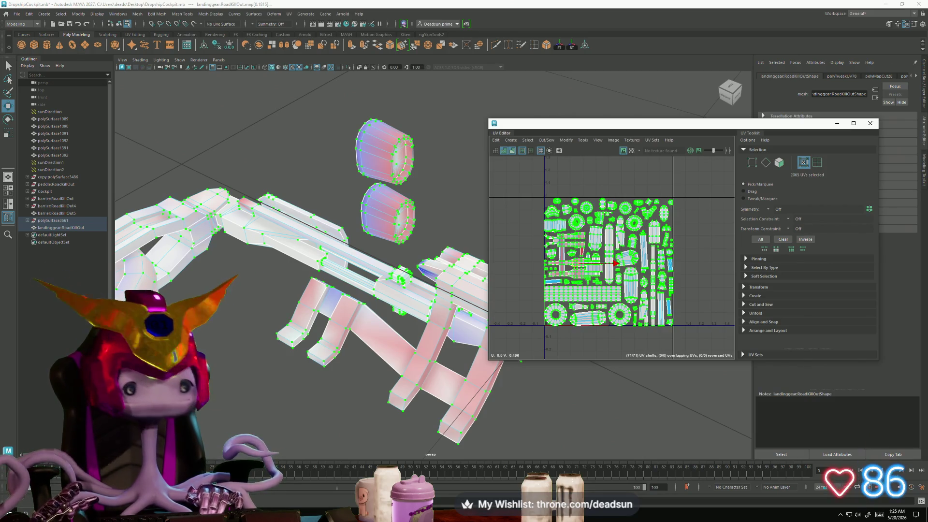
{"action": "scroll", "coordinate": [601, 285], "scroll_direction": "up", "scroll_amount": 1}
{"action": "scroll", "coordinate": [601, 286], "scroll_direction": "up", "scroll_amount": 2}
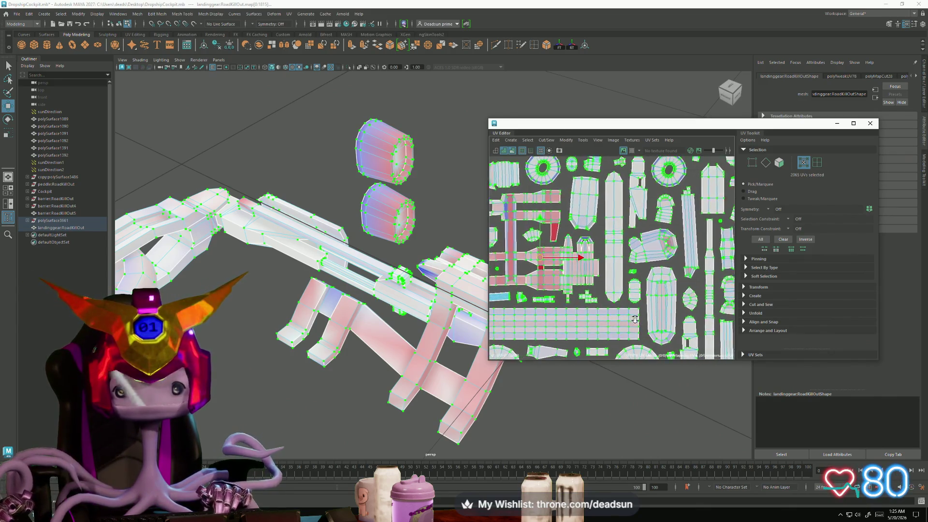
{"action": "scroll", "coordinate": [588, 303], "scroll_direction": "down", "scroll_amount": 1}
{"action": "scroll", "coordinate": [588, 303], "scroll_direction": "up", "scroll_amount": 1}
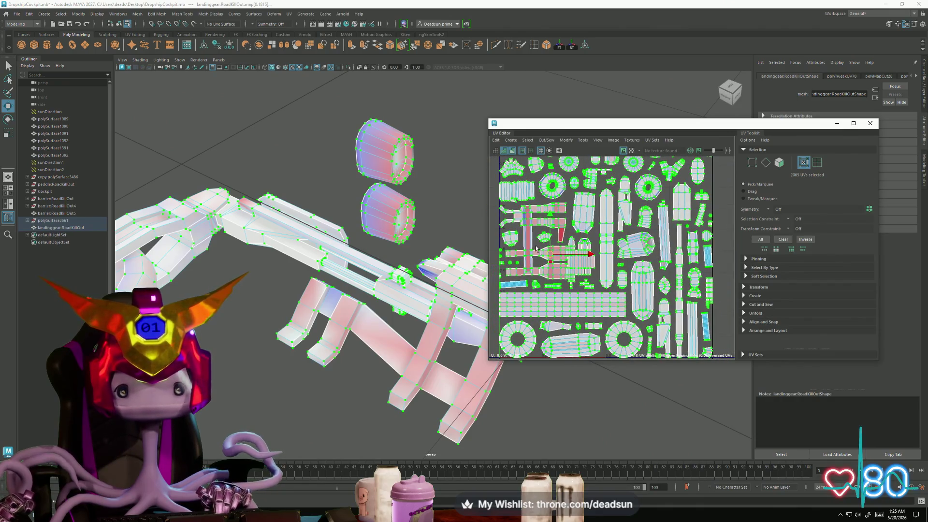
{"action": "left_click", "coordinate": [565, 140]}
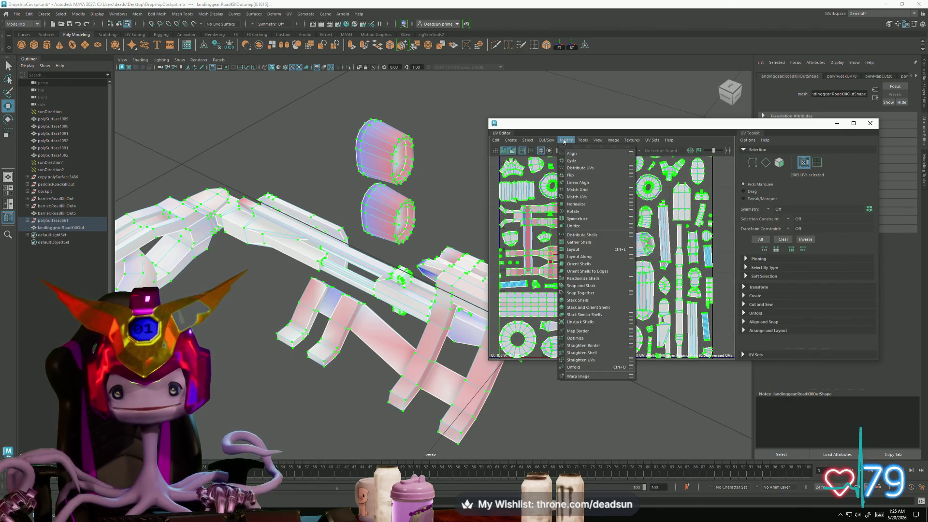
Step: Repack the UVs from Layout UVs Options with packing resolution 1024
{"action": "left_click", "coordinate": [630, 249]}
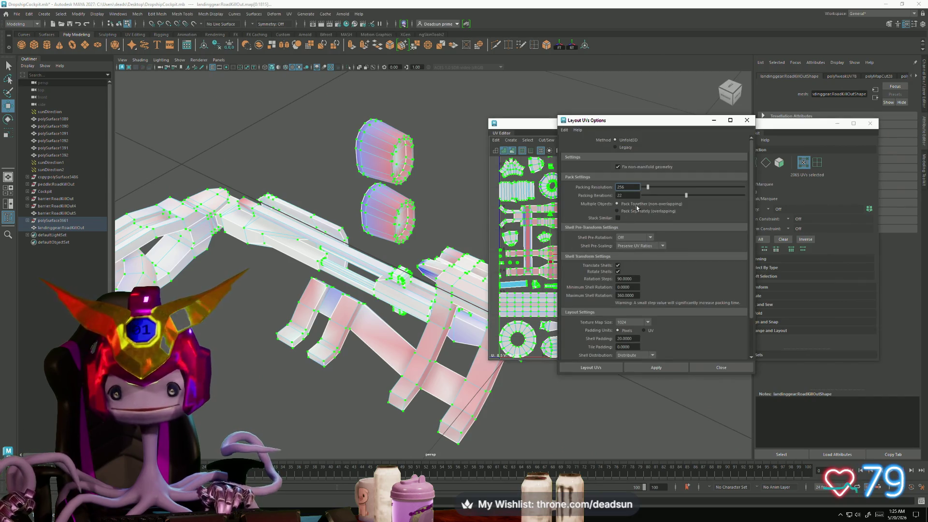
{"action": "left_click", "coordinate": [625, 195]}
{"action": "key", "text": "Return"}
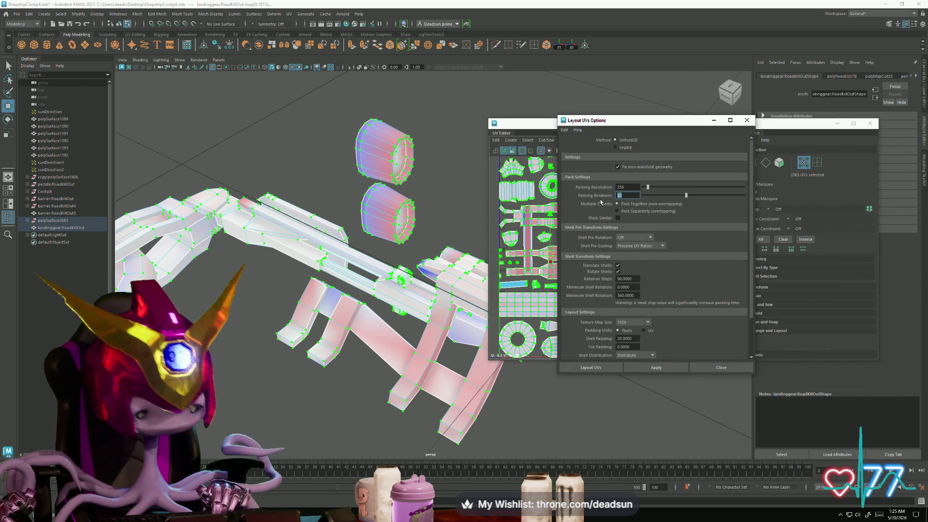
{"action": "left_click", "coordinate": [659, 367]}
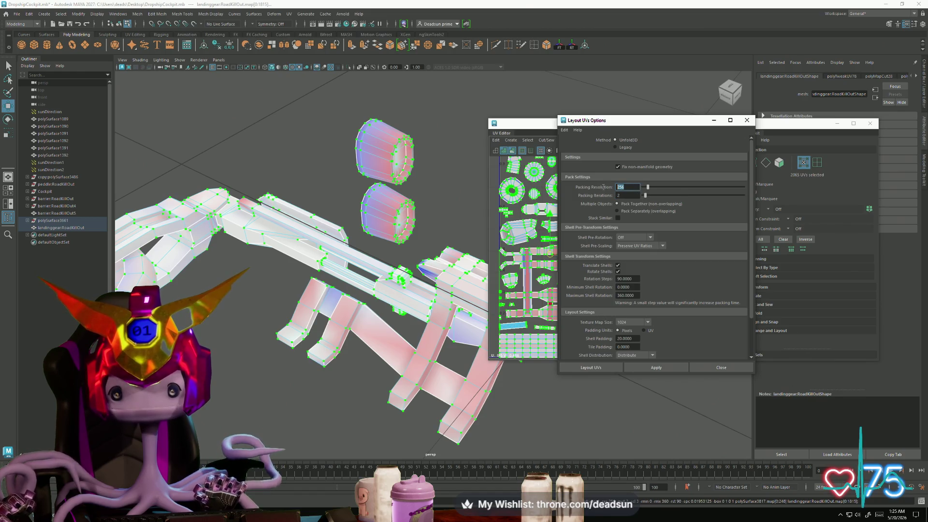
{"action": "type", "text": "1024"}
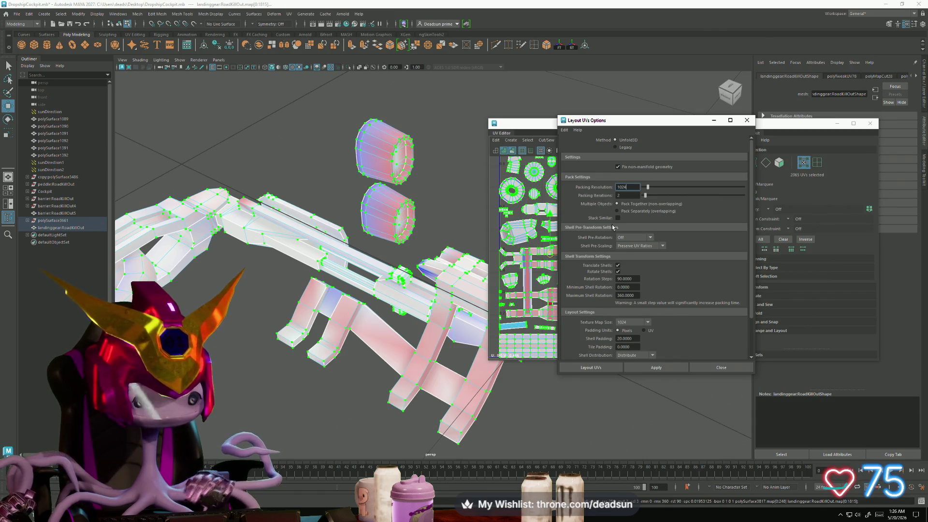
{"action": "key", "text": "Tab"}
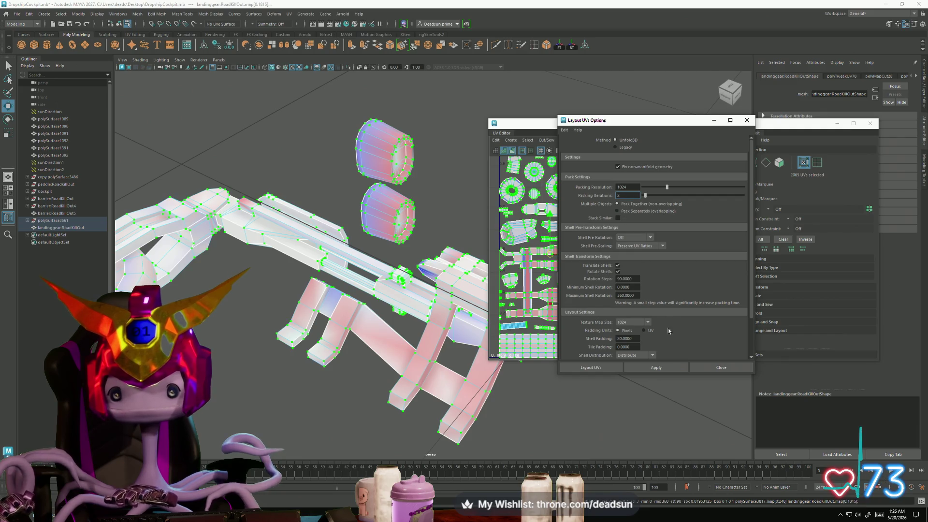
{"action": "left_click", "coordinate": [657, 368]}
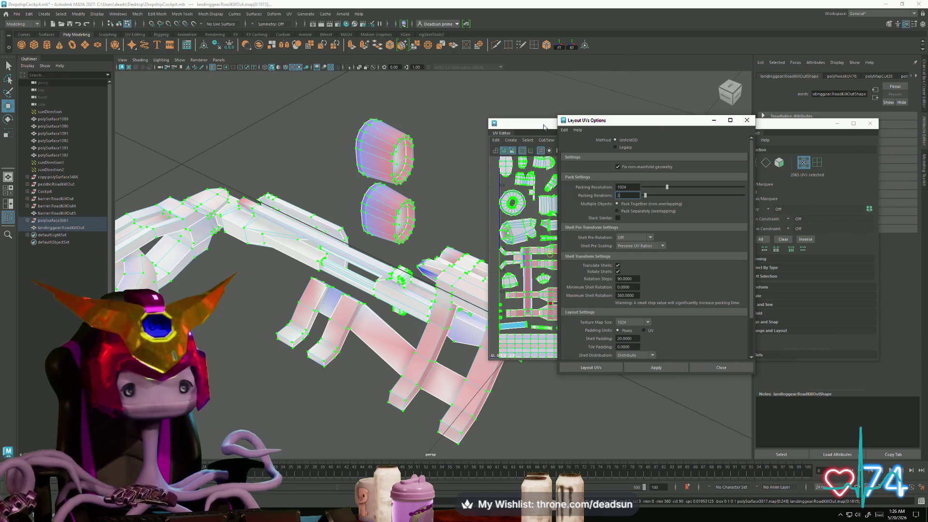
Step: Repack again with adjusted iterations and wider shell padding, then close Layout UVs Options
{"action": "left_click_drag", "start_coordinate": [542, 126], "coordinate": [197, 134]}
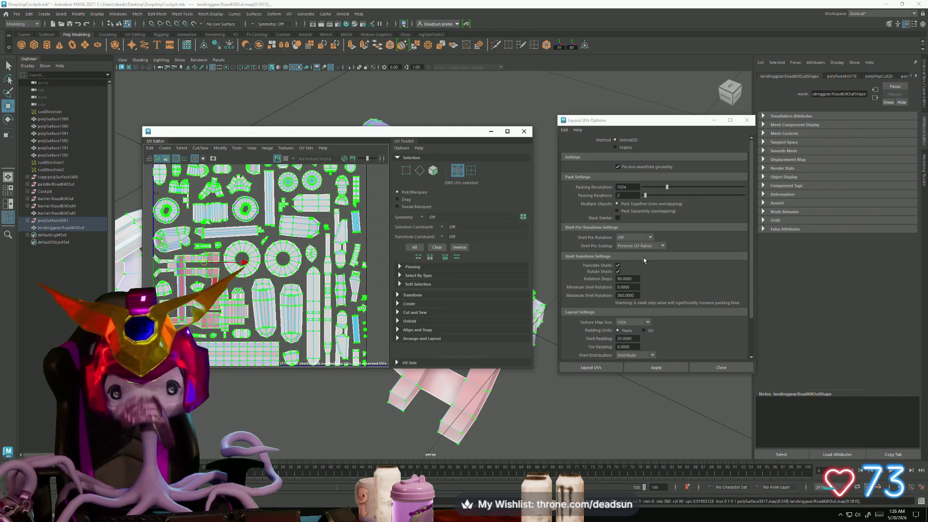
{"action": "left_click", "coordinate": [623, 195]}
{"action": "type", "text": "1"}
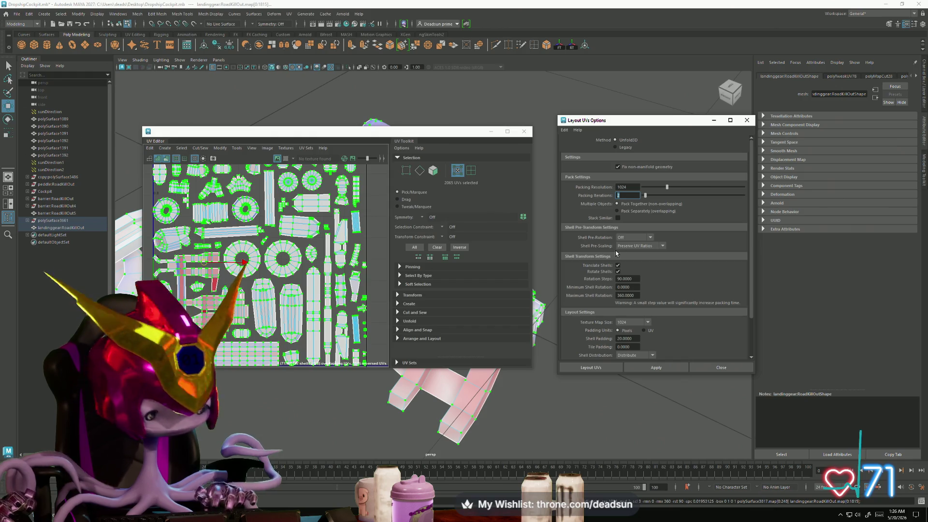
{"action": "left_click", "coordinate": [657, 368]}
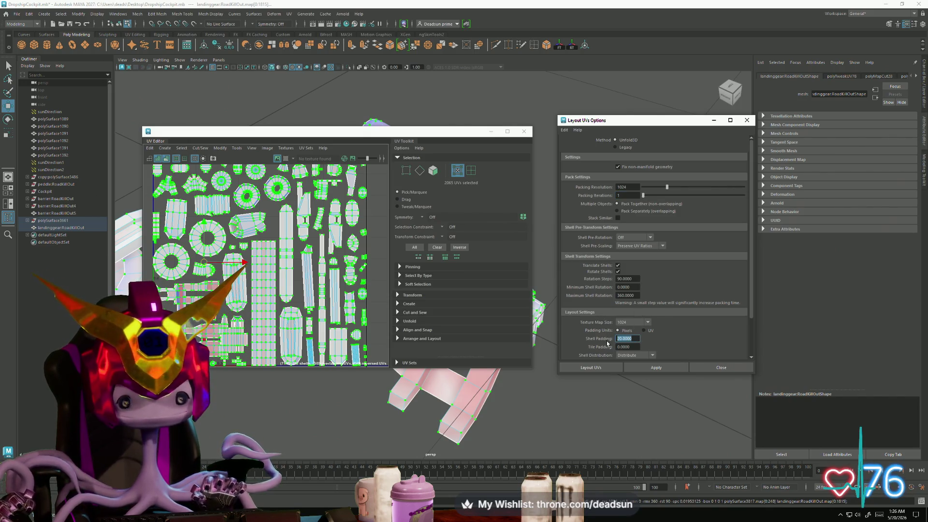
{"action": "type", "text": "2"}
{"action": "key", "text": "Return"}
{"action": "left_click", "coordinate": [653, 366]}
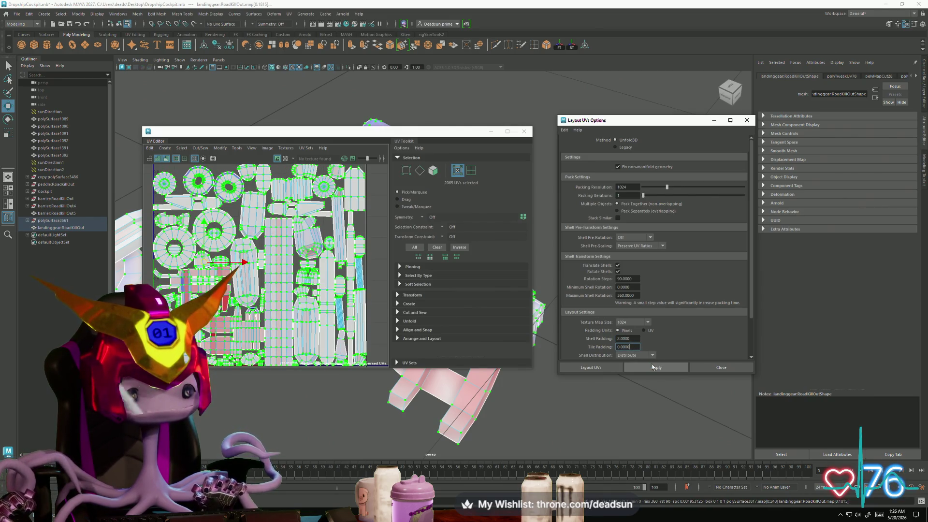
{"action": "type", "text": "4"}
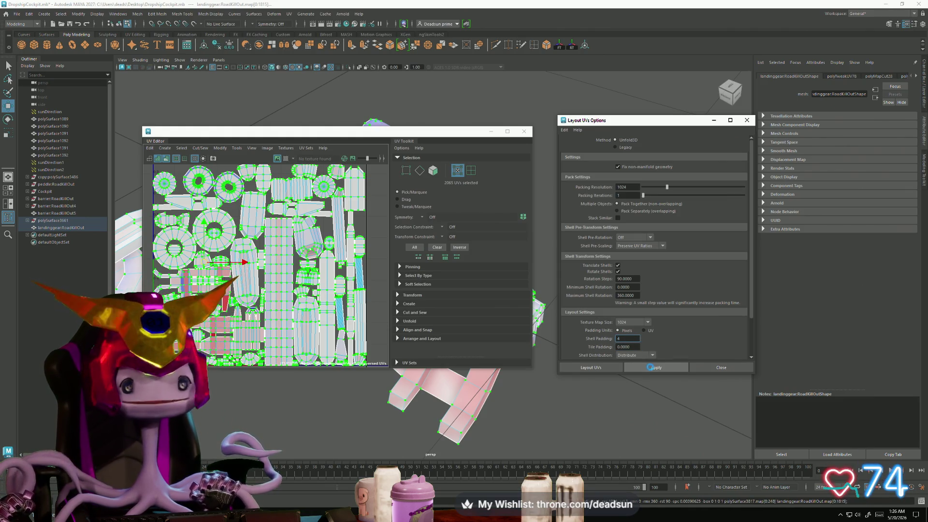
{"action": "mouse_move", "coordinate": [271, 304]}
{"action": "right_mouse_down", "text": "alt"}
{"action": "mouse_move", "coordinate": [242, 285]}
{"action": "mouse_move", "coordinate": [308, 336]}
{"action": "mouse_move", "coordinate": [493, 348]}
{"action": "mouse_move", "coordinate": [293, 287]}
{"action": "mouse_move", "coordinate": [349, 223]}
{"action": "right_mouse_up", "text": "alt"}
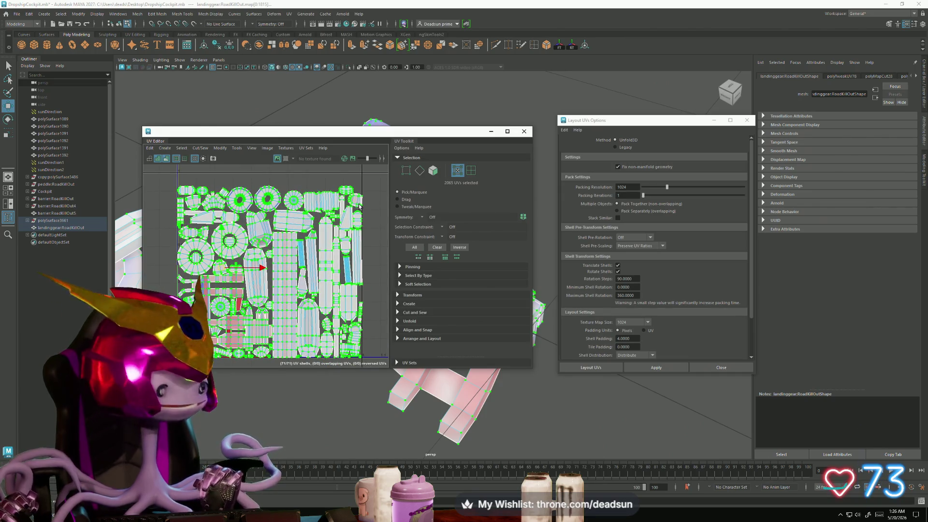
{"action": "left_click", "coordinate": [746, 120]}
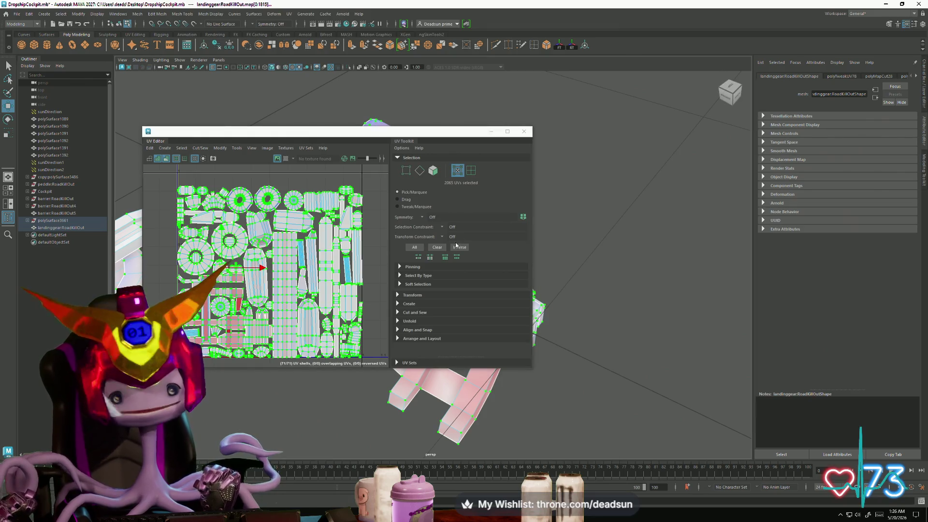
Step: Zoom in and select a small UV shell with the Move tool's vertical handle ready
{"action": "right_click_drag", "start_coordinate": [327, 225], "coordinate": [350, 326], "text": "alt"}
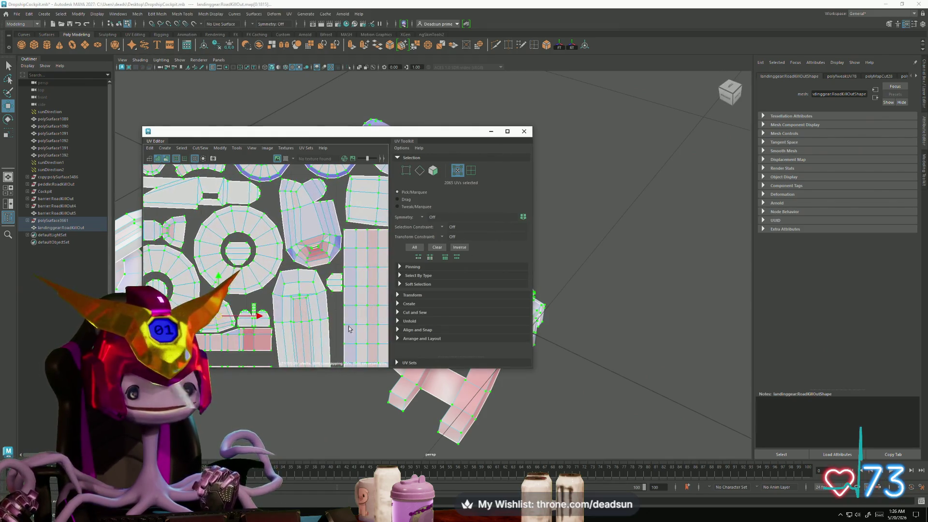
{"action": "scroll", "coordinate": [209, 317], "scroll_direction": "up", "scroll_amount": 2}
{"action": "left_click", "coordinate": [217, 309]}
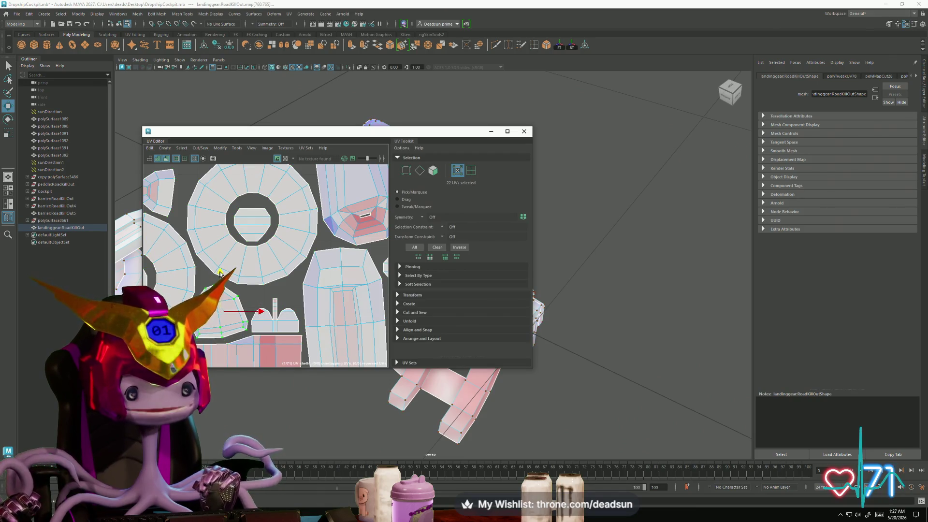
{"action": "double_click", "coordinate": [283, 312]}
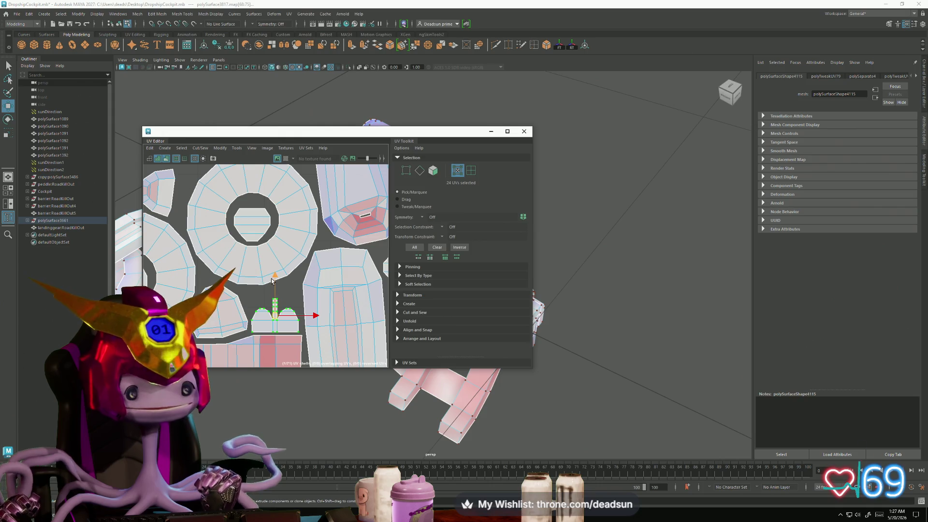
{"action": "left_click", "coordinate": [278, 277]}
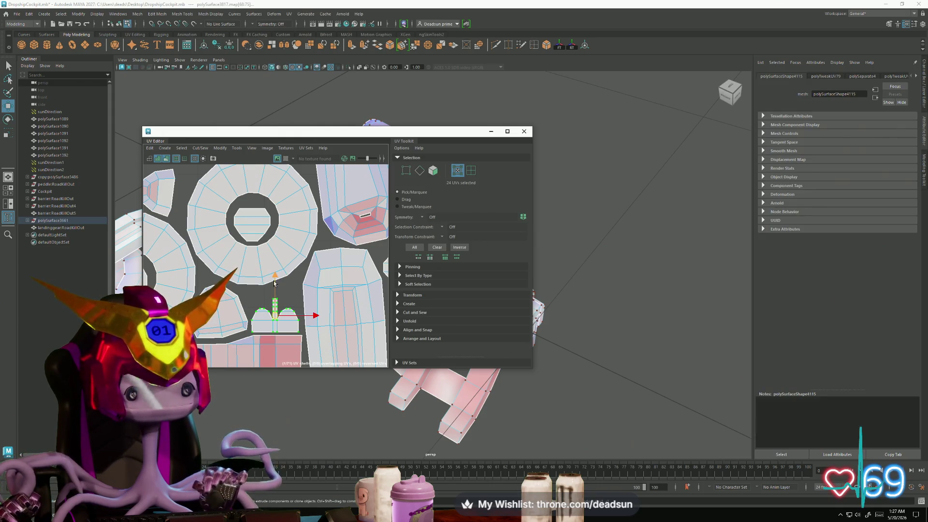
{"action": "scroll", "coordinate": [274, 271], "scroll_direction": "down", "scroll_amount": 5}
{"action": "scroll", "coordinate": [279, 290], "scroll_direction": "up", "scroll_amount": 3}
{"action": "scroll", "coordinate": [283, 318], "scroll_direction": "down", "scroll_amount": 3}
{"action": "scroll", "coordinate": [286, 342], "scroll_direction": "up", "scroll_amount": 3}
Step: Pan back across the layout and close the UV Editor window
{"action": "middle_click_drag", "start_coordinate": [286, 342], "coordinate": [248, 333], "text": "alt"}
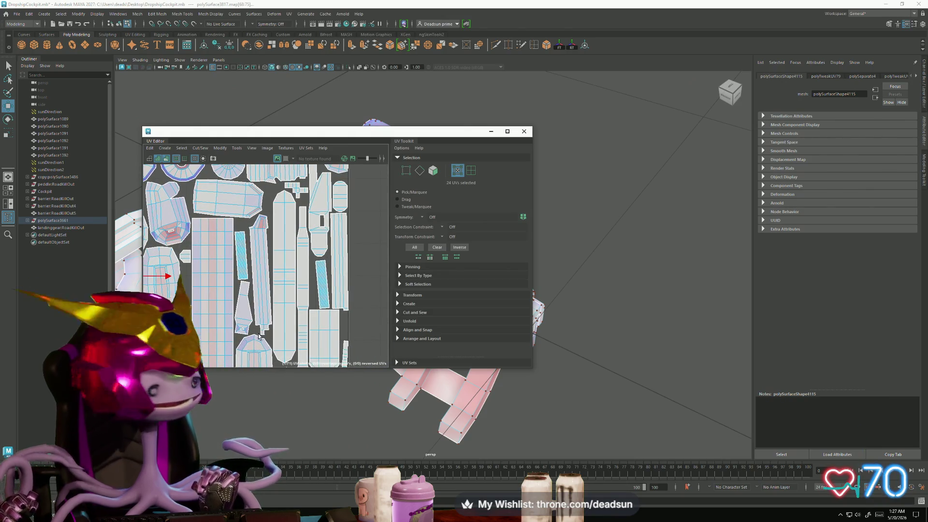
{"action": "scroll", "coordinate": [260, 337], "scroll_direction": "down", "scroll_amount": 3}
{"action": "scroll", "coordinate": [232, 332], "scroll_direction": "up", "scroll_amount": 4}
{"action": "scroll", "coordinate": [221, 329], "scroll_direction": "down", "scroll_amount": 3}
{"action": "scroll", "coordinate": [200, 214], "scroll_direction": "up", "scroll_amount": 2}
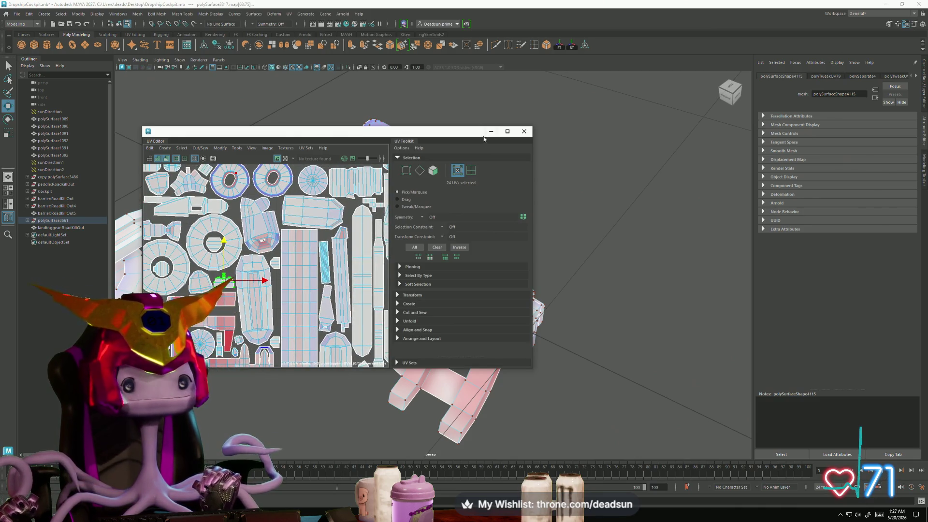
{"action": "left_click", "coordinate": [520, 131]}
{"action": "scroll", "coordinate": [435, 290], "scroll_direction": "down", "scroll_amount": 5}
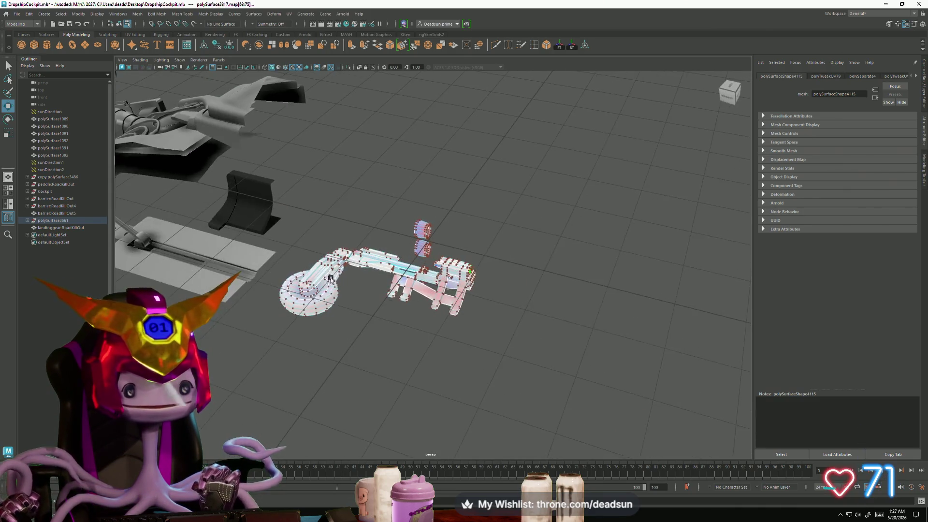
Step: Select the whole landing-gear object, view its ring up close and bring up Mesh Display
{"action": "right_click", "coordinate": [353, 268]}
{"action": "right_click_drag", "start_coordinate": [353, 269], "coordinate": [387, 256]}
{"action": "left_click", "coordinate": [379, 208]}
{"action": "left_click", "coordinate": [364, 255]}
{"action": "mouse_move", "coordinate": [379, 290]}
{"action": "left_mouse_down", "text": "alt"}
{"action": "mouse_move", "coordinate": [353, 315]}
{"action": "mouse_move", "coordinate": [486, 383]}
{"action": "mouse_move", "coordinate": [435, 342]}
{"action": "mouse_move", "coordinate": [289, 322]}
{"action": "mouse_move", "coordinate": [269, 362]}
{"action": "mouse_move", "coordinate": [307, 368]}
{"action": "mouse_move", "coordinate": [280, 369]}
{"action": "mouse_move", "coordinate": [306, 368]}
{"action": "mouse_move", "coordinate": [293, 372]}
{"action": "left_mouse_up", "text": "alt"}
{"action": "scroll", "coordinate": [245, 352], "scroll_direction": "up", "scroll_amount": 5}
{"action": "scroll", "coordinate": [346, 327], "scroll_direction": "up", "scroll_amount": 3}
{"action": "scroll", "coordinate": [310, 350], "scroll_direction": "up", "scroll_amount": 3}
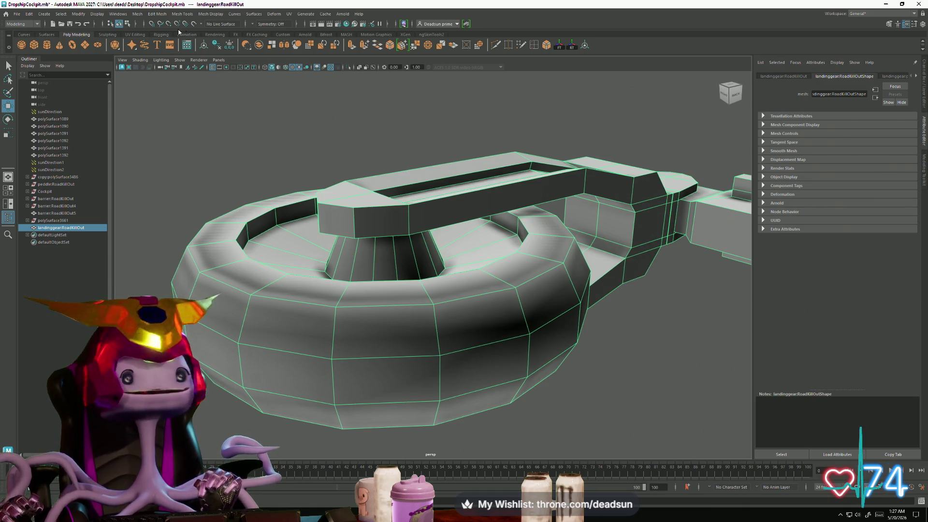
{"action": "left_click", "coordinate": [205, 14]}
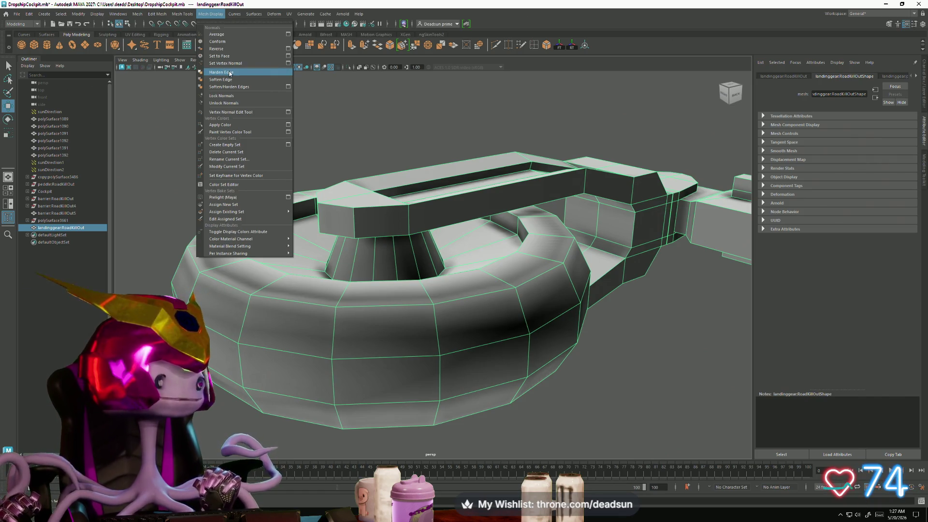
{"action": "left_click", "coordinate": [229, 73]}
{"action": "left_click", "coordinate": [230, 16]}
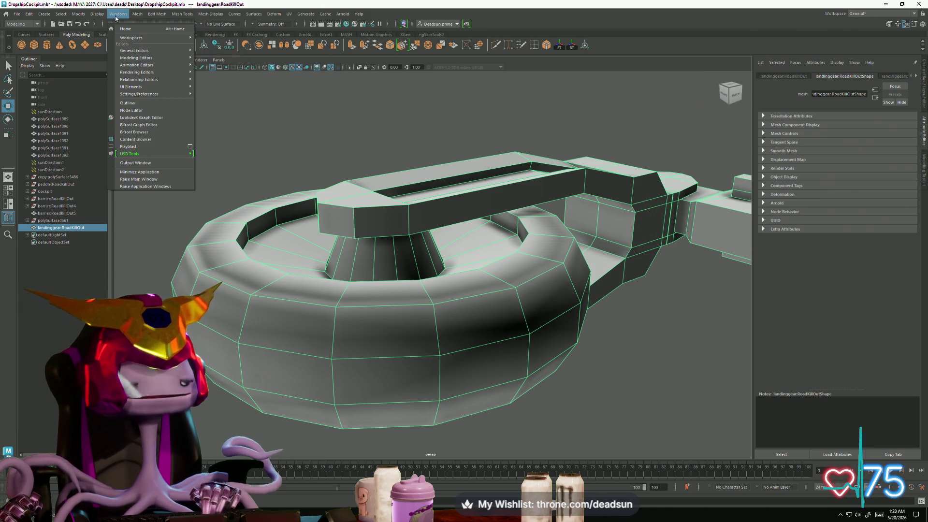
Step: Insert a new edge loop around the landing-gear ring with the Insert Edge Loop tool
{"action": "left_click", "coordinate": [401, 72]}
{"action": "left_click", "coordinate": [146, 135]}
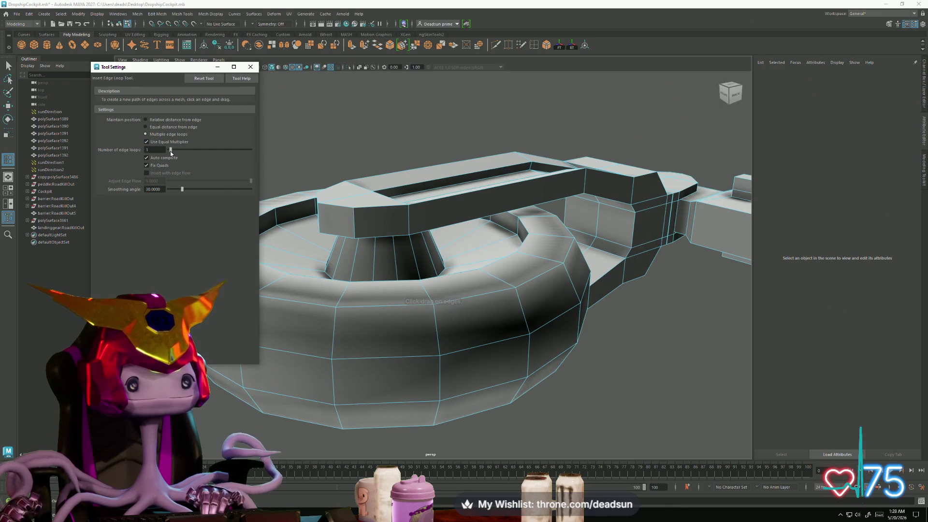
{"action": "left_click", "coordinate": [438, 335]}
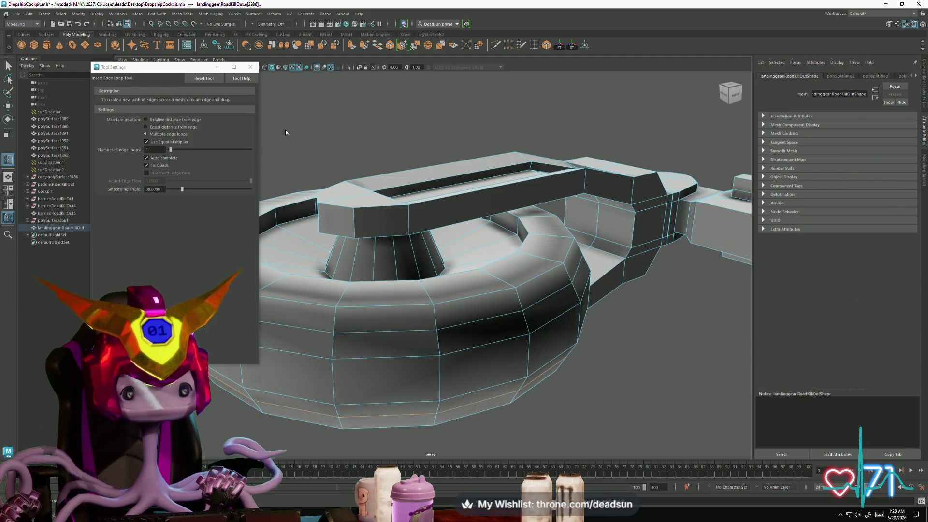
{"action": "left_click", "coordinate": [250, 68]}
Step: Select the ring's edge loop in Edge mode and bring up Mesh Display over it
{"action": "right_click", "coordinate": [294, 293]}
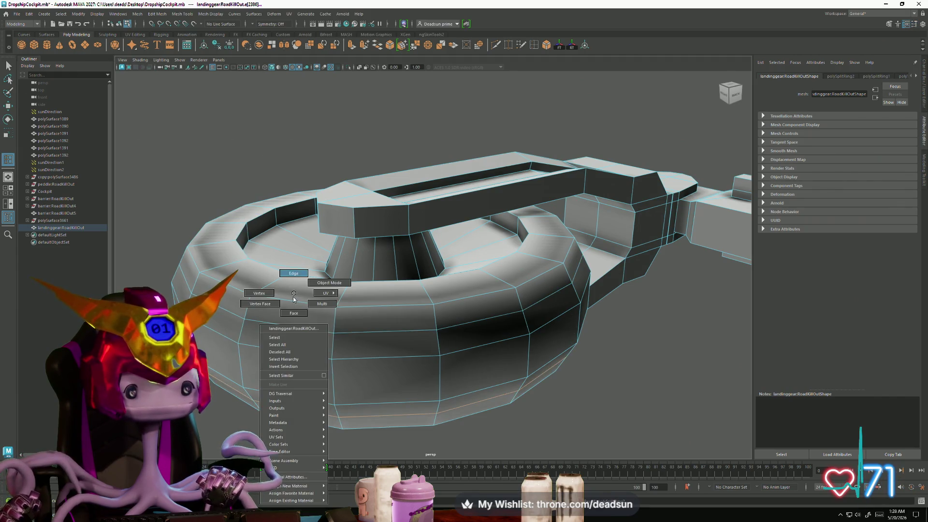
{"action": "left_click", "coordinate": [291, 274]}
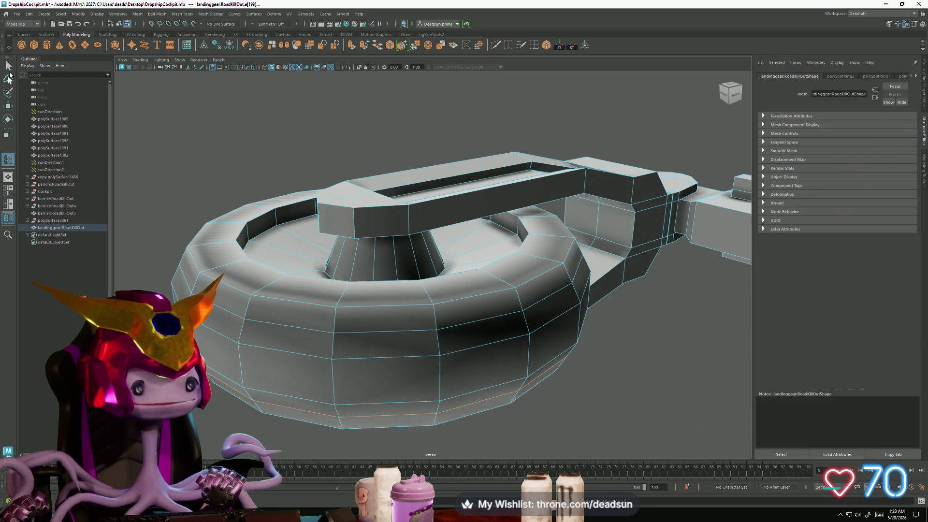
{"action": "double_click", "coordinate": [261, 325], "text": "shift"}
{"action": "left_click_drag", "start_coordinate": [268, 402], "coordinate": [247, 392], "text": "alt"}
{"action": "key", "text": "w"}
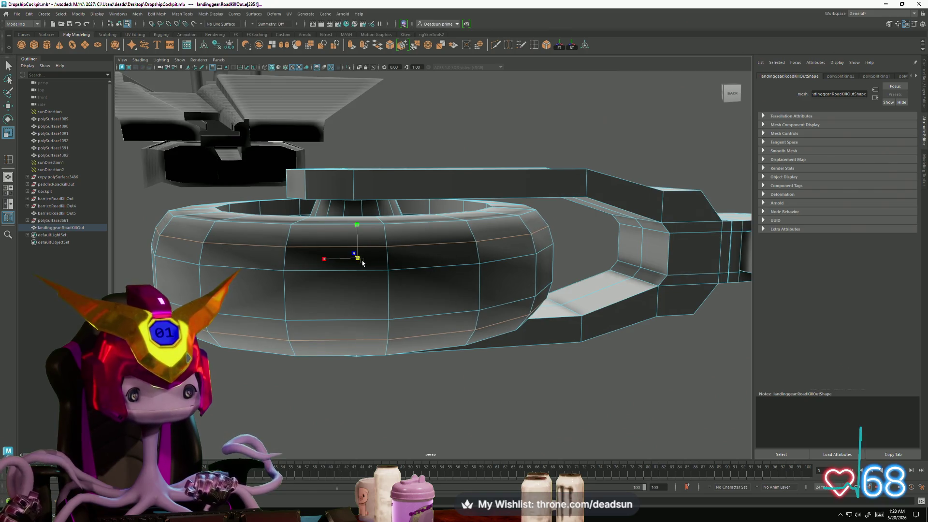
{"action": "mouse_move", "coordinate": [300, 336]}
{"action": "left_mouse_down", "text": "alt"}
{"action": "mouse_move", "coordinate": [276, 372]}
{"action": "mouse_move", "coordinate": [336, 374]}
{"action": "mouse_move", "coordinate": [308, 357]}
{"action": "left_mouse_up", "text": "alt"}
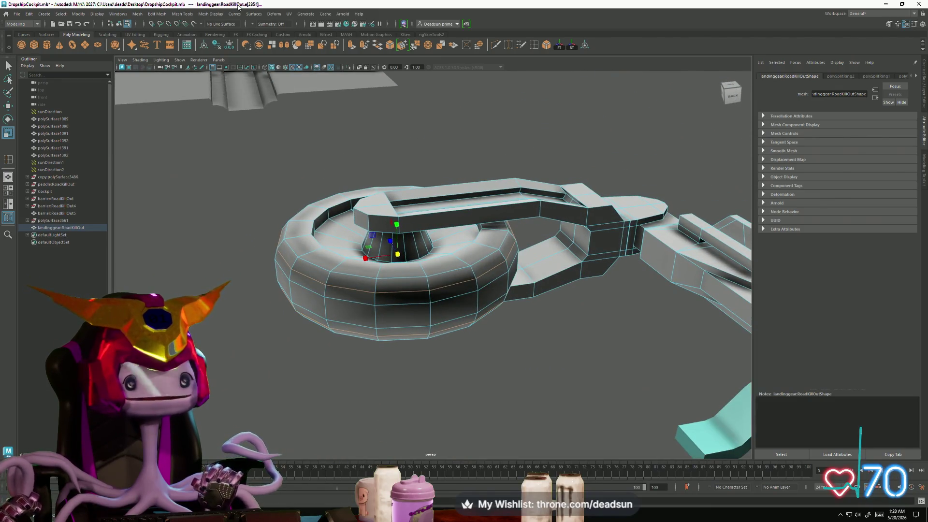
{"action": "left_click", "coordinate": [254, 14]}
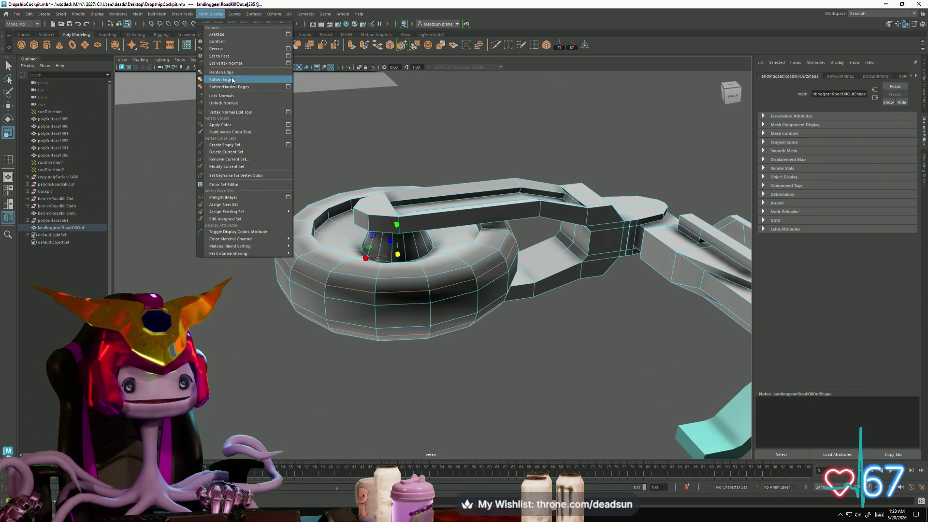
Step: Soften the selected ring edges and return the ring to Edge selection mode
{"action": "left_click", "coordinate": [232, 80]}
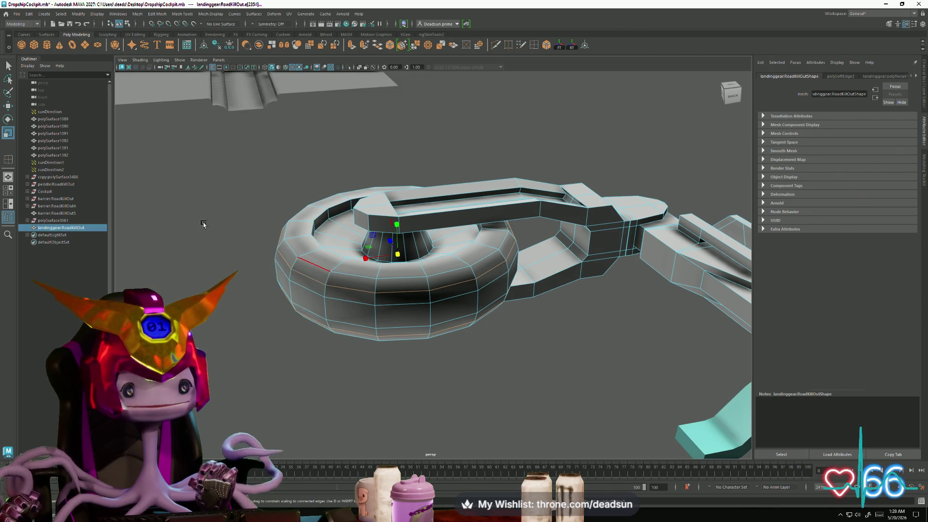
{"action": "left_click", "coordinate": [232, 224]}
{"action": "left_click_drag", "start_coordinate": [254, 264], "coordinate": [307, 302], "text": "alt"}
{"action": "left_click", "coordinate": [308, 302]}
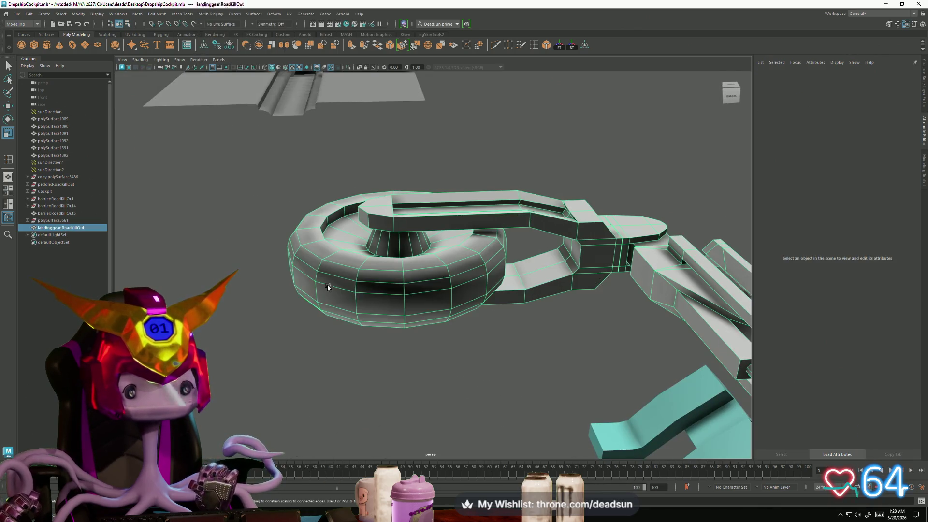
{"action": "right_click_drag", "start_coordinate": [310, 304], "coordinate": [328, 253]}
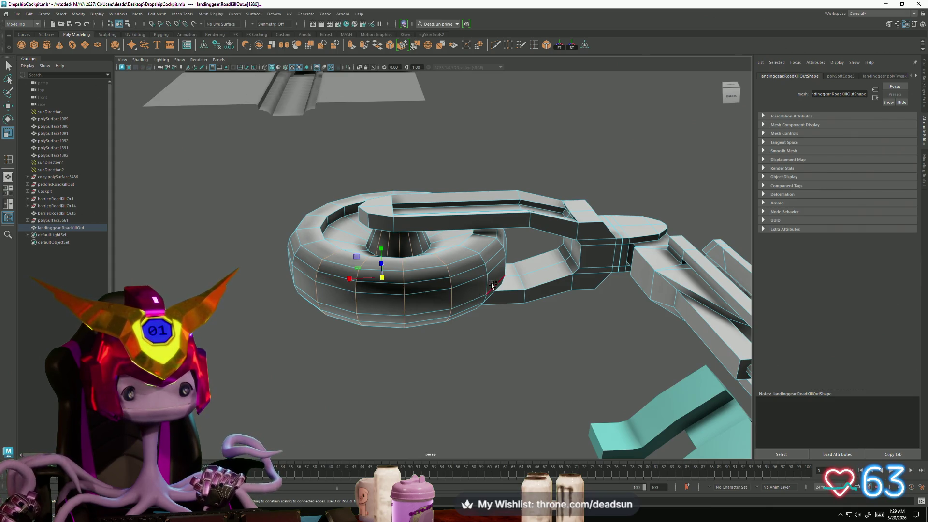
Step: Select another edge on the ring, inspect it from several angles and bring up Mesh Display
{"action": "left_click_drag", "start_coordinate": [378, 304], "coordinate": [393, 304], "text": "alt"}
{"action": "left_click", "coordinate": [391, 305]}
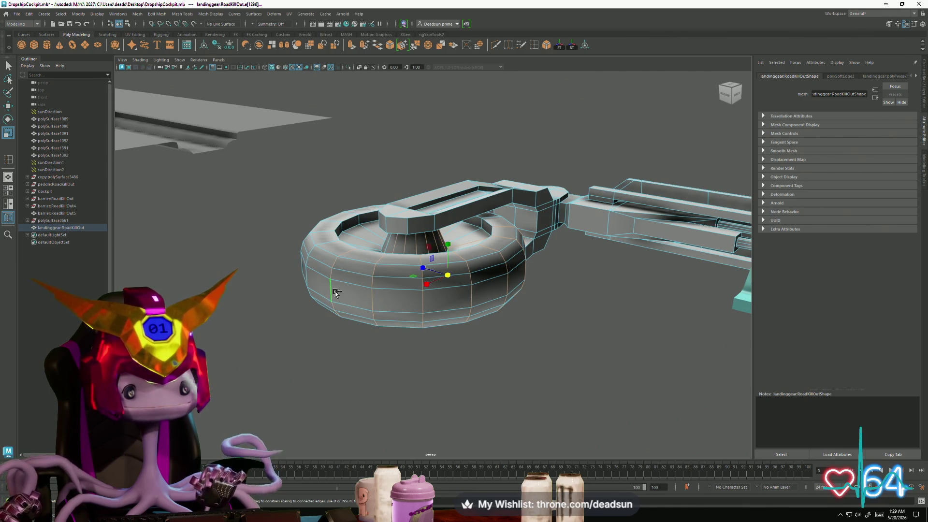
{"action": "mouse_move", "coordinate": [310, 276]}
{"action": "left_mouse_down", "text": "alt"}
{"action": "mouse_move", "coordinate": [358, 320]}
{"action": "mouse_move", "coordinate": [427, 268]}
{"action": "left_mouse_up", "text": "alt"}
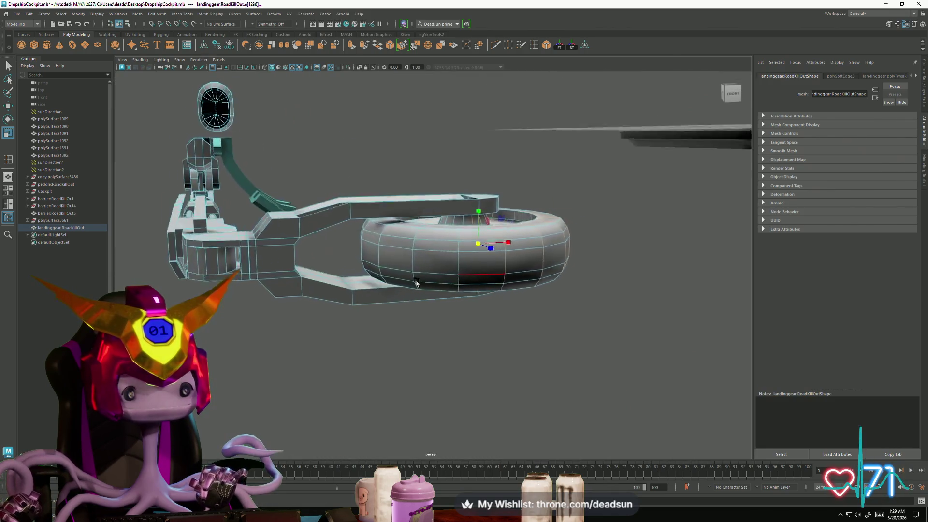
{"action": "left_click_drag", "start_coordinate": [387, 259], "coordinate": [476, 289], "text": "alt"}
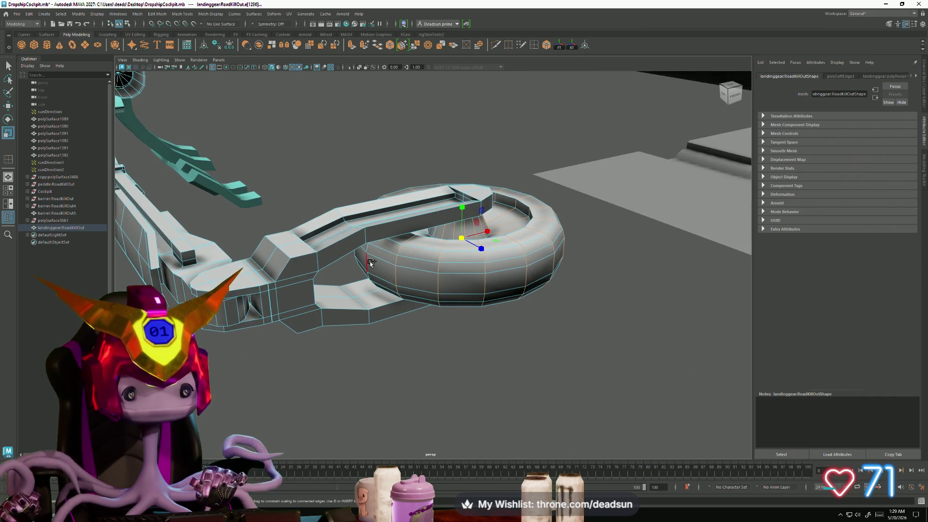
{"action": "left_click_drag", "start_coordinate": [345, 272], "coordinate": [441, 275], "text": "alt"}
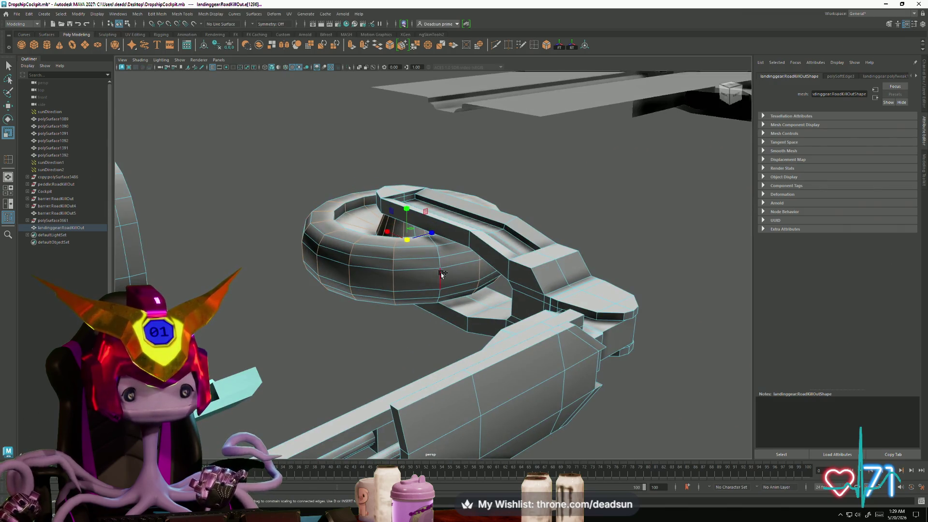
{"action": "left_click", "coordinate": [181, 13]}
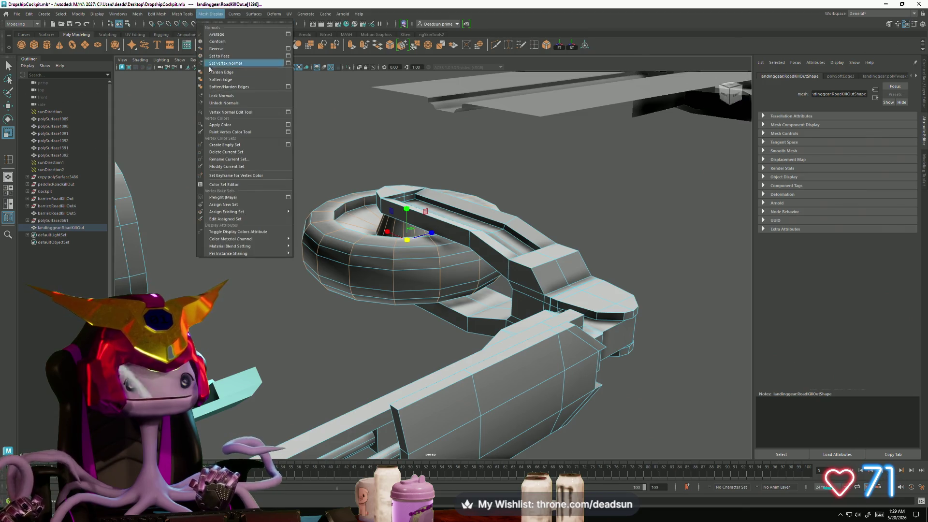
Step: Smooth the shading of the chosen ring edge and view the ring top-down
{"action": "left_click", "coordinate": [221, 80]}
{"action": "mouse_move", "coordinate": [348, 261]}
{"action": "left_mouse_down", "text": "alt"}
{"action": "mouse_move", "coordinate": [406, 265]}
{"action": "mouse_move", "coordinate": [449, 316]}
{"action": "mouse_move", "coordinate": [349, 302]}
{"action": "mouse_move", "coordinate": [347, 286]}
{"action": "mouse_move", "coordinate": [282, 308]}
{"action": "mouse_move", "coordinate": [350, 295]}
{"action": "mouse_move", "coordinate": [323, 283]}
{"action": "mouse_move", "coordinate": [368, 300]}
{"action": "mouse_move", "coordinate": [367, 327]}
{"action": "mouse_move", "coordinate": [411, 306]}
{"action": "mouse_move", "coordinate": [414, 285]}
{"action": "mouse_move", "coordinate": [421, 305]}
{"action": "mouse_move", "coordinate": [348, 317]}
{"action": "mouse_move", "coordinate": [365, 290]}
{"action": "left_mouse_up", "text": "alt"}
{"action": "scroll", "coordinate": [448, 316], "scroll_direction": "up", "scroll_amount": 2}
Step: Switch to Face mode, select a wheel face and inspect the landing-gear box from the side
{"action": "right_click", "coordinate": [365, 289]}
{"action": "left_click", "coordinate": [366, 304]}
{"action": "mouse_move", "coordinate": [302, 294]}
{"action": "left_mouse_down", "text": "alt"}
{"action": "mouse_move", "coordinate": [574, 380]}
{"action": "mouse_move", "coordinate": [263, 335]}
{"action": "mouse_move", "coordinate": [277, 352]}
{"action": "mouse_move", "coordinate": [414, 316]}
{"action": "mouse_move", "coordinate": [373, 283]}
{"action": "mouse_move", "coordinate": [318, 295]}
{"action": "left_mouse_up", "text": "alt"}
{"action": "left_click", "coordinate": [318, 295]}
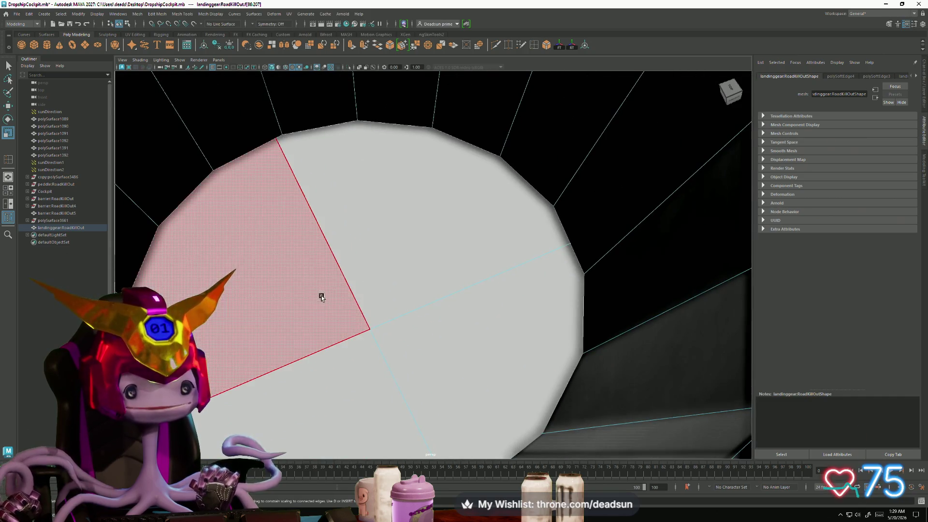
{"action": "mouse_move", "coordinate": [386, 352]}
{"action": "left_mouse_down"}
{"action": "mouse_move", "coordinate": [393, 358]}
{"action": "mouse_move", "coordinate": [386, 267]}
{"action": "mouse_move", "coordinate": [319, 283]}
{"action": "left_mouse_up"}
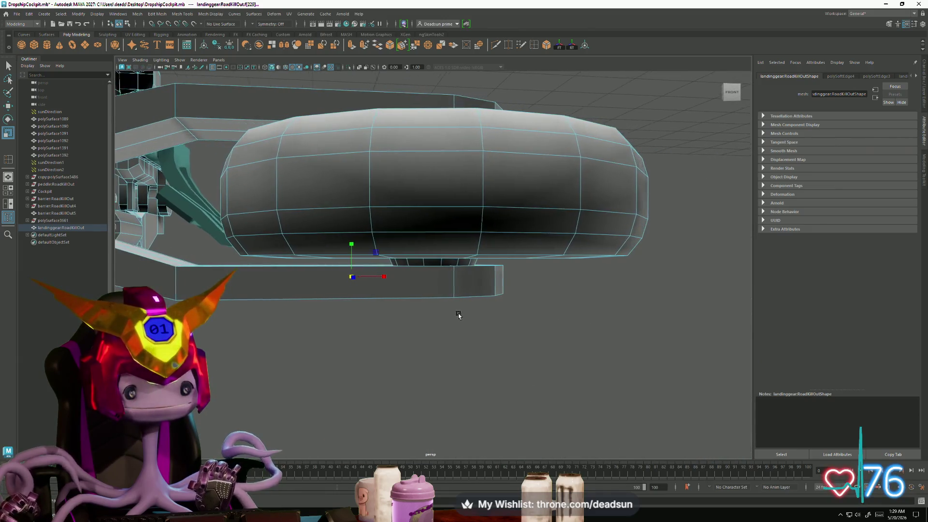
{"action": "left_click_drag", "start_coordinate": [380, 373], "coordinate": [380, 370]}
{"action": "mouse_move", "coordinate": [380, 370]}
{"action": "left_mouse_down", "text": "alt"}
{"action": "mouse_move", "coordinate": [379, 338]}
{"action": "mouse_move", "coordinate": [346, 356]}
{"action": "mouse_move", "coordinate": [367, 375]}
{"action": "mouse_move", "coordinate": [506, 377]}
{"action": "left_mouse_up", "text": "alt"}
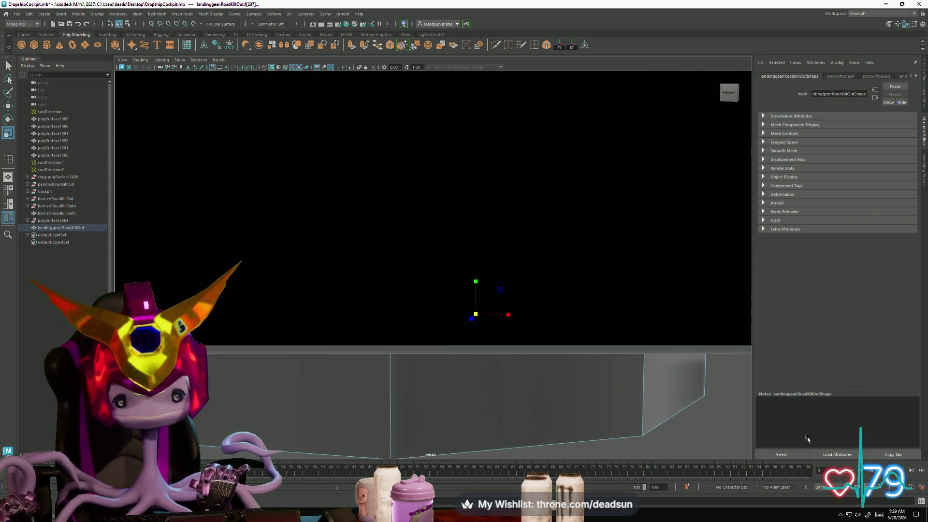
{"action": "right_click_drag", "start_coordinate": [505, 378], "coordinate": [612, 409], "text": "alt"}
{"action": "left_click_drag", "start_coordinate": [611, 408], "coordinate": [502, 287], "text": "alt"}
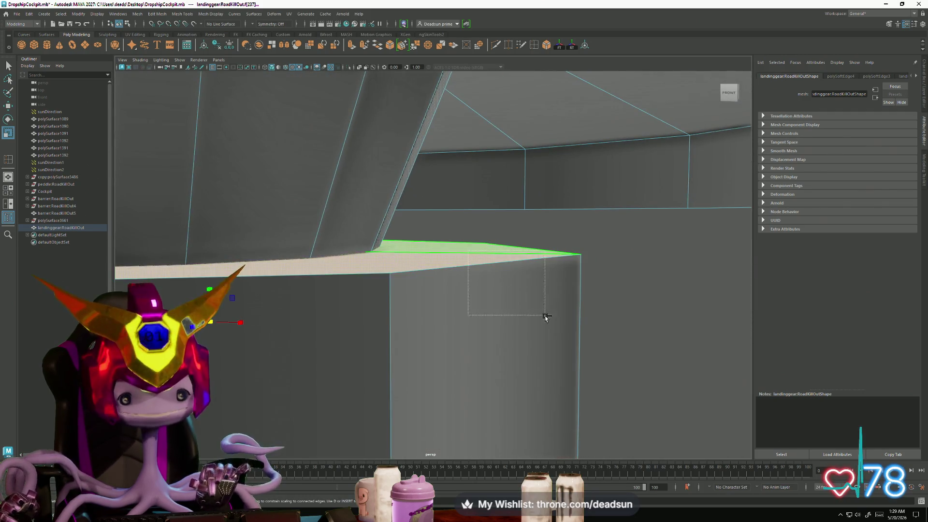
{"action": "scroll", "coordinate": [508, 358], "scroll_direction": "up", "scroll_amount": 5}
{"action": "scroll", "coordinate": [450, 366], "scroll_direction": "up", "scroll_amount": 3}
{"action": "scroll", "coordinate": [433, 356], "scroll_direction": "down", "scroll_amount": 5}
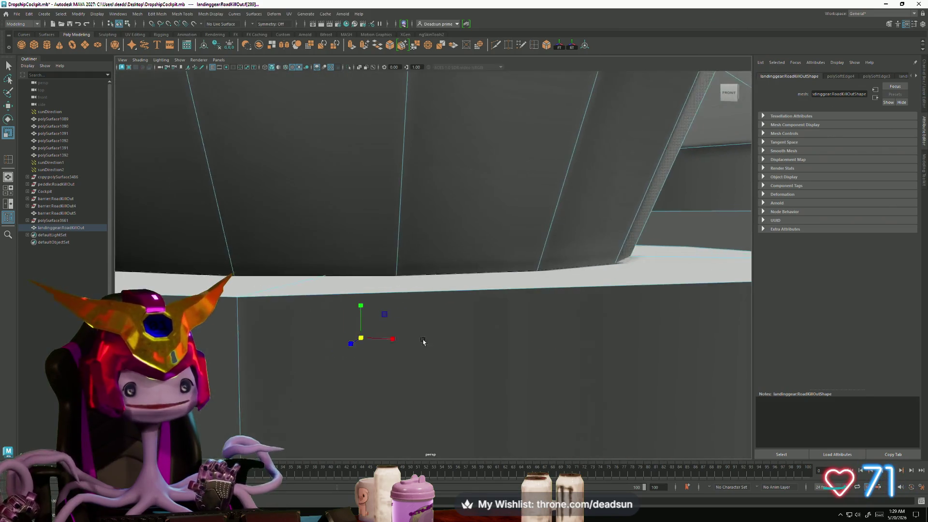
{"action": "scroll", "coordinate": [424, 342], "scroll_direction": "up", "scroll_amount": 3}
{"action": "scroll", "coordinate": [410, 358], "scroll_direction": "up", "scroll_amount": 2}
{"action": "scroll", "coordinate": [410, 359], "scroll_direction": "down", "scroll_amount": 1}
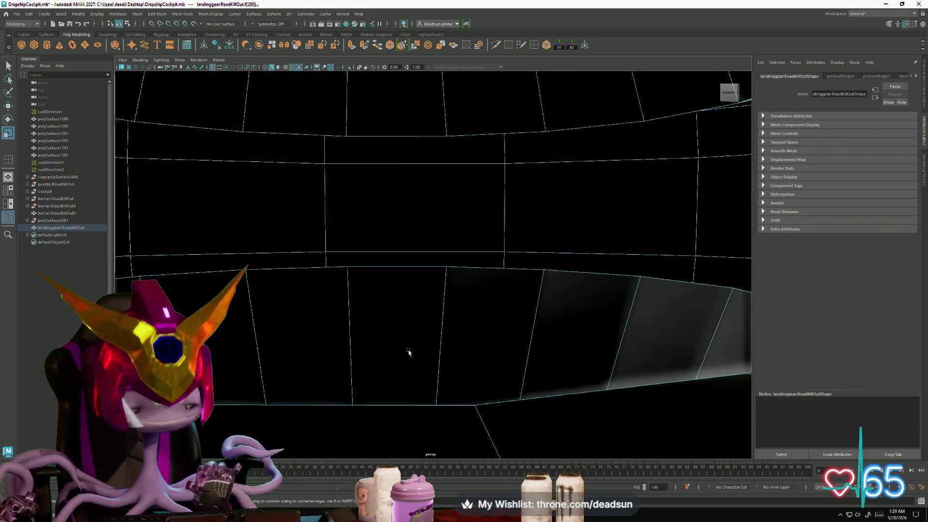
Step: Clear the selection and select the large flat face of the landing-gear mesh
{"action": "left_click", "coordinate": [368, 304]}
{"action": "mouse_move", "coordinate": [407, 236]}
{"action": "left_mouse_down", "text": "alt"}
{"action": "mouse_move", "coordinate": [414, 365]}
{"action": "mouse_move", "coordinate": [396, 290]}
{"action": "left_mouse_up", "text": "alt"}
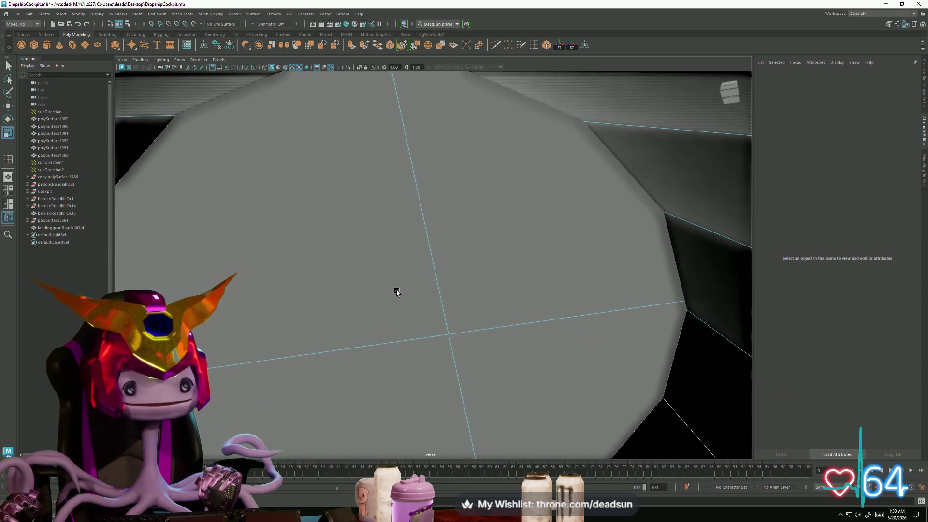
{"action": "left_click_drag", "start_coordinate": [356, 245], "coordinate": [448, 342]}
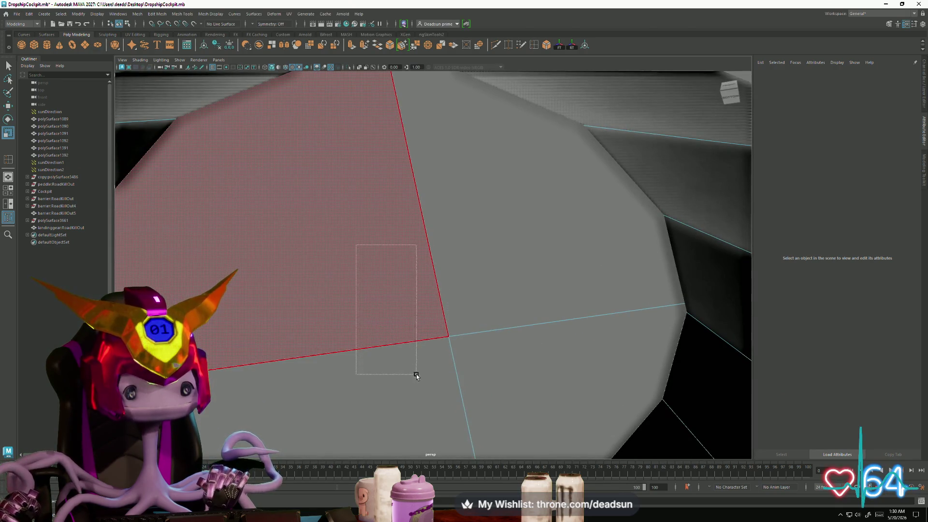
{"action": "left_click_drag", "start_coordinate": [416, 374], "coordinate": [327, 326]}
{"action": "mouse_move", "coordinate": [305, 394]}
{"action": "left_mouse_down", "text": "alt"}
{"action": "mouse_move", "coordinate": [344, 380]}
{"action": "mouse_move", "coordinate": [348, 419]}
{"action": "mouse_move", "coordinate": [379, 427]}
{"action": "mouse_move", "coordinate": [357, 420]}
{"action": "mouse_move", "coordinate": [380, 401]}
{"action": "mouse_move", "coordinate": [474, 390]}
{"action": "mouse_move", "coordinate": [452, 394]}
{"action": "mouse_move", "coordinate": [459, 411]}
{"action": "mouse_move", "coordinate": [406, 408]}
{"action": "mouse_move", "coordinate": [425, 399]}
{"action": "mouse_move", "coordinate": [432, 356]}
{"action": "mouse_move", "coordinate": [371, 338]}
{"action": "mouse_move", "coordinate": [334, 343]}
{"action": "left_mouse_up", "text": "alt"}
{"action": "left_click", "coordinate": [354, 377]}
Step: Clear the face selection, pull back and select the whole landing-gear ring in Object Mode
{"action": "key", "text": "w"}
{"action": "left_click", "coordinate": [404, 394]}
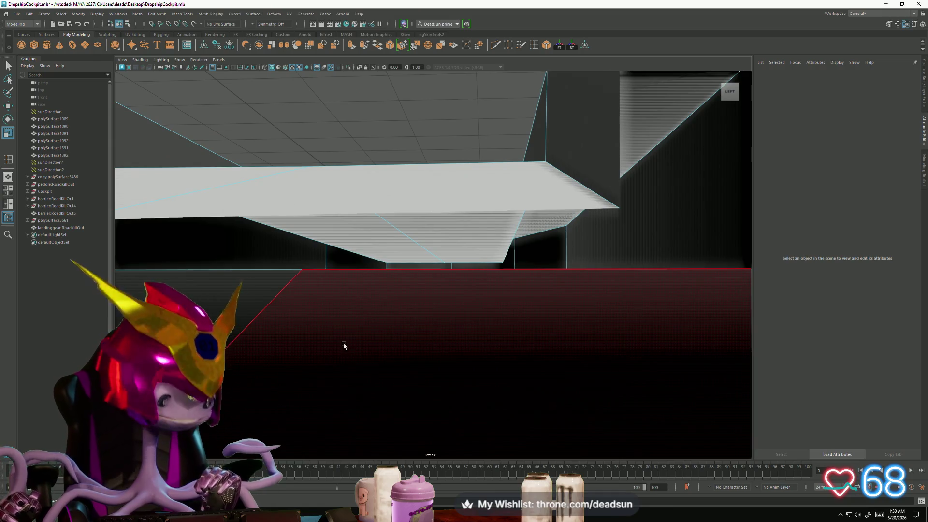
{"action": "mouse_move", "coordinate": [365, 311]}
{"action": "left_mouse_down", "text": "alt"}
{"action": "mouse_move", "coordinate": [280, 273]}
{"action": "mouse_move", "coordinate": [482, 331]}
{"action": "mouse_move", "coordinate": [454, 313]}
{"action": "left_mouse_up", "text": "alt"}
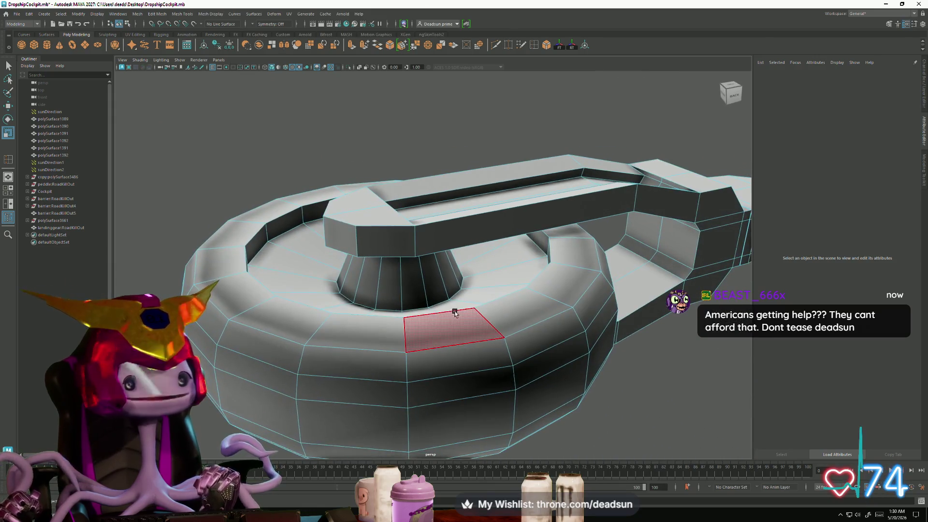
{"action": "right_click_drag", "start_coordinate": [453, 313], "coordinate": [486, 281]}
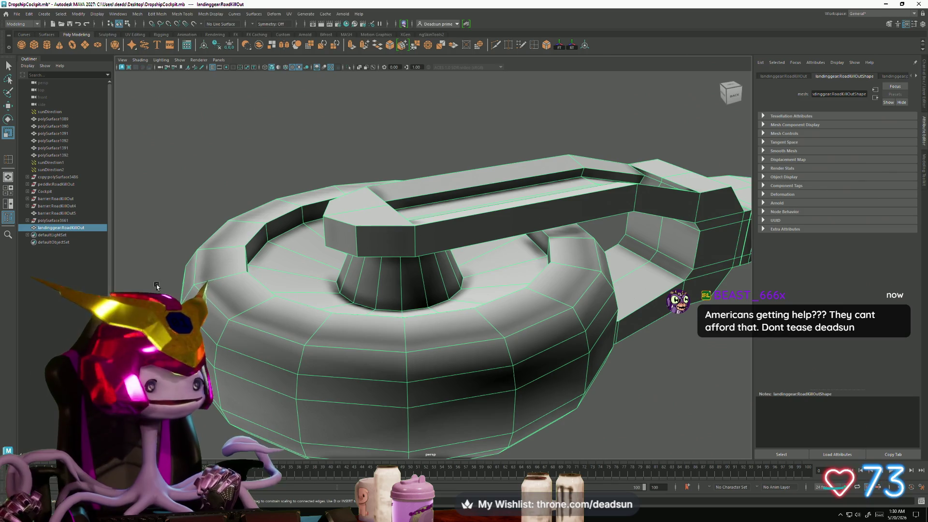
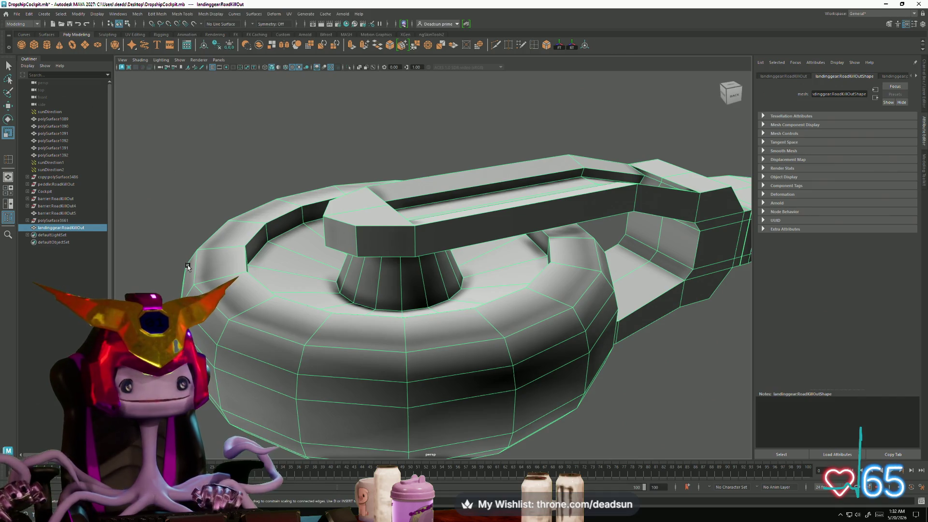
Step: Put the landing-gear ring into face editing via the marking menu and pick a rim face
{"action": "left_click_drag", "start_coordinate": [178, 192], "coordinate": [287, 273], "text": "alt"}
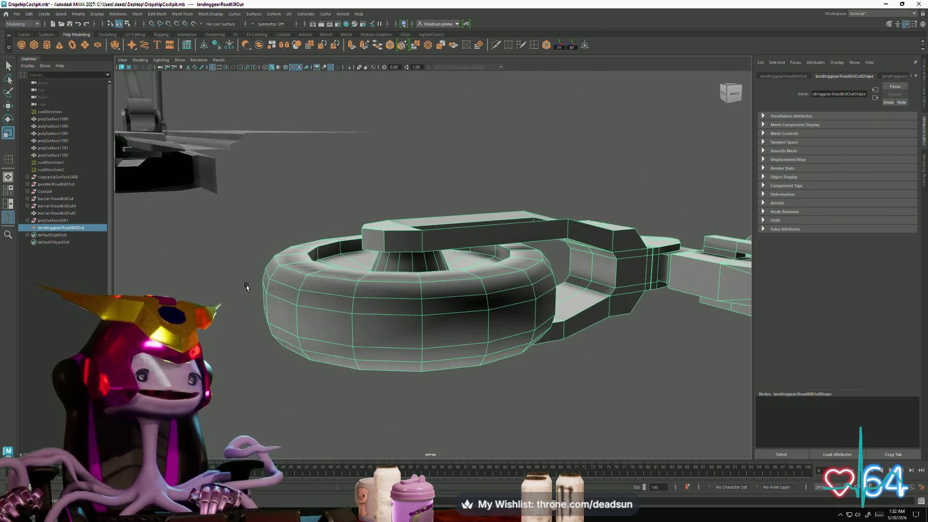
{"action": "right_click", "coordinate": [287, 273]}
{"action": "right_click_drag", "start_coordinate": [288, 273], "coordinate": [276, 302]}
{"action": "left_click", "coordinate": [288, 285]}
{"action": "right_click", "coordinate": [287, 284]}
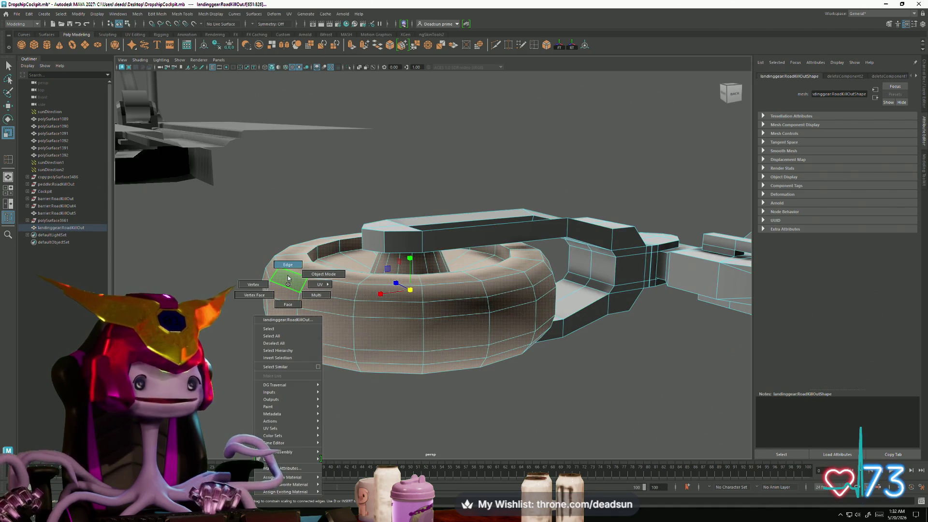
{"action": "left_click", "coordinate": [287, 288]}
{"action": "mouse_move", "coordinate": [283, 314]}
{"action": "left_mouse_down", "text": "alt"}
{"action": "mouse_move", "coordinate": [331, 354]}
{"action": "mouse_move", "coordinate": [299, 337]}
{"action": "mouse_move", "coordinate": [314, 327]}
{"action": "mouse_move", "coordinate": [317, 338]}
{"action": "mouse_move", "coordinate": [297, 327]}
{"action": "mouse_move", "coordinate": [304, 332]}
{"action": "left_mouse_up", "text": "alt"}
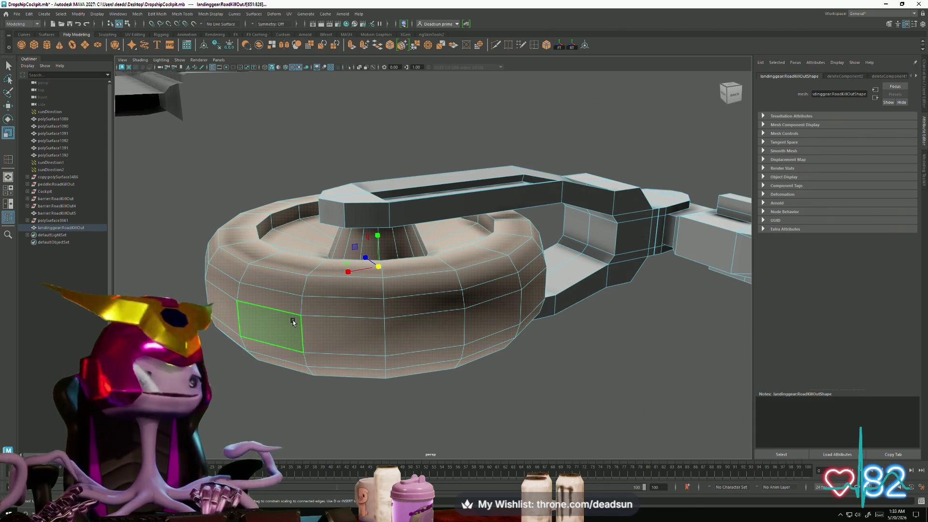
Step: Select another outer-rim face and tumble to a low side view of its underside
{"action": "left_click", "coordinate": [341, 287]}
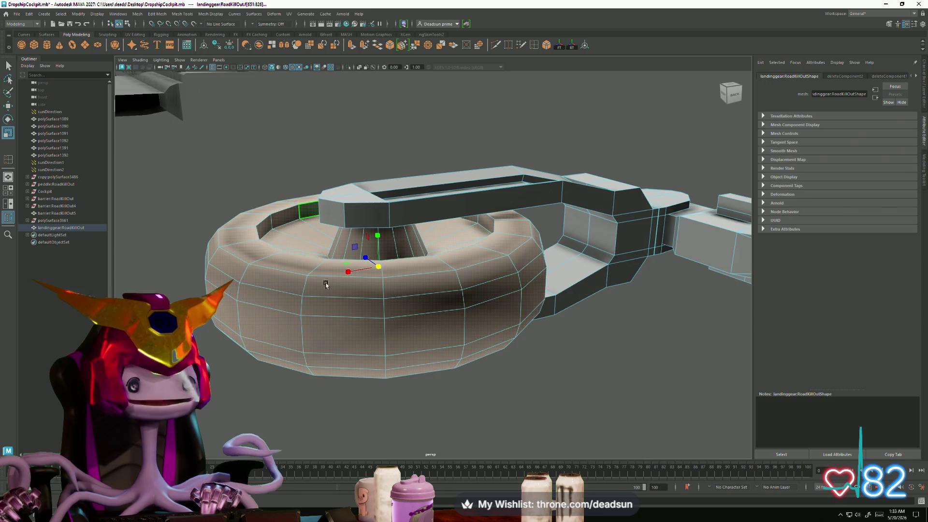
{"action": "left_click_drag", "start_coordinate": [325, 281], "coordinate": [280, 321], "text": "alt"}
{"action": "scroll", "coordinate": [339, 383], "scroll_direction": "up", "scroll_amount": 3}
{"action": "mouse_move", "coordinate": [339, 383]}
{"action": "left_mouse_down", "text": "alt"}
{"action": "mouse_move", "coordinate": [303, 313]}
{"action": "mouse_move", "coordinate": [257, 293]}
{"action": "mouse_move", "coordinate": [231, 298]}
{"action": "mouse_move", "coordinate": [384, 367]}
{"action": "mouse_move", "coordinate": [338, 234]}
{"action": "mouse_move", "coordinate": [350, 332]}
{"action": "mouse_move", "coordinate": [389, 320]}
{"action": "mouse_move", "coordinate": [379, 336]}
{"action": "mouse_move", "coordinate": [368, 316]}
{"action": "mouse_move", "coordinate": [341, 312]}
{"action": "mouse_move", "coordinate": [366, 324]}
{"action": "left_mouse_up", "text": "alt"}
Step: Toggle object/face modes, select a face below the bar and check the ring structure from beneath
{"action": "key", "text": "F8"}
{"action": "key", "text": "F11"}
{"action": "left_click", "coordinate": [367, 317]}
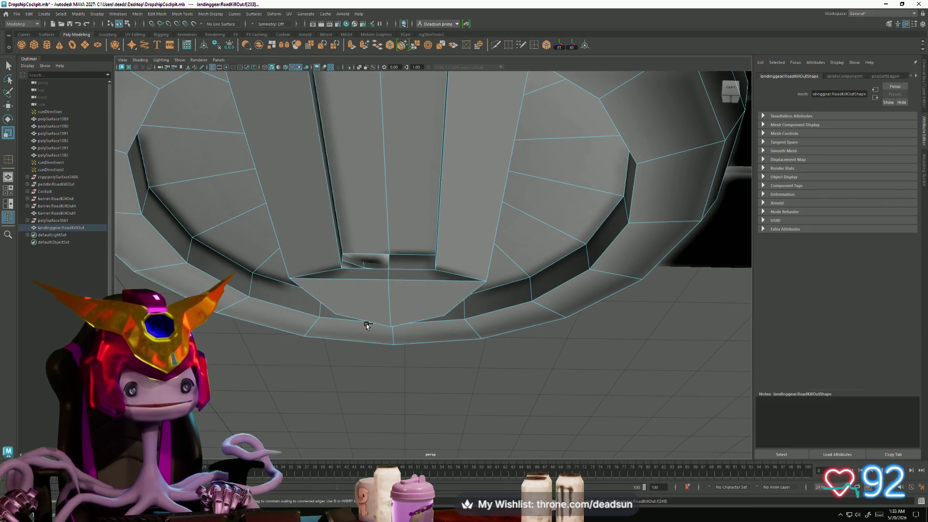
{"action": "left_click", "coordinate": [353, 287]}
{"action": "mouse_move", "coordinate": [352, 288]}
{"action": "left_mouse_down", "text": "alt"}
{"action": "mouse_move", "coordinate": [309, 335]}
{"action": "mouse_move", "coordinate": [356, 363]}
{"action": "left_mouse_up", "text": "alt"}
{"action": "mouse_move", "coordinate": [531, 409]}
{"action": "left_mouse_down", "text": "alt"}
{"action": "mouse_move", "coordinate": [464, 317]}
{"action": "mouse_move", "coordinate": [470, 393]}
{"action": "mouse_move", "coordinate": [452, 373]}
{"action": "mouse_move", "coordinate": [452, 312]}
{"action": "mouse_move", "coordinate": [442, 431]}
{"action": "mouse_move", "coordinate": [435, 393]}
{"action": "left_mouse_up", "text": "alt"}
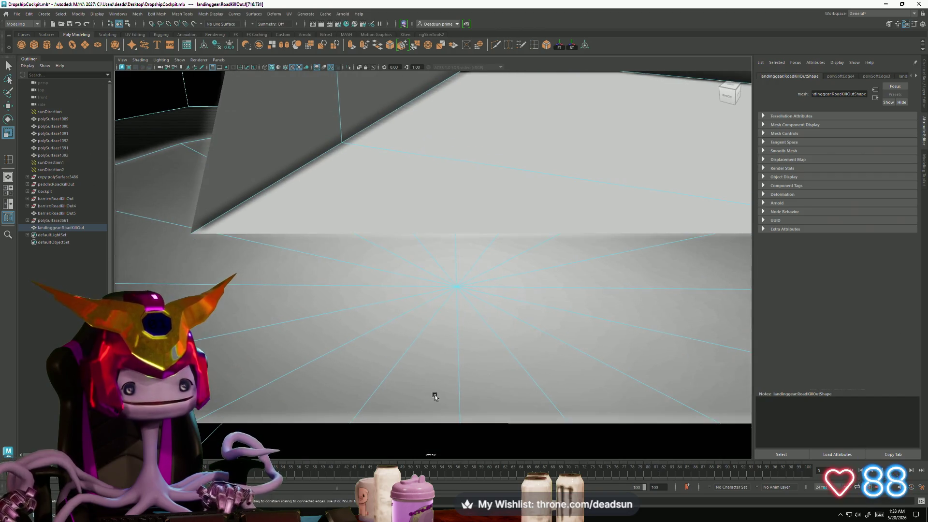
{"action": "key", "text": "F11"}
{"action": "left_click", "coordinate": [447, 348]}
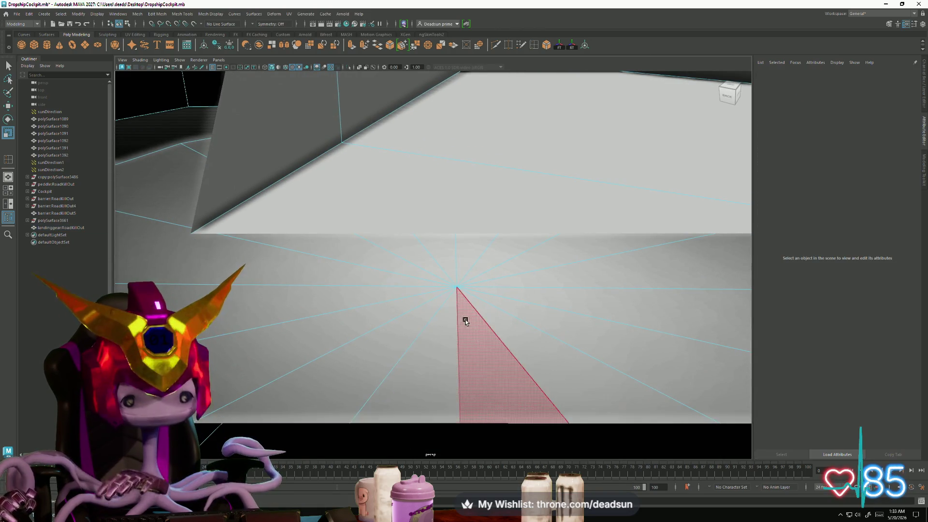
Step: Pick surface and under-bar faces and frame the view on them from inside the geometry
{"action": "left_click", "coordinate": [460, 292]}
{"action": "key", "text": "f"}
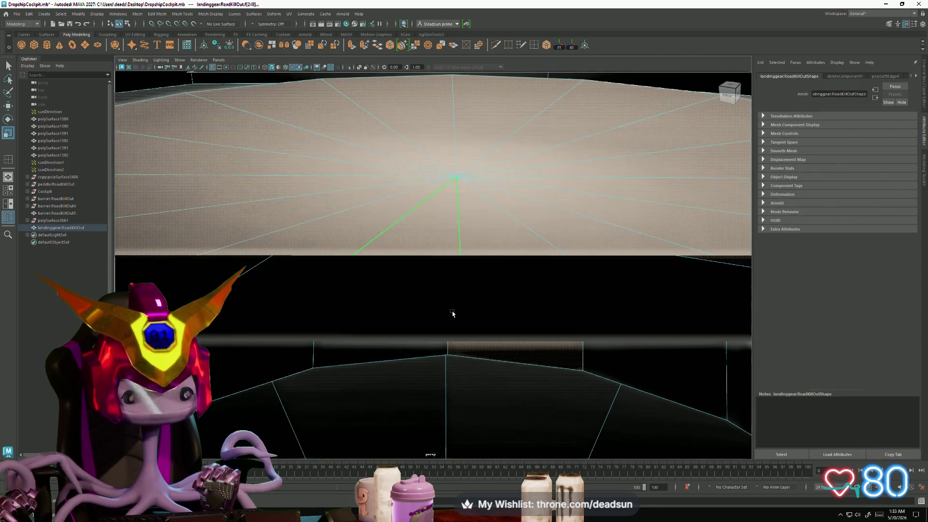
{"action": "left_click_drag", "start_coordinate": [526, 376], "coordinate": [484, 381]}
{"action": "key", "text": "f"}
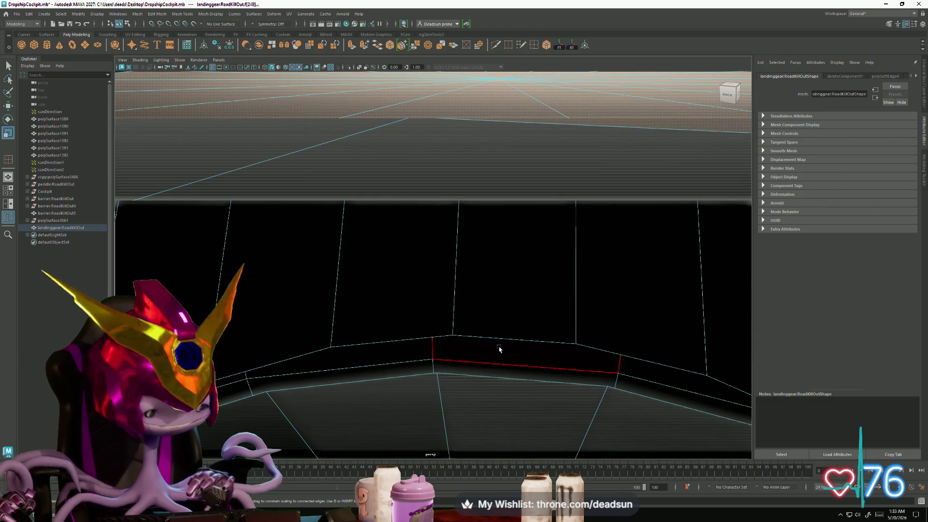
{"action": "scroll", "coordinate": [499, 349], "scroll_direction": "down", "scroll_amount": 5}
{"action": "scroll", "coordinate": [486, 368], "scroll_direction": "up", "scroll_amount": 2}
{"action": "scroll", "coordinate": [543, 403], "scroll_direction": "up", "scroll_amount": 2}
{"action": "scroll", "coordinate": [513, 389], "scroll_direction": "up", "scroll_amount": 2}
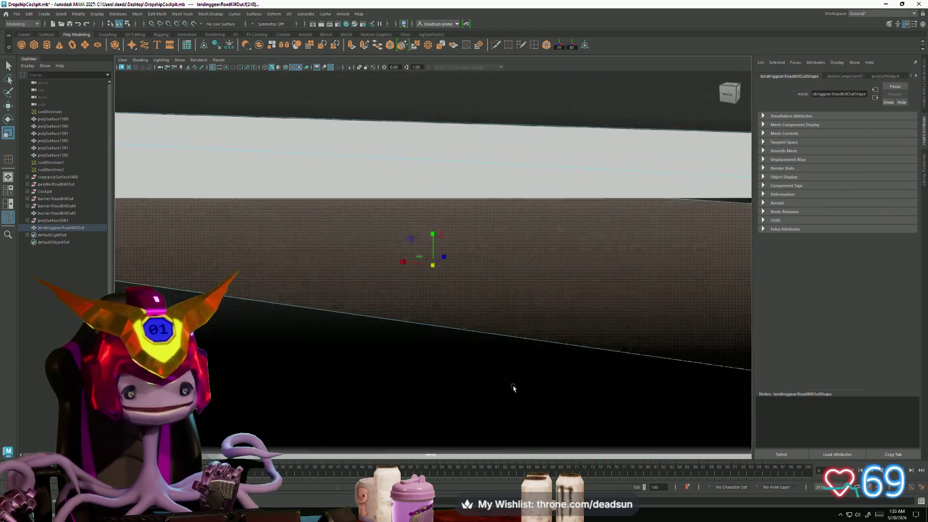
{"action": "scroll", "coordinate": [512, 388], "scroll_direction": "down", "scroll_amount": 3}
{"action": "scroll", "coordinate": [473, 369], "scroll_direction": "down", "scroll_amount": 2}
{"action": "left_click", "coordinate": [457, 353]}
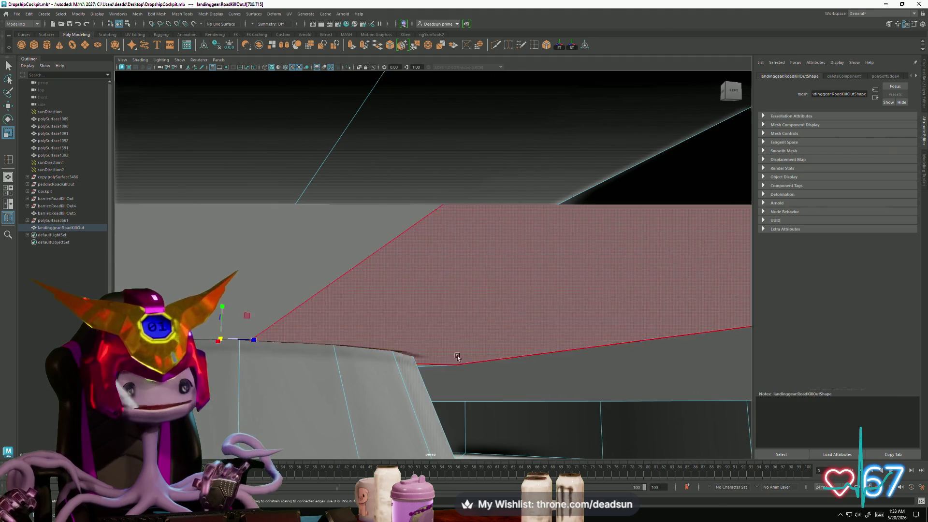
{"action": "left_click_drag", "start_coordinate": [457, 353], "coordinate": [487, 372], "text": "alt"}
{"action": "key", "text": "f"}
Step: Inspect the angled block top from several sides, then clear the selection
{"action": "mouse_move", "coordinate": [418, 361]}
{"action": "left_mouse_down", "text": "alt"}
{"action": "mouse_move", "coordinate": [445, 383]}
{"action": "mouse_move", "coordinate": [462, 355]}
{"action": "mouse_move", "coordinate": [532, 406]}
{"action": "mouse_move", "coordinate": [472, 393]}
{"action": "mouse_move", "coordinate": [483, 377]}
{"action": "mouse_move", "coordinate": [466, 369]}
{"action": "mouse_move", "coordinate": [441, 380]}
{"action": "mouse_move", "coordinate": [464, 373]}
{"action": "mouse_move", "coordinate": [428, 253]}
{"action": "mouse_move", "coordinate": [428, 261]}
{"action": "left_mouse_up", "text": "alt"}
{"action": "mouse_move", "coordinate": [428, 261]}
{"action": "right_mouse_down", "text": "alt"}
{"action": "mouse_move", "coordinate": [554, 352]}
{"action": "mouse_move", "coordinate": [773, 454]}
{"action": "mouse_move", "coordinate": [707, 433]}
{"action": "right_mouse_up", "text": "alt"}
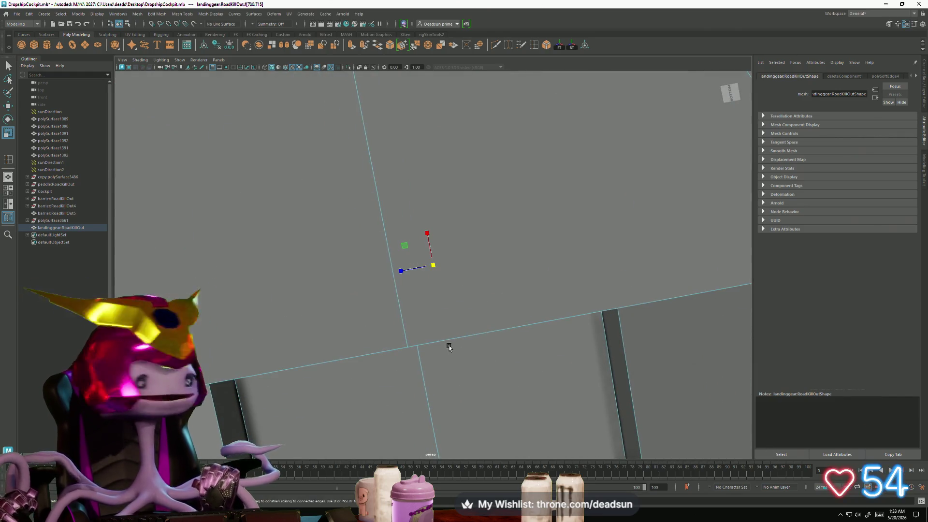
{"action": "scroll", "coordinate": [432, 335], "scroll_direction": "down", "scroll_amount": 2}
{"action": "scroll", "coordinate": [431, 342], "scroll_direction": "down", "scroll_amount": 2}
{"action": "scroll", "coordinate": [441, 362], "scroll_direction": "down", "scroll_amount": 2}
{"action": "scroll", "coordinate": [442, 363], "scroll_direction": "down", "scroll_amount": 1}
{"action": "scroll", "coordinate": [447, 360], "scroll_direction": "down", "scroll_amount": 2}
{"action": "scroll", "coordinate": [452, 343], "scroll_direction": "down", "scroll_amount": 2}
{"action": "mouse_move", "coordinate": [438, 360]}
{"action": "left_mouse_down", "text": "alt"}
{"action": "mouse_move", "coordinate": [429, 404]}
{"action": "mouse_move", "coordinate": [425, 389]}
{"action": "left_mouse_up", "text": "alt"}
{"action": "scroll", "coordinate": [425, 388], "scroll_direction": "up", "scroll_amount": 5}
{"action": "scroll", "coordinate": [464, 425], "scroll_direction": "up", "scroll_amount": 2}
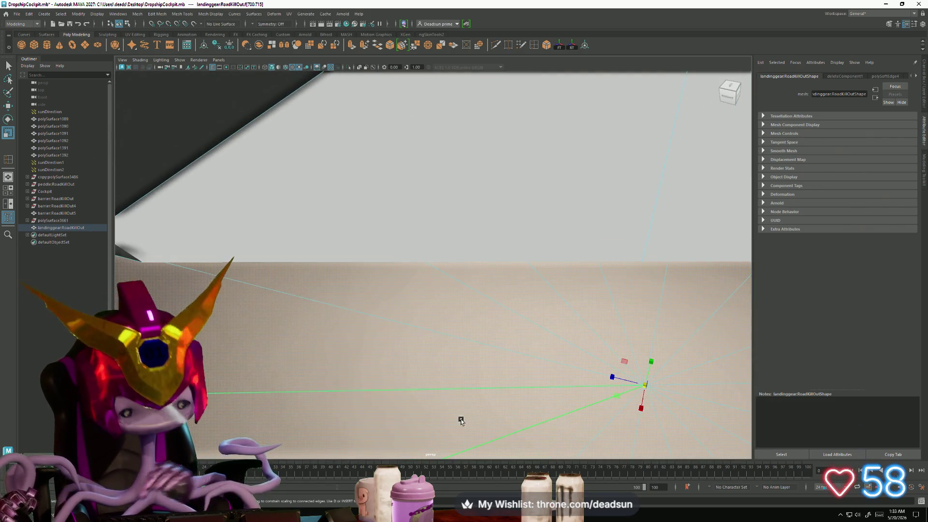
{"action": "left_click", "coordinate": [452, 417]}
{"action": "scroll", "coordinate": [472, 381], "scroll_direction": "down", "scroll_amount": 5}
{"action": "mouse_move", "coordinate": [307, 346]}
{"action": "left_mouse_down", "text": "alt"}
{"action": "mouse_move", "coordinate": [407, 331]}
{"action": "mouse_move", "coordinate": [361, 342]}
{"action": "mouse_move", "coordinate": [373, 353]}
{"action": "left_mouse_up", "text": "alt"}
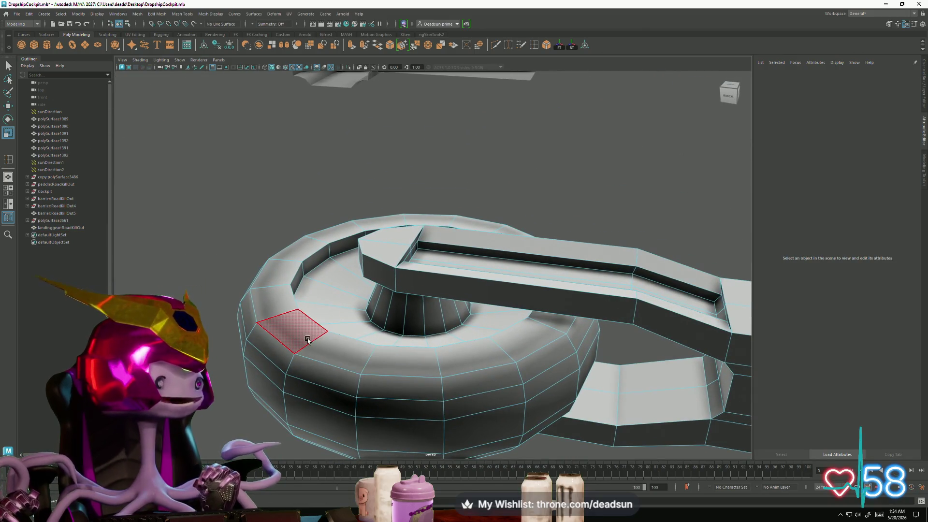
Step: Select the base in object mode, switch to face editing, then bring up the Mesh menu for smoothing
{"action": "right_click_drag", "start_coordinate": [309, 319], "coordinate": [332, 275]}
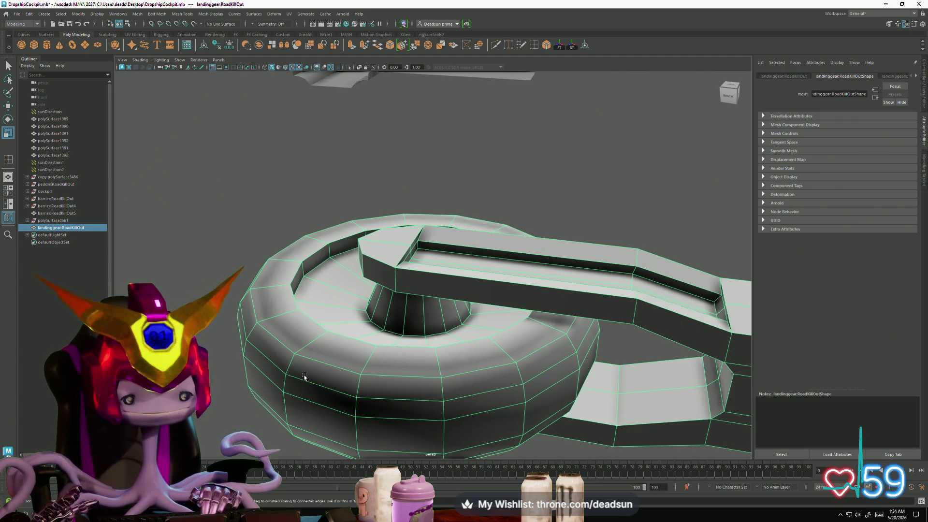
{"action": "mouse_move", "coordinate": [304, 377]}
{"action": "left_mouse_down", "text": "alt"}
{"action": "mouse_move", "coordinate": [288, 316]}
{"action": "mouse_move", "coordinate": [254, 312]}
{"action": "left_mouse_up", "text": "alt"}
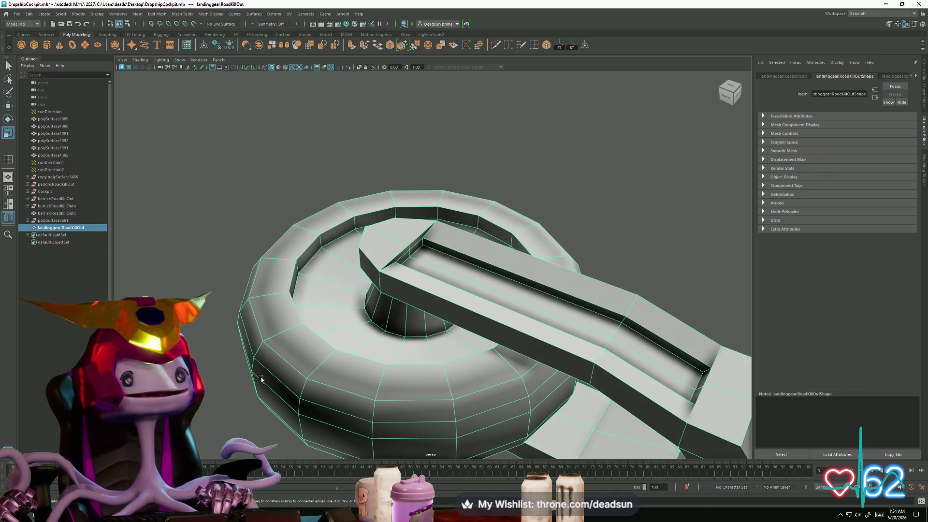
{"action": "mouse_move", "coordinate": [389, 369]}
{"action": "left_mouse_down", "text": "alt"}
{"action": "mouse_move", "coordinate": [341, 325]}
{"action": "mouse_move", "coordinate": [458, 432]}
{"action": "mouse_move", "coordinate": [389, 383]}
{"action": "mouse_move", "coordinate": [385, 404]}
{"action": "left_mouse_up", "text": "alt"}
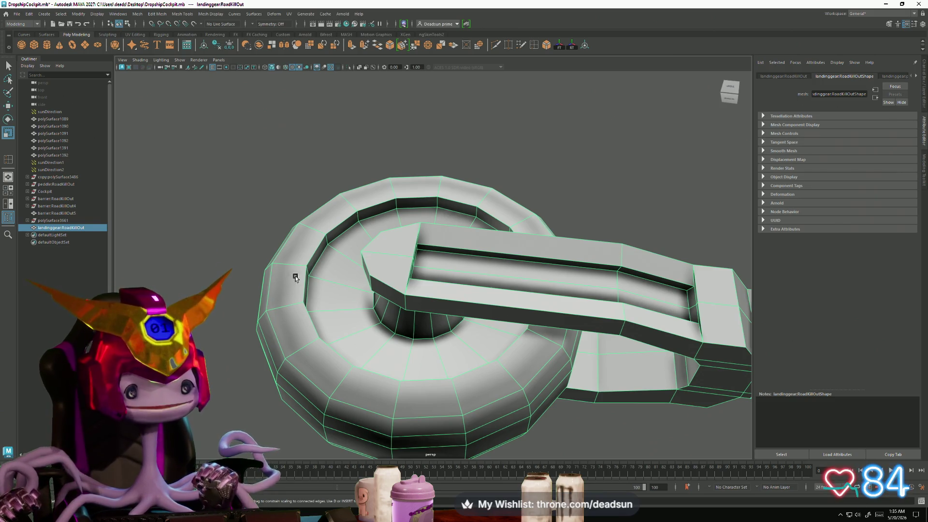
{"action": "right_click_drag", "start_coordinate": [309, 290], "coordinate": [290, 301]}
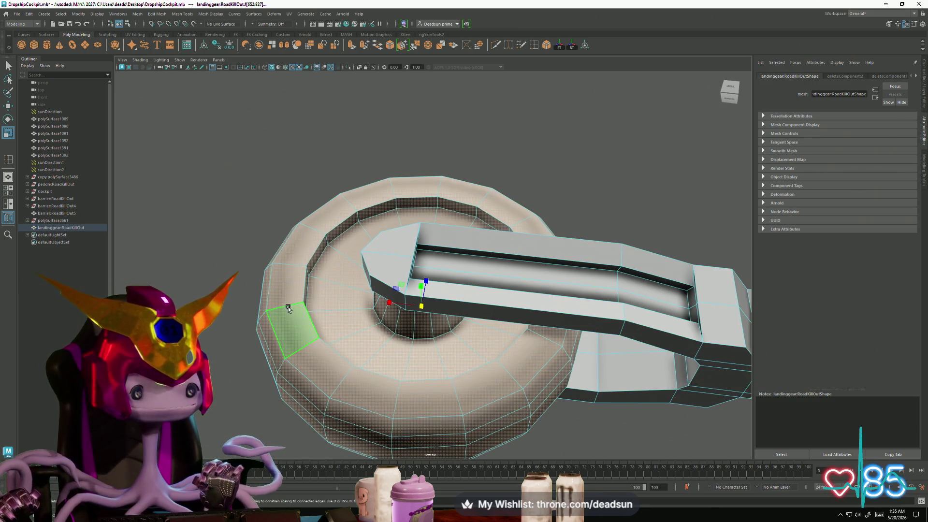
{"action": "left_click_drag", "start_coordinate": [319, 321], "coordinate": [333, 292], "text": "alt"}
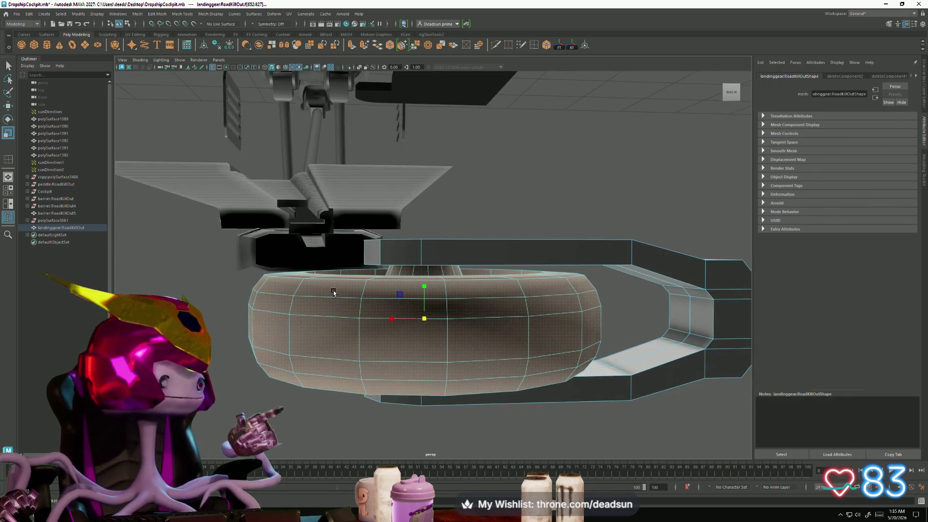
{"action": "mouse_move", "coordinate": [333, 293]}
{"action": "left_mouse_down", "text": "alt"}
{"action": "mouse_move", "coordinate": [339, 310]}
{"action": "mouse_move", "coordinate": [330, 285]}
{"action": "mouse_move", "coordinate": [336, 319]}
{"action": "mouse_move", "coordinate": [338, 305]}
{"action": "left_mouse_up", "text": "alt"}
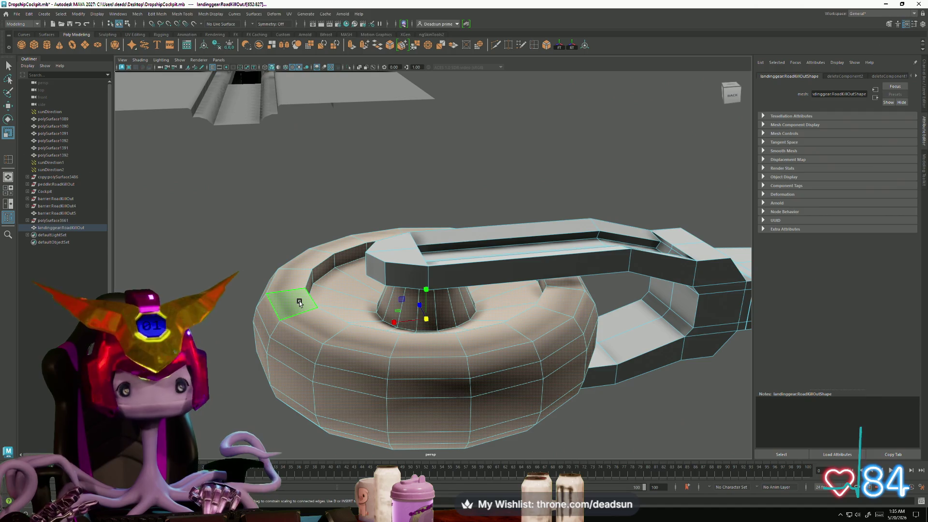
{"action": "left_click", "coordinate": [137, 14]}
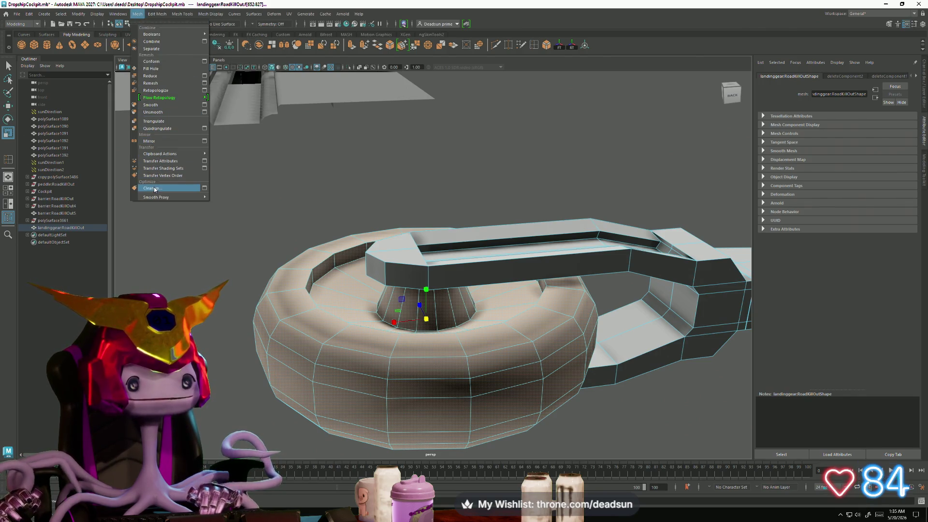
{"action": "left_click", "coordinate": [151, 104]}
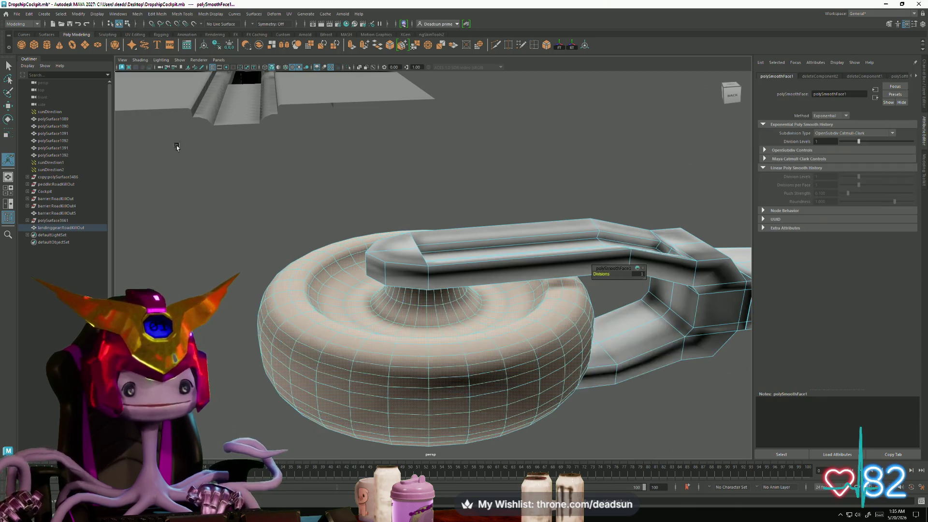
{"action": "scroll", "coordinate": [321, 285], "scroll_direction": "up", "scroll_amount": 2}
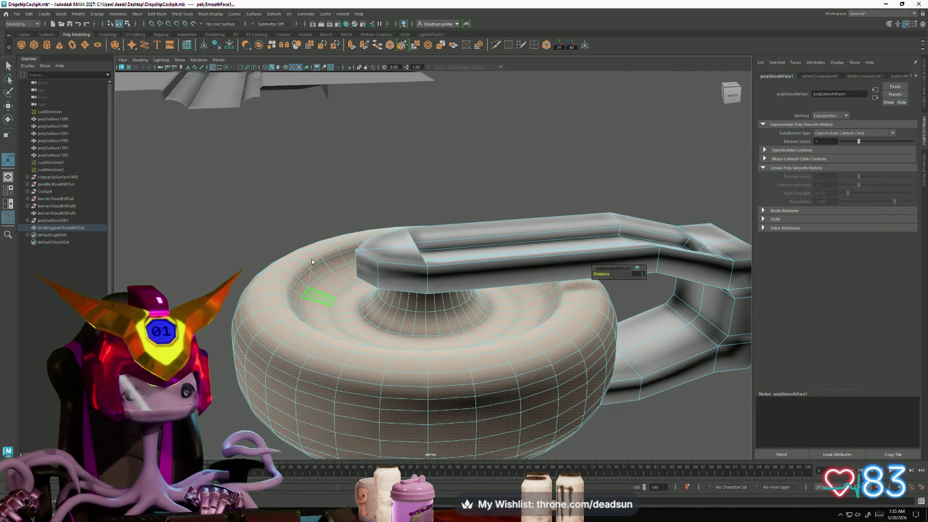
{"action": "left_click", "coordinate": [300, 270]}
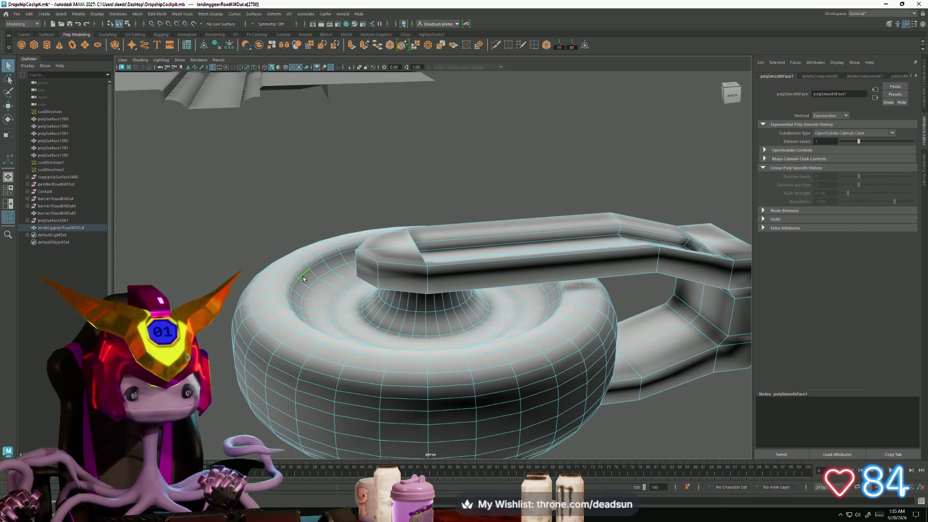
{"action": "left_click", "coordinate": [304, 277]}
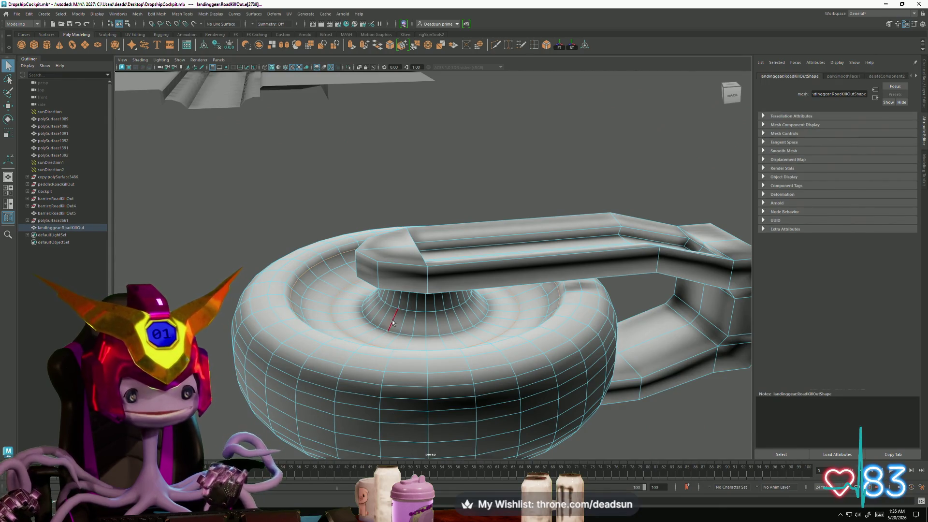
{"action": "left_click_drag", "start_coordinate": [393, 322], "coordinate": [393, 316], "text": "alt"}
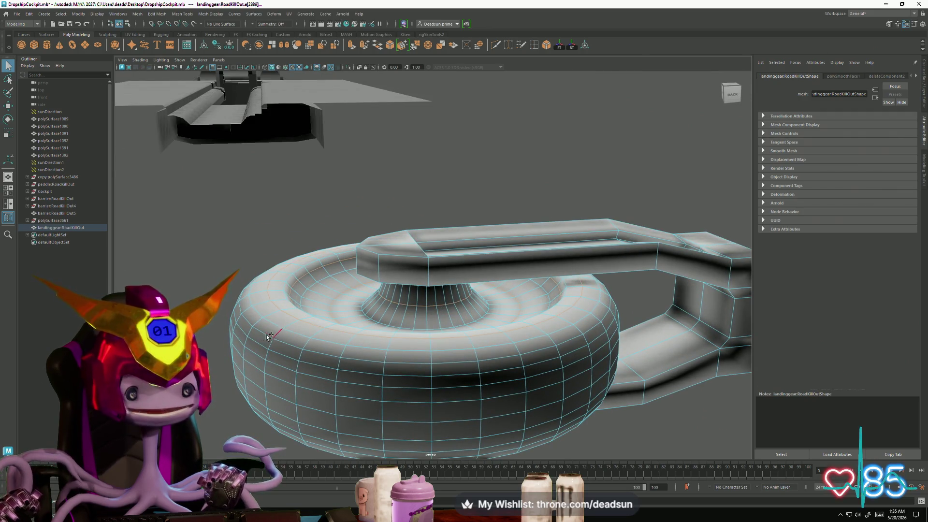
{"action": "left_click_drag", "start_coordinate": [254, 354], "coordinate": [275, 343], "text": "alt"}
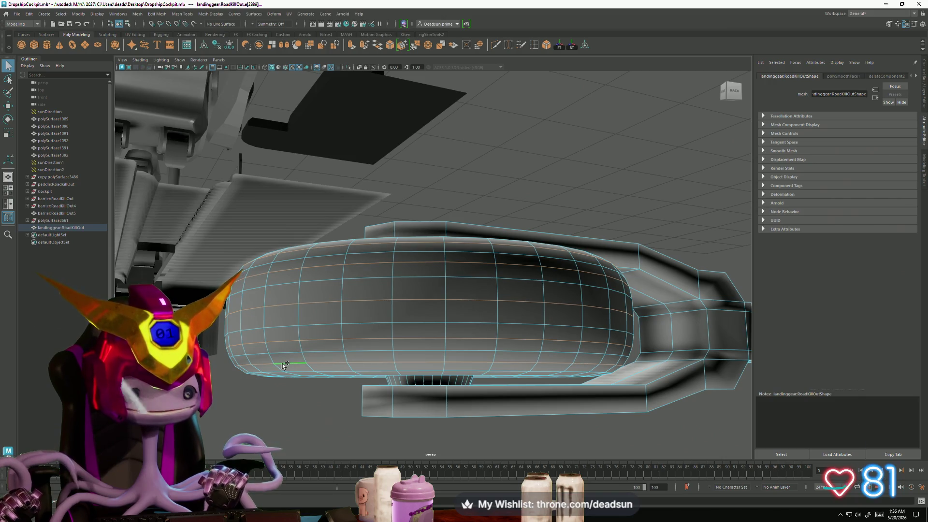
{"action": "left_click_drag", "start_coordinate": [284, 364], "coordinate": [276, 301], "text": "alt"}
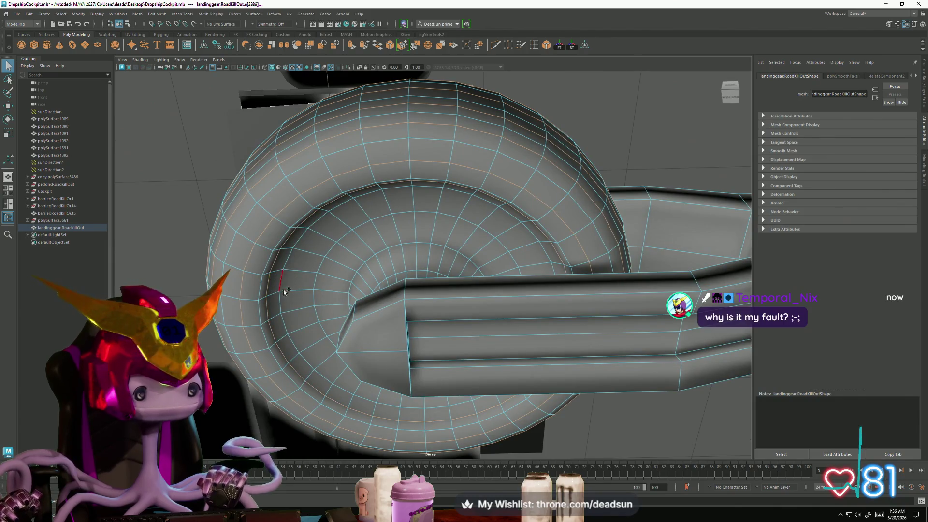
{"action": "mouse_move", "coordinate": [356, 296]}
{"action": "left_mouse_down", "text": "alt"}
{"action": "mouse_move", "coordinate": [385, 321]}
{"action": "mouse_move", "coordinate": [379, 388]}
{"action": "mouse_move", "coordinate": [318, 352]}
{"action": "mouse_move", "coordinate": [339, 355]}
{"action": "mouse_move", "coordinate": [356, 293]}
{"action": "left_mouse_up", "text": "alt"}
{"action": "mouse_move", "coordinate": [356, 293]}
{"action": "right_mouse_down"}
{"action": "mouse_move", "coordinate": [350, 313]}
{"action": "mouse_move", "coordinate": [316, 297]}
{"action": "right_mouse_up"}
{"action": "mouse_move", "coordinate": [261, 208]}
{"action": "left_mouse_down"}
{"action": "mouse_move", "coordinate": [581, 435]}
{"action": "mouse_move", "coordinate": [572, 436]}
{"action": "left_mouse_up"}
{"action": "mouse_move", "coordinate": [572, 437]}
{"action": "left_mouse_down", "text": "alt"}
{"action": "mouse_move", "coordinate": [547, 419]}
{"action": "mouse_move", "coordinate": [489, 408]}
{"action": "left_mouse_up", "text": "alt"}
{"action": "left_click", "coordinate": [489, 408]}
{"action": "left_click_drag", "start_coordinate": [423, 381], "coordinate": [343, 280], "text": "alt"}
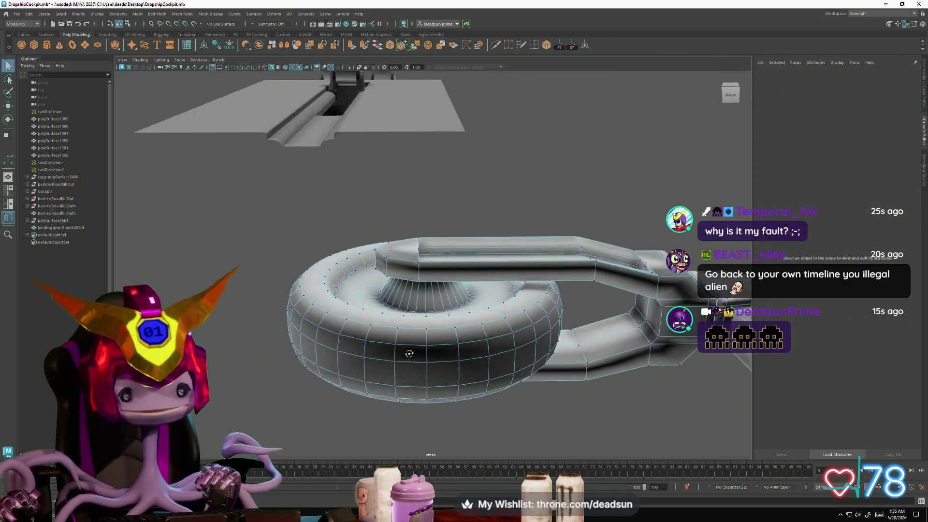
{"action": "key", "text": "F8"}
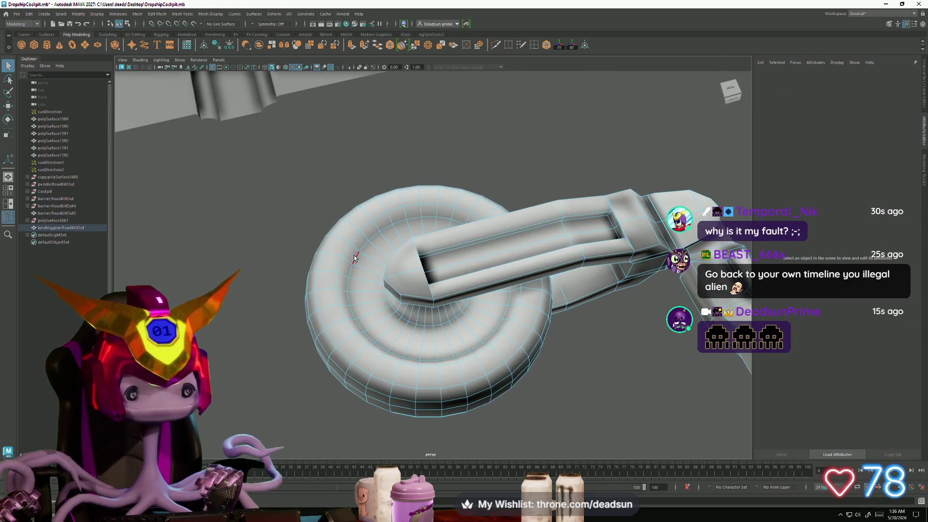
{"action": "left_click_drag", "start_coordinate": [343, 280], "coordinate": [344, 273], "text": "alt"}
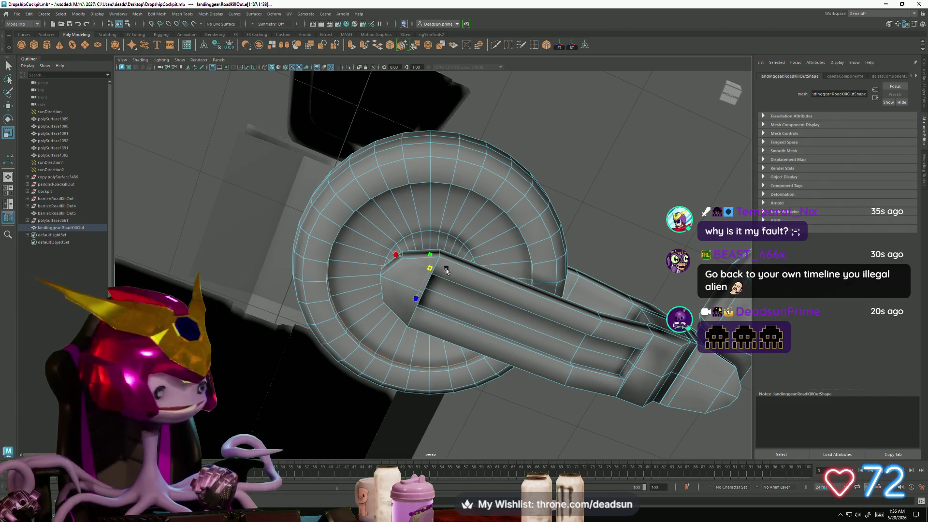
{"action": "mouse_move", "coordinate": [433, 268]}
{"action": "left_mouse_down", "text": "alt"}
{"action": "mouse_move", "coordinate": [397, 328]}
{"action": "mouse_move", "coordinate": [269, 253]}
{"action": "left_mouse_up", "text": "alt"}
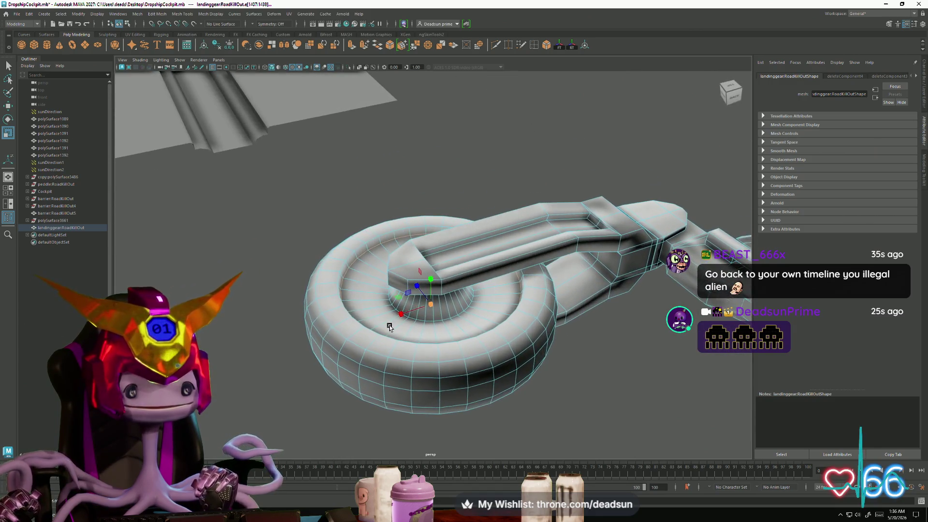
{"action": "left_click", "coordinate": [288, 337]}
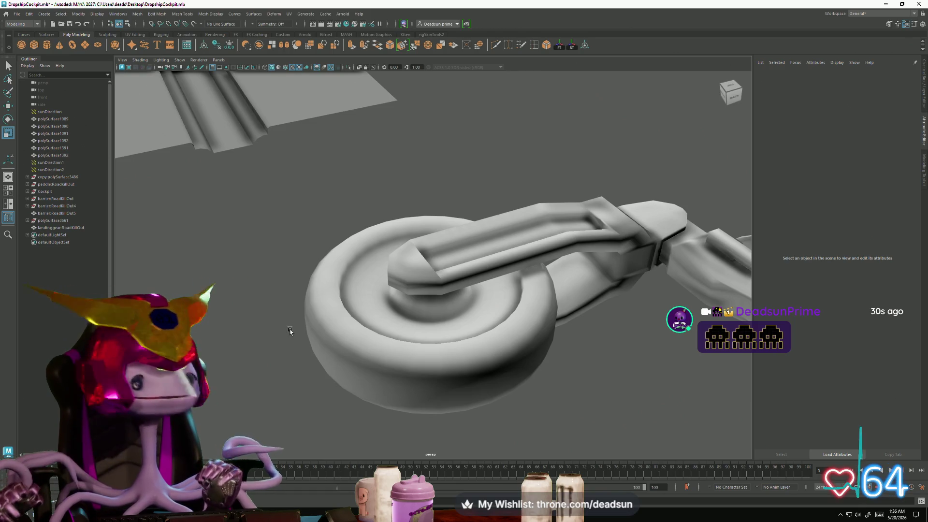
Step: In edge mode, select the edge loop around the wheel's inner ring
{"action": "left_click", "coordinate": [319, 327]}
{"action": "scroll", "coordinate": [309, 311], "scroll_direction": "up", "scroll_amount": 3}
{"action": "right_click_drag", "start_coordinate": [302, 283], "coordinate": [299, 262]}
{"action": "left_click_drag", "start_coordinate": [294, 250], "coordinate": [239, 363], "text": "alt"}
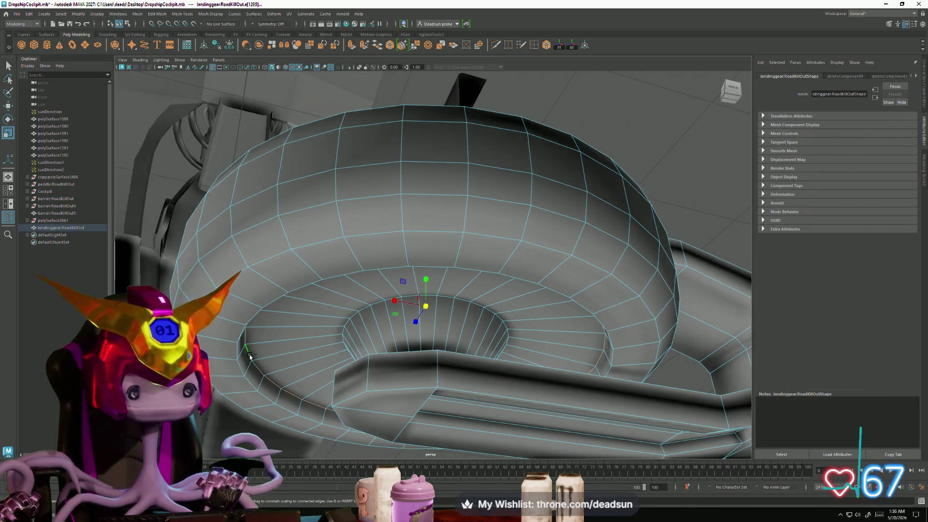
{"action": "double_click", "coordinate": [240, 363]}
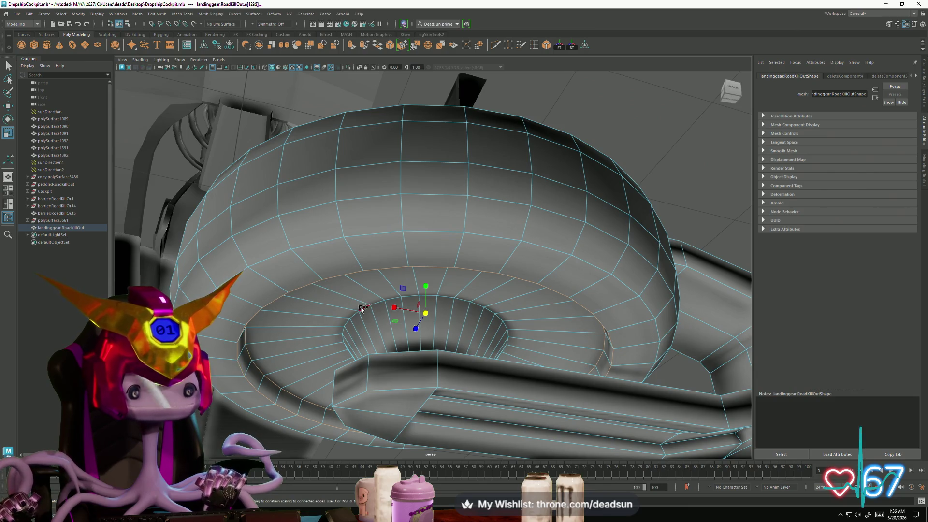
{"action": "left_click_drag", "start_coordinate": [361, 309], "coordinate": [377, 356], "text": "alt"}
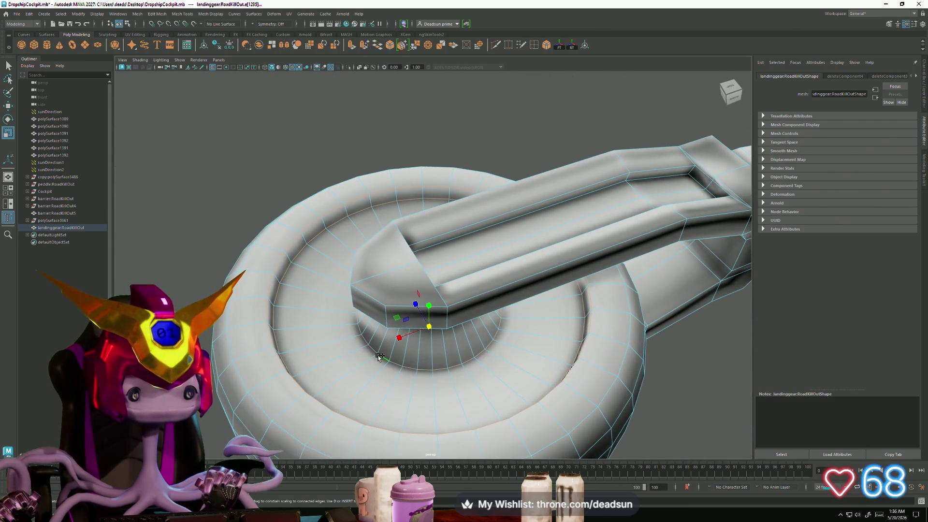
{"action": "left_click_drag", "start_coordinate": [315, 348], "coordinate": [261, 203], "text": "alt"}
Step: Harden the inner-ring loop's normals with Mesh Display > Harden Edge, then deselect the mesh
{"action": "left_click", "coordinate": [172, 14]}
{"action": "left_click", "coordinate": [276, 14]}
{"action": "left_click", "coordinate": [211, 14]}
{"action": "left_click", "coordinate": [240, 78]}
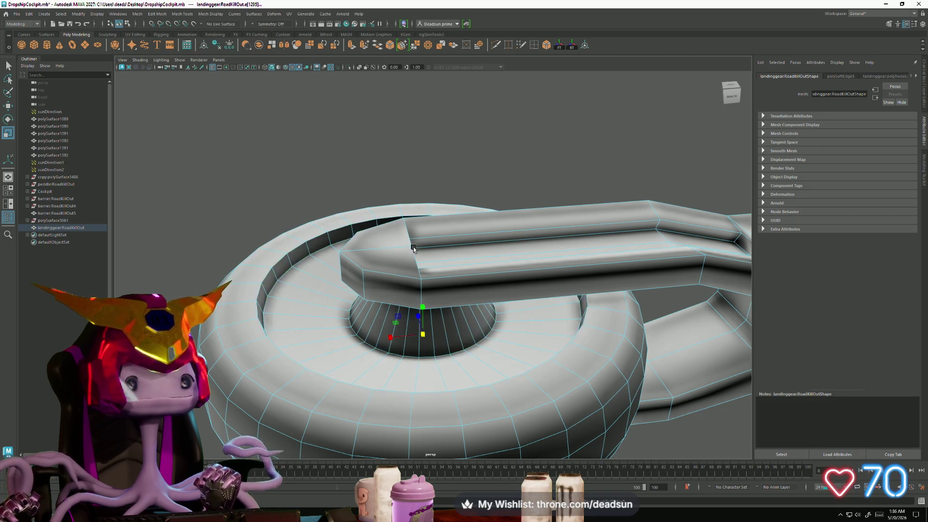
{"action": "left_click_drag", "start_coordinate": [387, 230], "coordinate": [386, 286], "text": "alt"}
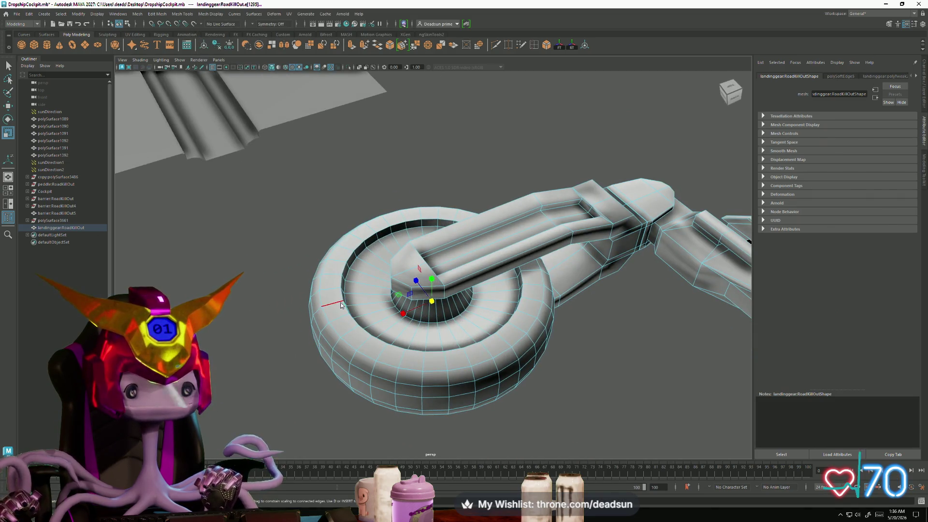
{"action": "left_click", "coordinate": [306, 329]}
{"action": "left_click_drag", "start_coordinate": [306, 328], "coordinate": [306, 328], "text": "alt"}
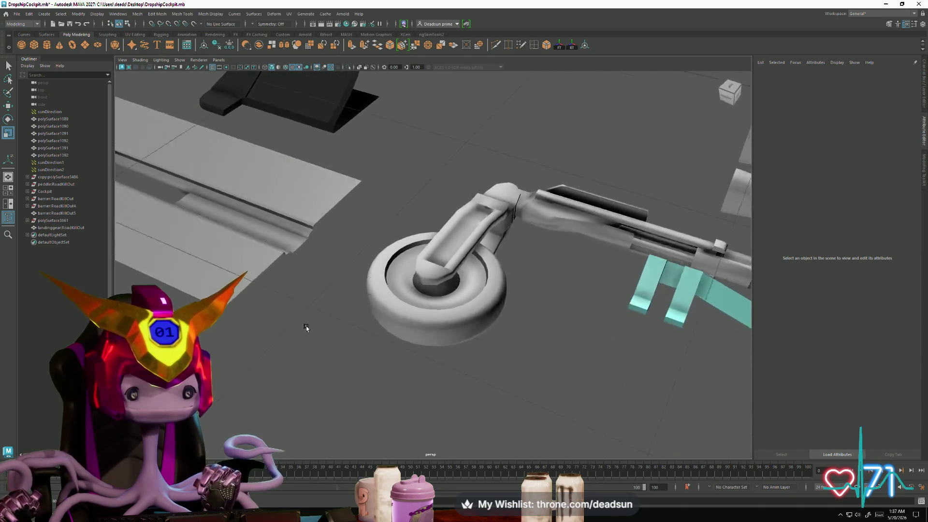
{"action": "scroll", "coordinate": [306, 329], "scroll_direction": "up", "scroll_amount": 3}
{"action": "scroll", "coordinate": [394, 297], "scroll_direction": "up", "scroll_amount": 3}
{"action": "scroll", "coordinate": [377, 238], "scroll_direction": "up", "scroll_amount": 3}
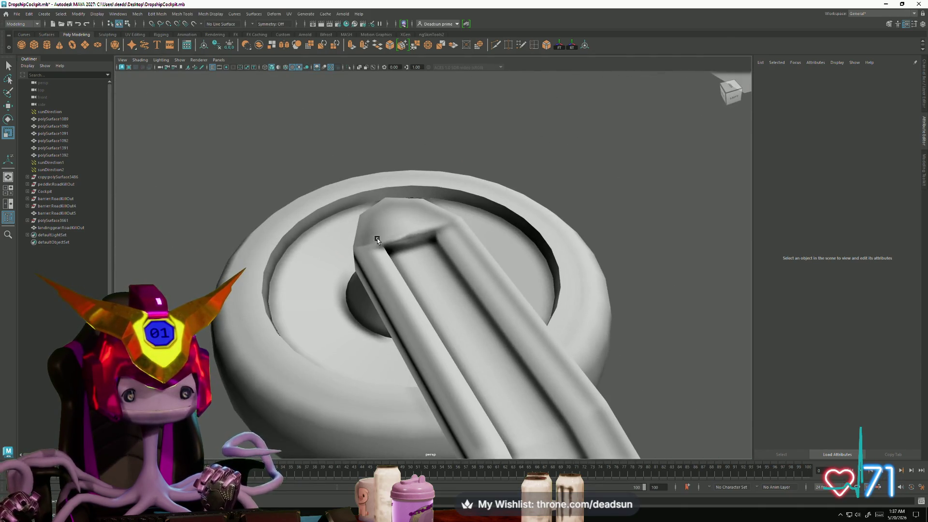
Step: Enter edge mode (F10) and pick the arm's top and side edges one by one
{"action": "left_click", "coordinate": [377, 238]}
{"action": "key", "text": "F10"}
{"action": "left_click", "coordinate": [388, 236]}
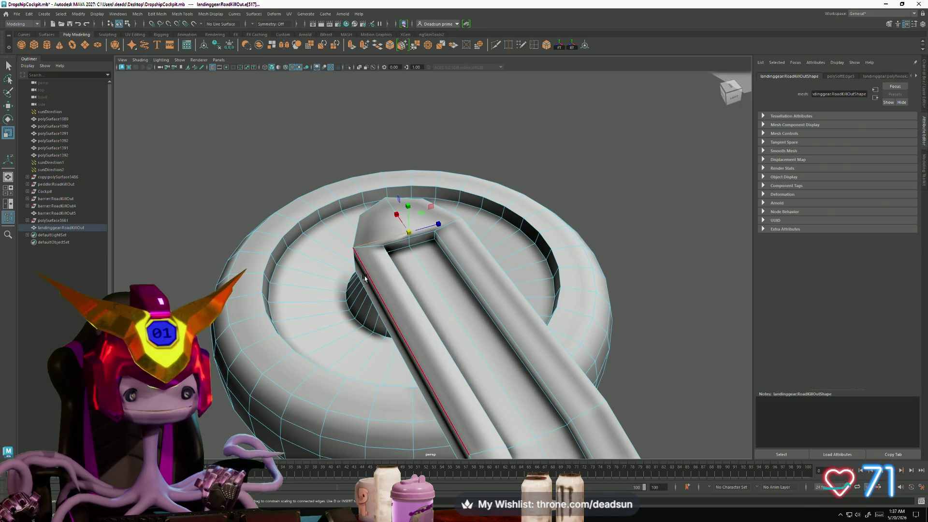
{"action": "left_click_drag", "start_coordinate": [366, 277], "coordinate": [451, 277], "text": "alt"}
{"action": "left_click", "coordinate": [451, 276]}
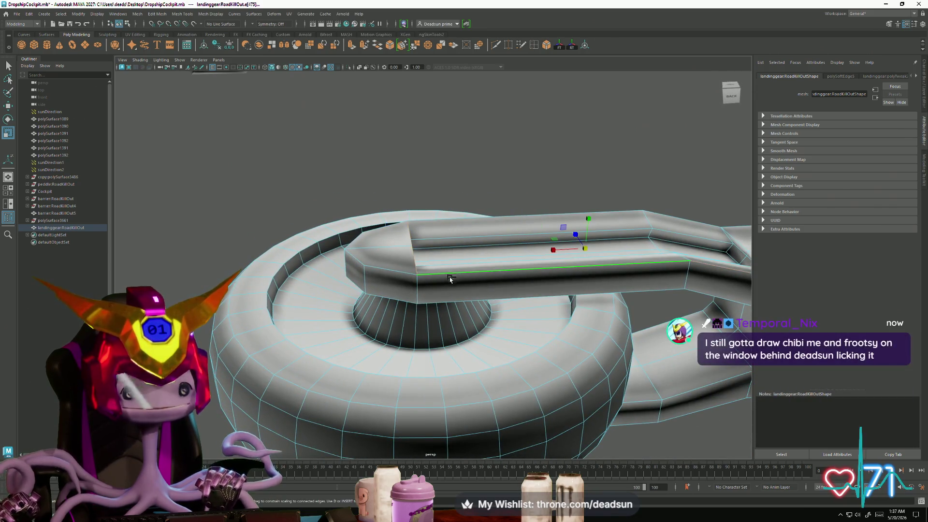
{"action": "mouse_move", "coordinate": [341, 283]}
{"action": "left_mouse_down", "text": "alt"}
{"action": "mouse_move", "coordinate": [402, 291]}
{"action": "mouse_move", "coordinate": [372, 281]}
{"action": "left_mouse_up", "text": "alt"}
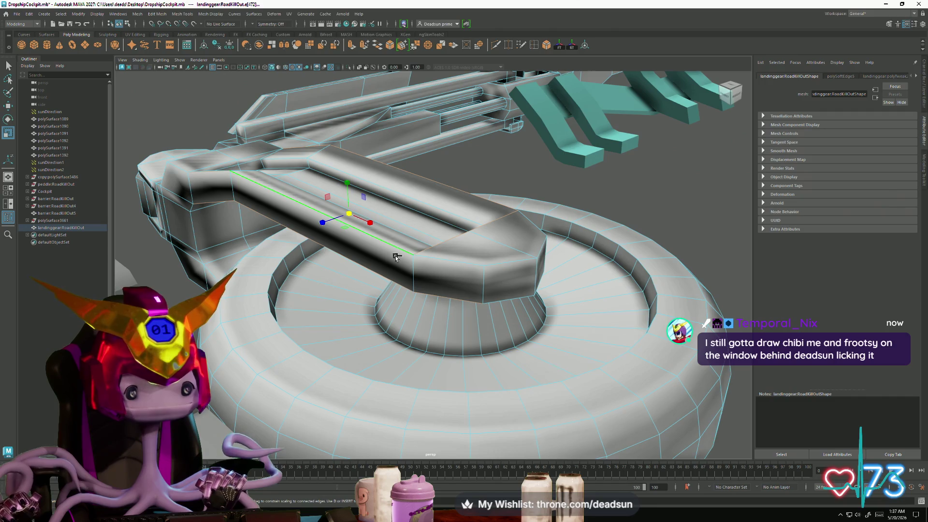
{"action": "left_click", "coordinate": [510, 262], "text": "shift"}
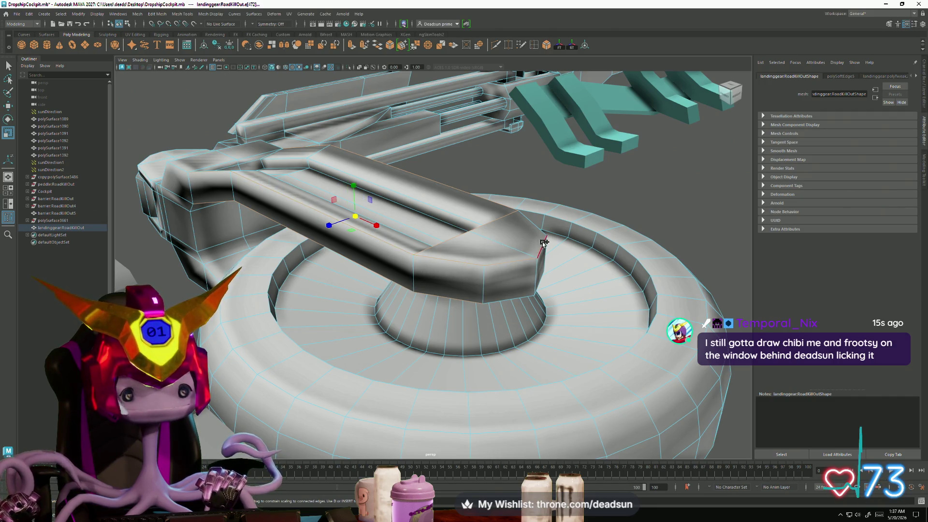
Step: Select the edge loop along the arm and add the corner edge loop to it
{"action": "left_click_drag", "start_coordinate": [543, 242], "coordinate": [454, 324], "text": "alt"}
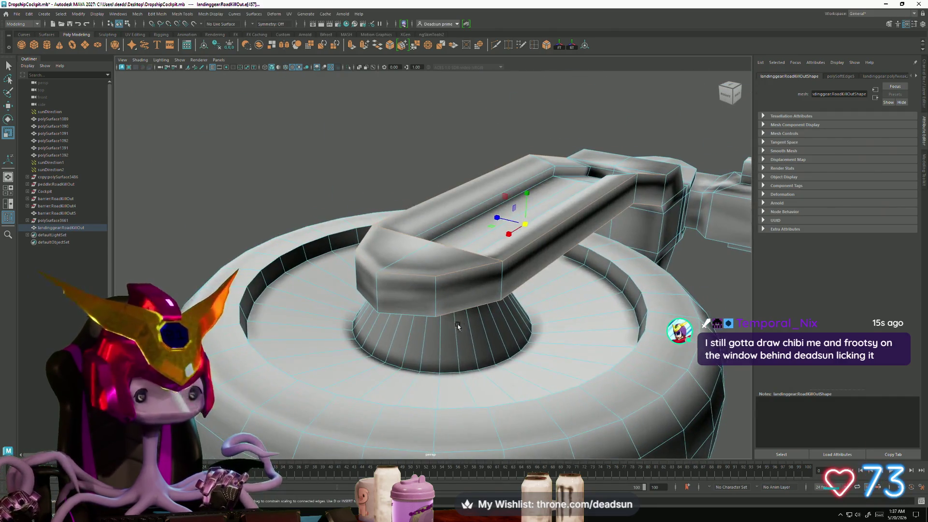
{"action": "mouse_move", "coordinate": [341, 374]}
{"action": "left_mouse_down", "text": "alt"}
{"action": "mouse_move", "coordinate": [379, 356]}
{"action": "mouse_move", "coordinate": [370, 354]}
{"action": "mouse_move", "coordinate": [393, 365]}
{"action": "mouse_move", "coordinate": [280, 290]}
{"action": "mouse_move", "coordinate": [297, 191]}
{"action": "left_mouse_up", "text": "alt"}
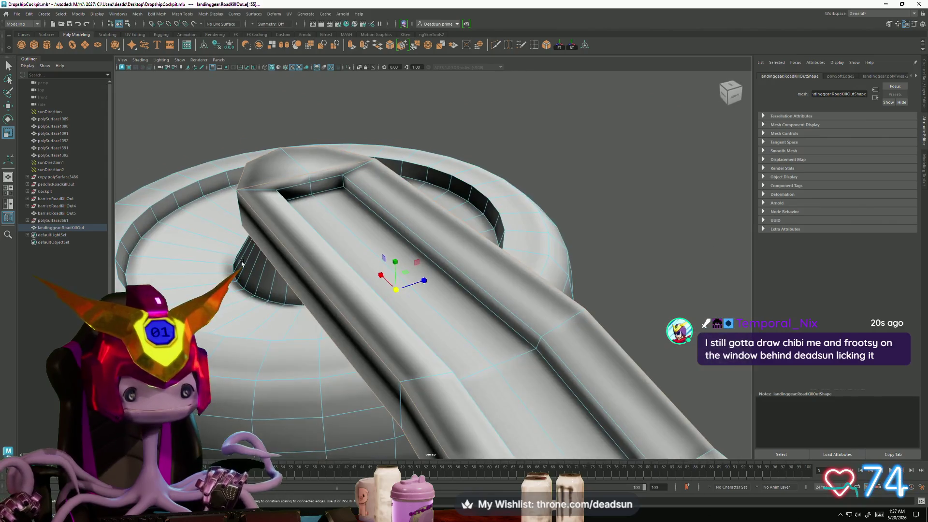
{"action": "double_click", "coordinate": [322, 179]}
{"action": "mouse_move", "coordinate": [402, 316]}
{"action": "left_mouse_down", "text": "alt"}
{"action": "mouse_move", "coordinate": [281, 225]}
{"action": "mouse_move", "coordinate": [285, 330]}
{"action": "mouse_move", "coordinate": [414, 318]}
{"action": "mouse_move", "coordinate": [472, 289]}
{"action": "left_mouse_up", "text": "alt"}
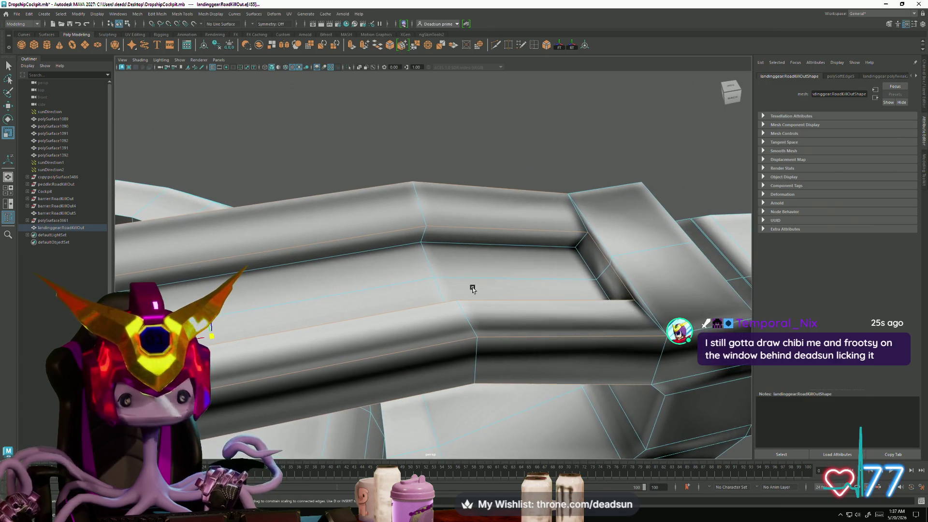
{"action": "double_click", "coordinate": [581, 218], "text": "shift"}
{"action": "mouse_move", "coordinate": [492, 300]}
{"action": "left_mouse_down", "text": "alt"}
{"action": "mouse_move", "coordinate": [452, 222]}
{"action": "mouse_move", "coordinate": [332, 275]}
{"action": "mouse_move", "coordinate": [430, 290]}
{"action": "left_mouse_up", "text": "alt"}
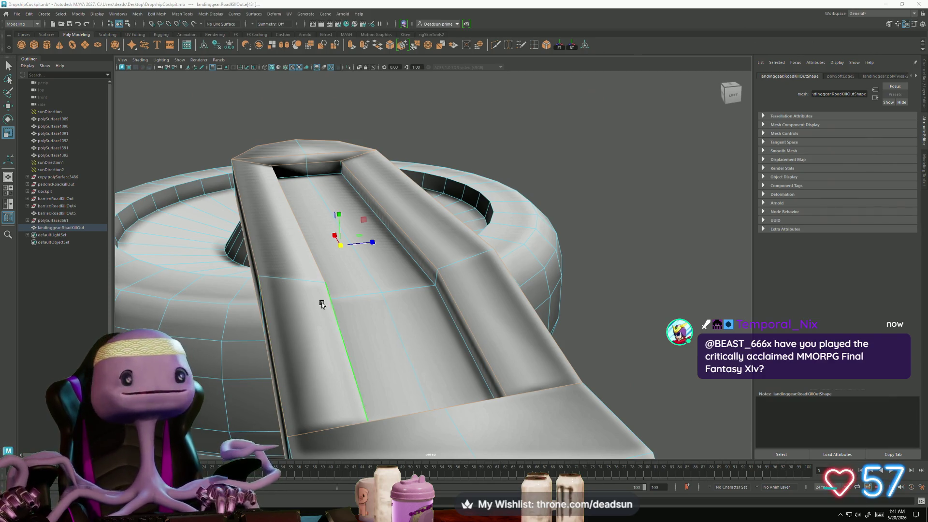
Step: Add another arm edge to the selection and check the underside and strut edges from below and above
{"action": "left_click_drag", "start_coordinate": [426, 360], "coordinate": [488, 364], "text": "alt"}
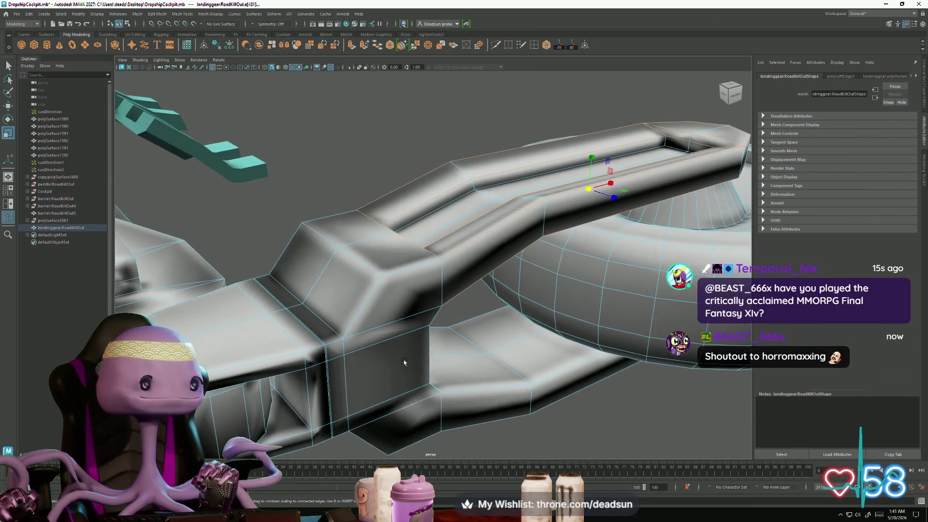
{"action": "mouse_move", "coordinate": [489, 364]}
{"action": "left_mouse_down", "text": "alt"}
{"action": "mouse_move", "coordinate": [371, 344]}
{"action": "mouse_move", "coordinate": [375, 359]}
{"action": "left_mouse_up", "text": "alt"}
{"action": "scroll", "coordinate": [371, 345], "scroll_direction": "up", "scroll_amount": 2}
{"action": "left_click", "coordinate": [425, 288], "text": "shift"}
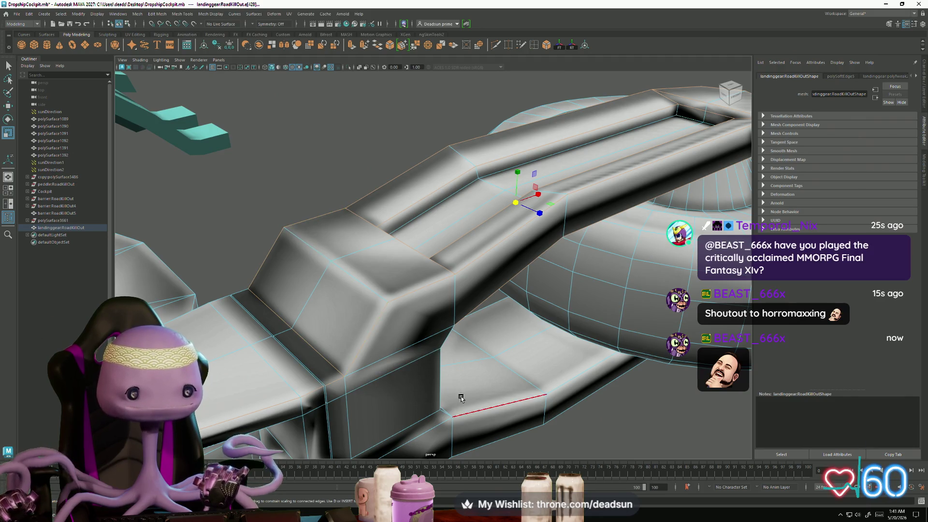
{"action": "left_click_drag", "start_coordinate": [462, 400], "coordinate": [399, 349], "text": "alt"}
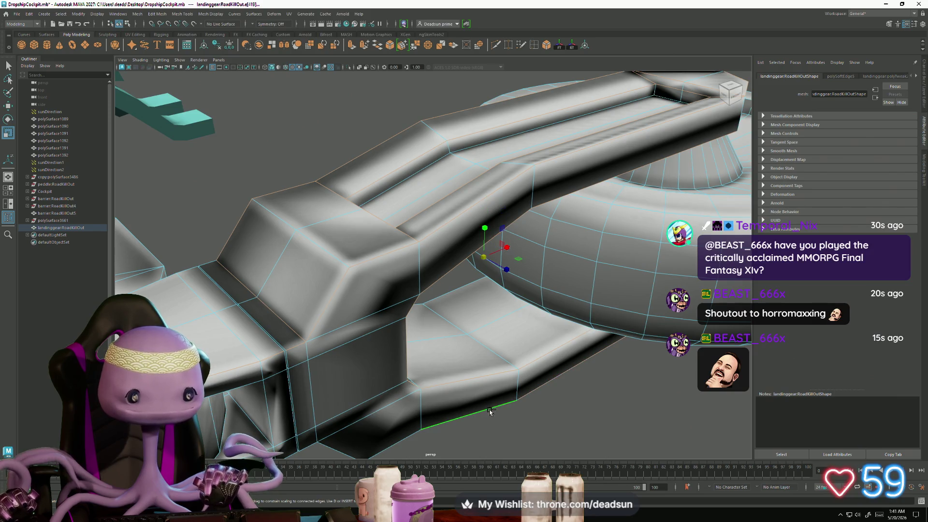
{"action": "mouse_move", "coordinate": [490, 411]}
{"action": "left_mouse_down", "text": "alt"}
{"action": "mouse_move", "coordinate": [319, 413]}
{"action": "mouse_move", "coordinate": [399, 326]}
{"action": "mouse_move", "coordinate": [488, 379]}
{"action": "mouse_move", "coordinate": [239, 435]}
{"action": "left_mouse_up", "text": "alt"}
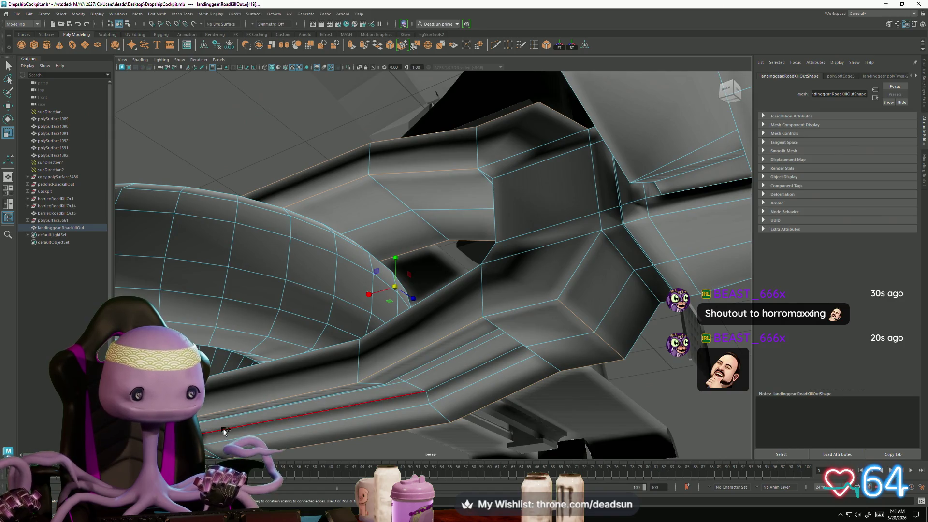
{"action": "mouse_move", "coordinate": [240, 435]}
{"action": "left_mouse_down", "text": "alt"}
{"action": "mouse_move", "coordinate": [449, 384]}
{"action": "mouse_move", "coordinate": [278, 411]}
{"action": "mouse_move", "coordinate": [532, 392]}
{"action": "mouse_move", "coordinate": [443, 466]}
{"action": "mouse_move", "coordinate": [313, 162]}
{"action": "left_mouse_up", "text": "alt"}
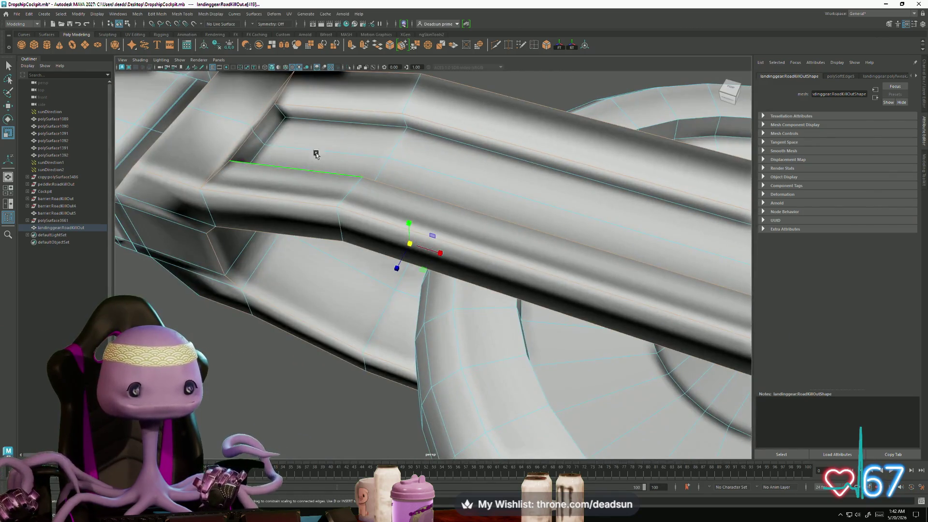
{"action": "mouse_move", "coordinate": [399, 166]}
{"action": "left_mouse_down", "text": "alt"}
{"action": "mouse_move", "coordinate": [313, 157]}
{"action": "mouse_move", "coordinate": [445, 201]}
{"action": "mouse_move", "coordinate": [382, 247]}
{"action": "mouse_move", "coordinate": [327, 217]}
{"action": "mouse_move", "coordinate": [403, 201]}
{"action": "mouse_move", "coordinate": [436, 321]}
{"action": "mouse_move", "coordinate": [514, 311]}
{"action": "mouse_move", "coordinate": [522, 296]}
{"action": "mouse_move", "coordinate": [435, 326]}
{"action": "left_mouse_up", "text": "alt"}
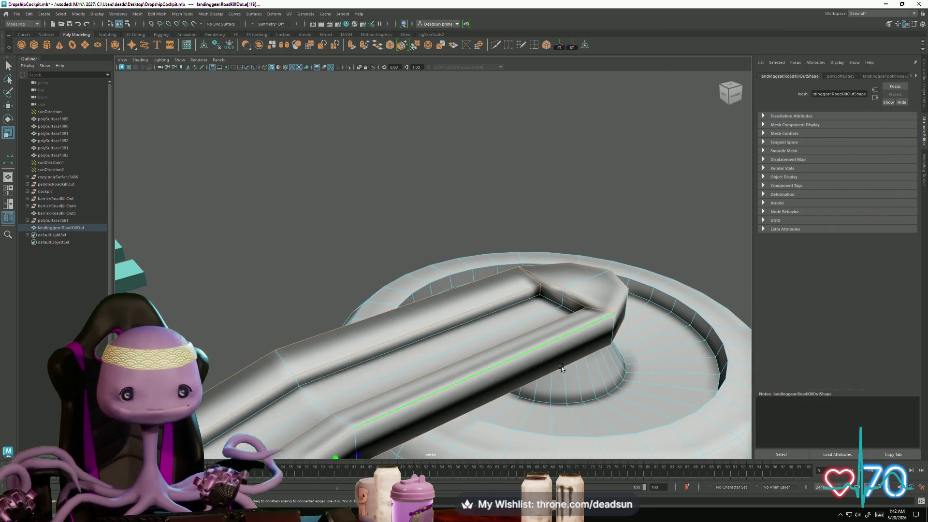
{"action": "scroll", "coordinate": [435, 327], "scroll_direction": "down", "scroll_amount": 5}
{"action": "scroll", "coordinate": [293, 384], "scroll_direction": "up", "scroll_amount": 3}
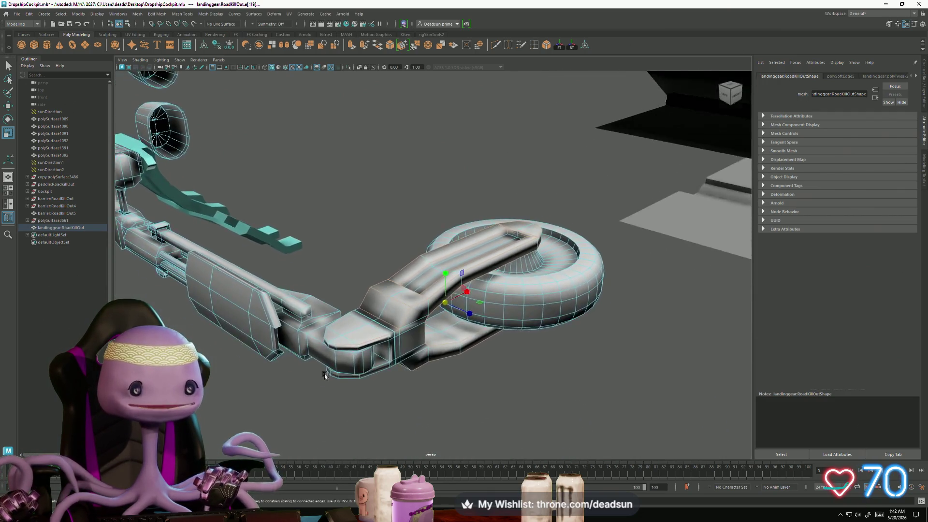
{"action": "scroll", "coordinate": [290, 392], "scroll_direction": "up", "scroll_amount": 2}
Step: From under the strut, select the two corner edge loops along its sharp corners
{"action": "mouse_move", "coordinate": [284, 417]}
{"action": "left_mouse_down", "text": "alt"}
{"action": "mouse_move", "coordinate": [320, 384]}
{"action": "mouse_move", "coordinate": [340, 396]}
{"action": "left_mouse_up", "text": "alt"}
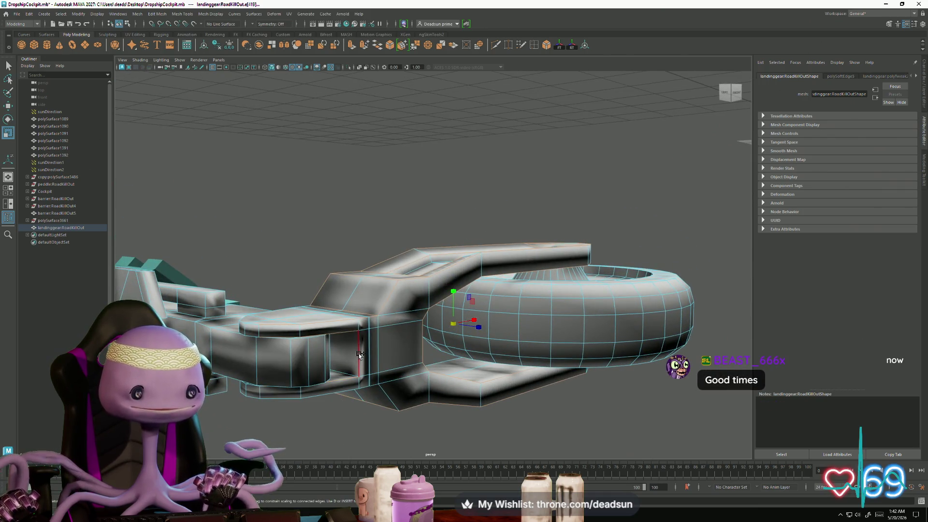
{"action": "mouse_move", "coordinate": [356, 360]}
{"action": "left_mouse_down", "text": "alt"}
{"action": "mouse_move", "coordinate": [415, 411]}
{"action": "mouse_move", "coordinate": [430, 279]}
{"action": "left_mouse_up", "text": "alt"}
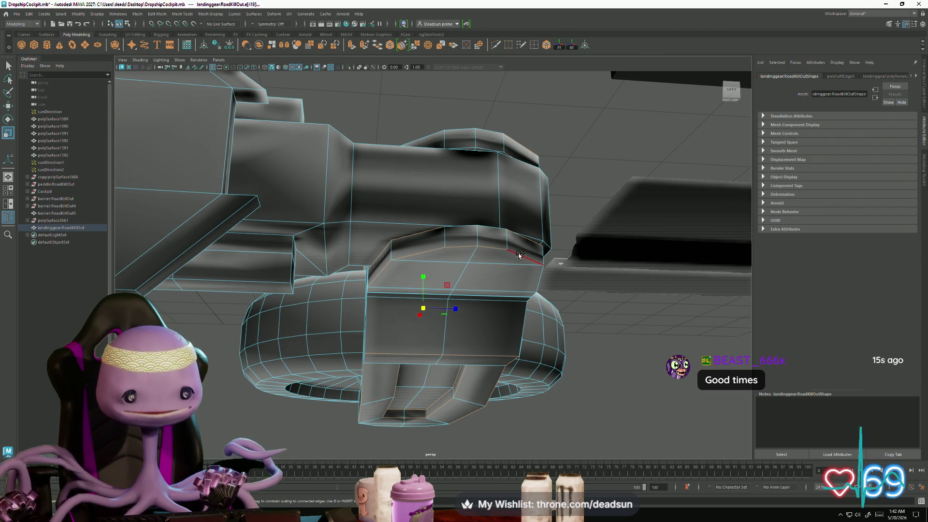
{"action": "mouse_move", "coordinate": [529, 264]}
{"action": "left_mouse_down", "text": "alt"}
{"action": "mouse_move", "coordinate": [385, 289]}
{"action": "mouse_move", "coordinate": [385, 362]}
{"action": "left_mouse_up", "text": "alt"}
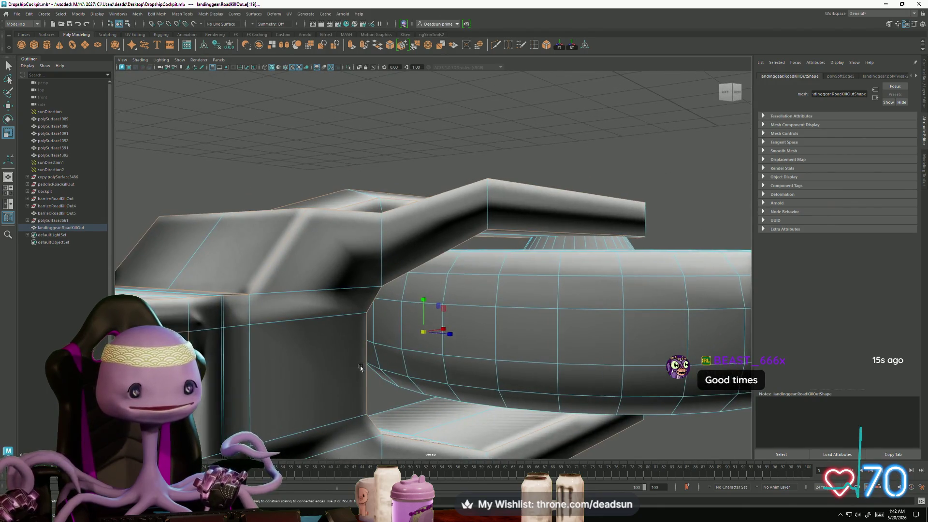
{"action": "mouse_move", "coordinate": [251, 400]}
{"action": "left_mouse_down", "text": "alt"}
{"action": "mouse_move", "coordinate": [282, 314]}
{"action": "mouse_move", "coordinate": [264, 305]}
{"action": "mouse_move", "coordinate": [254, 142]}
{"action": "left_mouse_up", "text": "alt"}
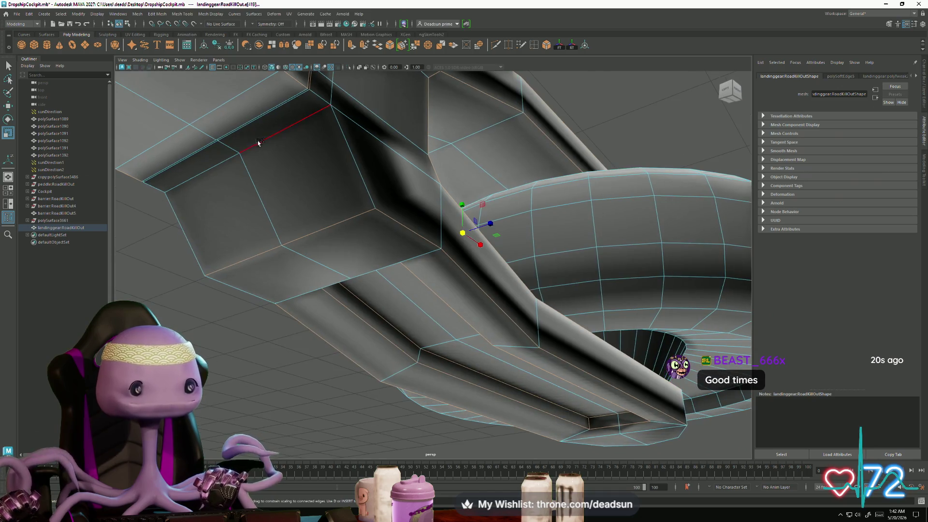
{"action": "double_click", "coordinate": [276, 111]}
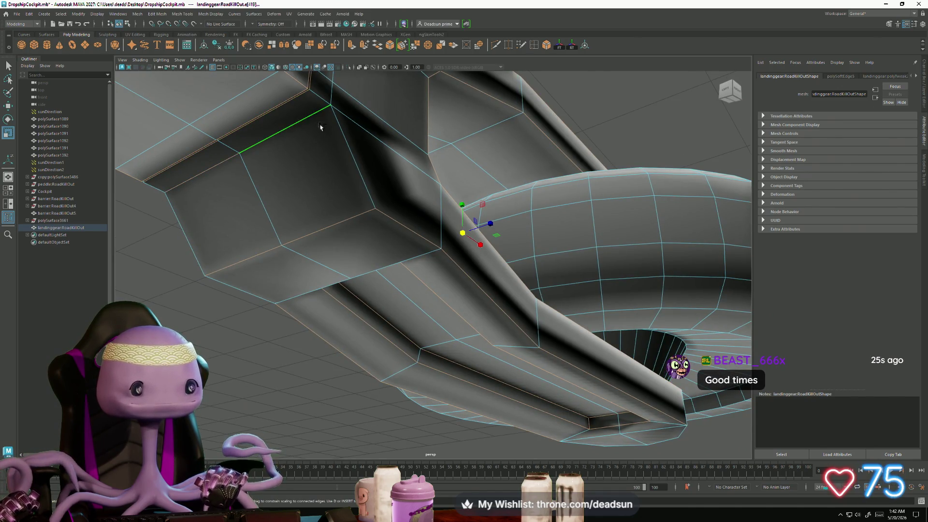
{"action": "double_click", "coordinate": [198, 250], "text": "shift"}
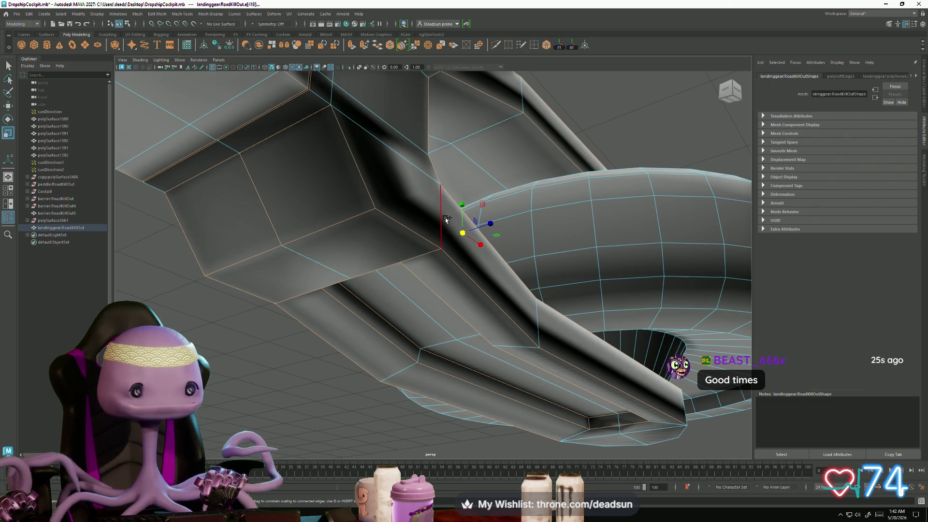
{"action": "mouse_move", "coordinate": [424, 233]}
{"action": "left_mouse_down", "text": "alt"}
{"action": "mouse_move", "coordinate": [408, 250]}
{"action": "mouse_move", "coordinate": [295, 288]}
{"action": "left_mouse_up", "text": "alt"}
{"action": "mouse_move", "coordinate": [264, 237]}
{"action": "left_mouse_down", "text": "alt"}
{"action": "mouse_move", "coordinate": [287, 260]}
{"action": "mouse_move", "coordinate": [251, 296]}
{"action": "mouse_move", "coordinate": [261, 322]}
{"action": "mouse_move", "coordinate": [407, 292]}
{"action": "mouse_move", "coordinate": [486, 317]}
{"action": "left_mouse_up", "text": "alt"}
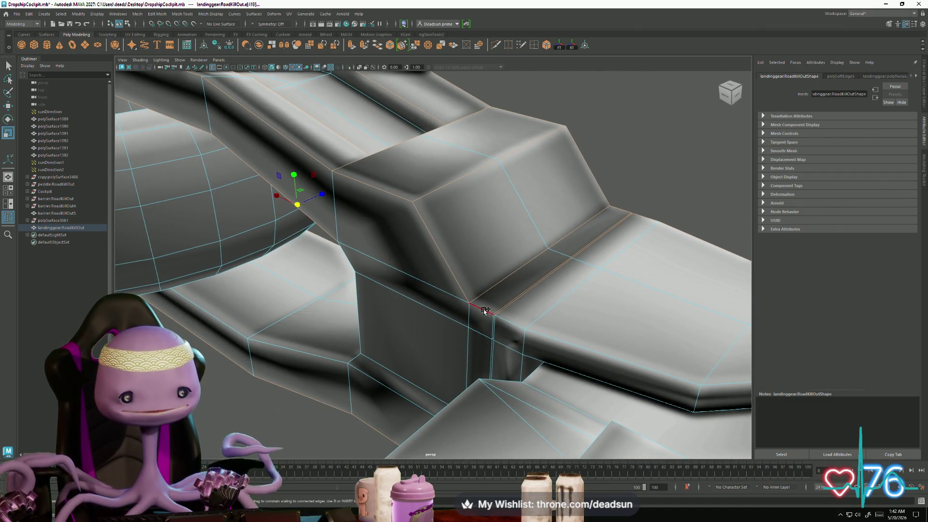
Step: Review the marked edges along the arm's lower rails from all sides and add another sharp rail edge
{"action": "left_click_drag", "start_coordinate": [433, 362], "coordinate": [543, 365], "text": "alt"}
{"action": "mouse_move", "coordinate": [676, 357]}
{"action": "left_mouse_down", "text": "alt"}
{"action": "mouse_move", "coordinate": [537, 360]}
{"action": "mouse_move", "coordinate": [542, 320]}
{"action": "mouse_move", "coordinate": [607, 349]}
{"action": "left_mouse_up", "text": "alt"}
{"action": "scroll", "coordinate": [585, 351], "scroll_direction": "up", "scroll_amount": 3}
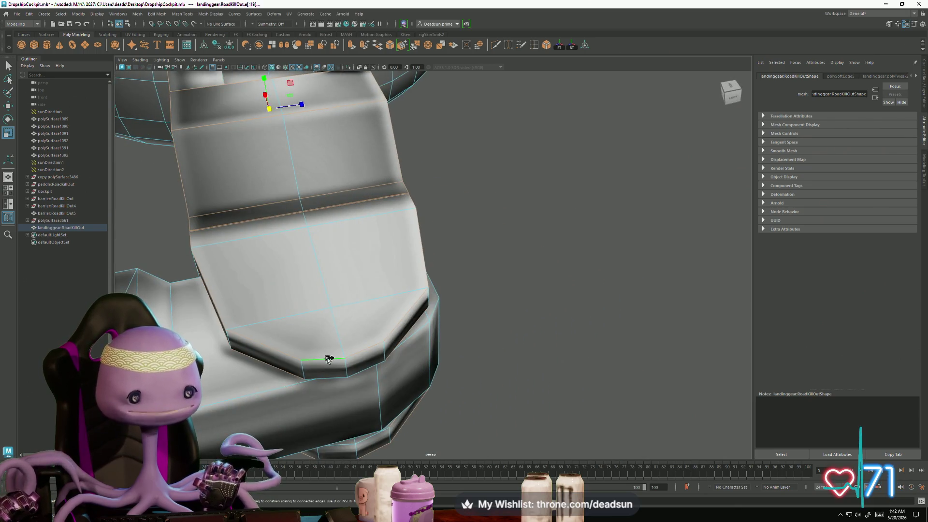
{"action": "mouse_move", "coordinate": [347, 376]}
{"action": "left_mouse_down", "text": "alt"}
{"action": "mouse_move", "coordinate": [275, 378]}
{"action": "mouse_move", "coordinate": [310, 342]}
{"action": "mouse_move", "coordinate": [290, 332]}
{"action": "mouse_move", "coordinate": [251, 260]}
{"action": "mouse_move", "coordinate": [209, 253]}
{"action": "mouse_move", "coordinate": [257, 290]}
{"action": "mouse_move", "coordinate": [280, 273]}
{"action": "left_mouse_up", "text": "alt"}
{"action": "left_click_drag", "start_coordinate": [419, 220], "coordinate": [386, 233], "text": "alt"}
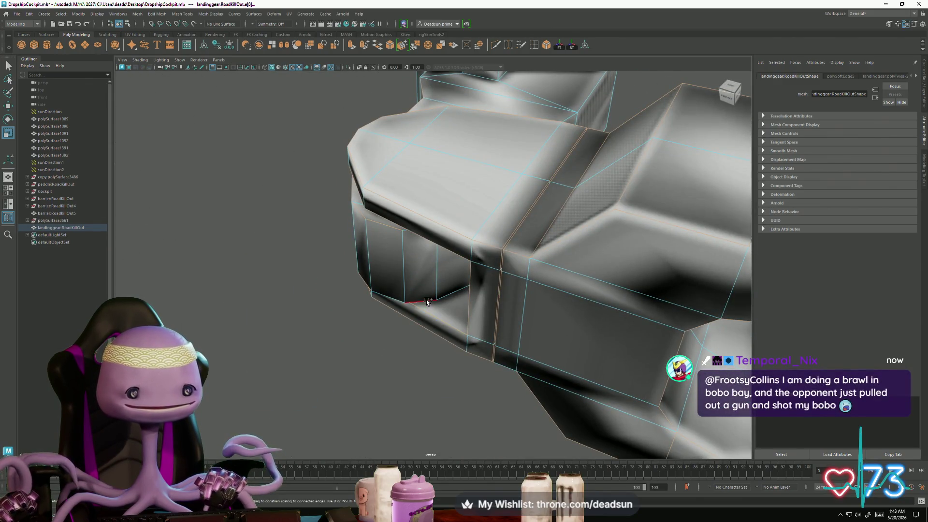
{"action": "mouse_move", "coordinate": [394, 304]}
{"action": "left_mouse_down", "text": "alt"}
{"action": "mouse_move", "coordinate": [404, 232]}
{"action": "mouse_move", "coordinate": [356, 362]}
{"action": "mouse_move", "coordinate": [500, 334]}
{"action": "mouse_move", "coordinate": [433, 270]}
{"action": "mouse_move", "coordinate": [454, 242]}
{"action": "mouse_move", "coordinate": [380, 240]}
{"action": "left_mouse_up", "text": "alt"}
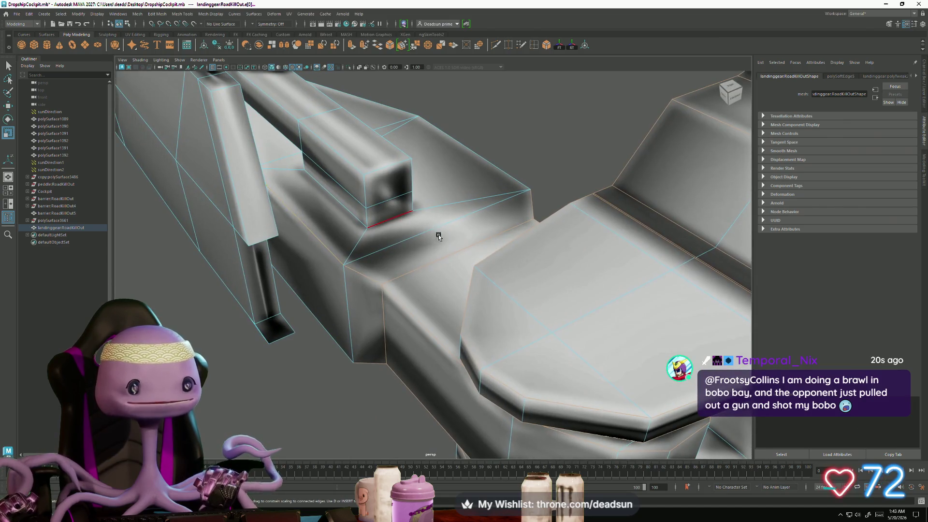
{"action": "left_click_drag", "start_coordinate": [438, 231], "coordinate": [416, 311], "text": "alt"}
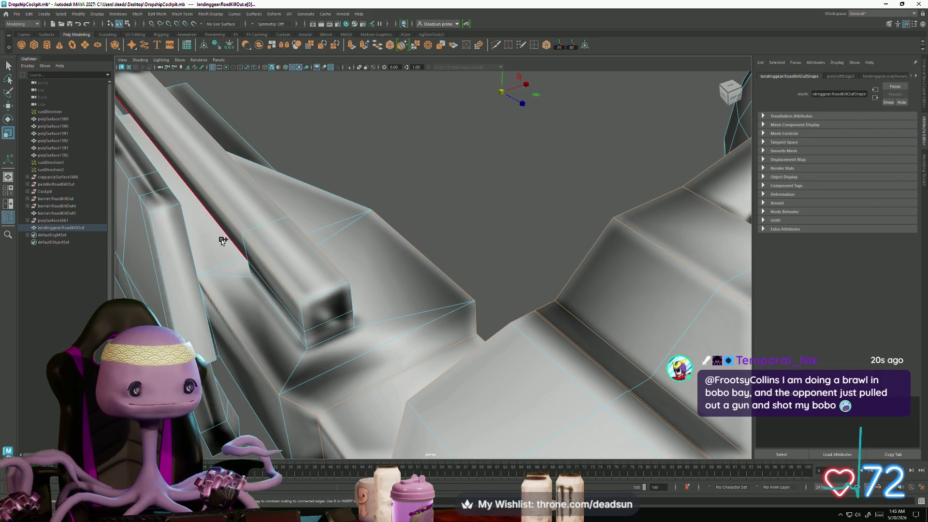
{"action": "mouse_move", "coordinate": [227, 238]}
{"action": "left_mouse_down", "text": "alt"}
{"action": "mouse_move", "coordinate": [348, 243]}
{"action": "mouse_move", "coordinate": [243, 240]}
{"action": "left_mouse_up", "text": "alt"}
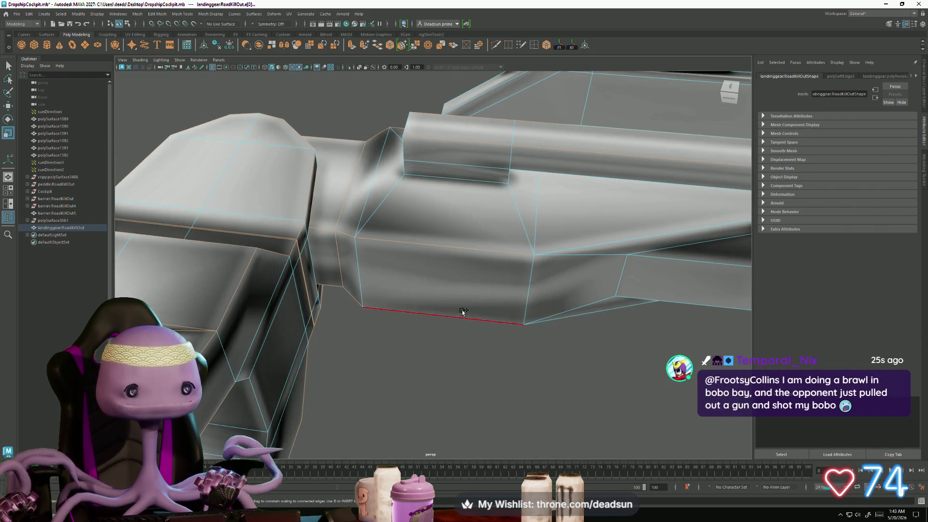
{"action": "mouse_move", "coordinate": [652, 234]}
{"action": "left_mouse_down", "text": "alt"}
{"action": "mouse_move", "coordinate": [393, 280]}
{"action": "mouse_move", "coordinate": [445, 285]}
{"action": "left_mouse_up", "text": "alt"}
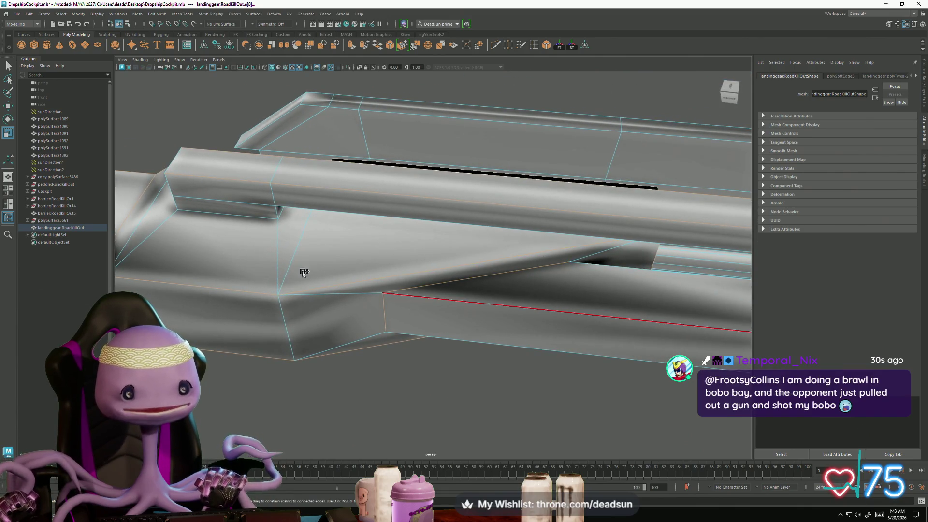
{"action": "left_click_drag", "start_coordinate": [528, 262], "coordinate": [420, 288], "text": "alt"}
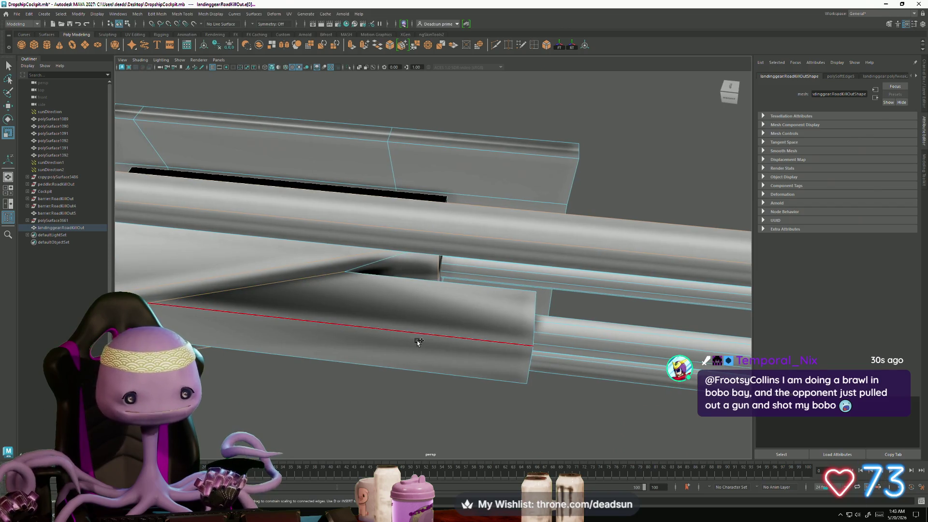
{"action": "left_click_drag", "start_coordinate": [470, 298], "coordinate": [559, 341], "text": "alt"}
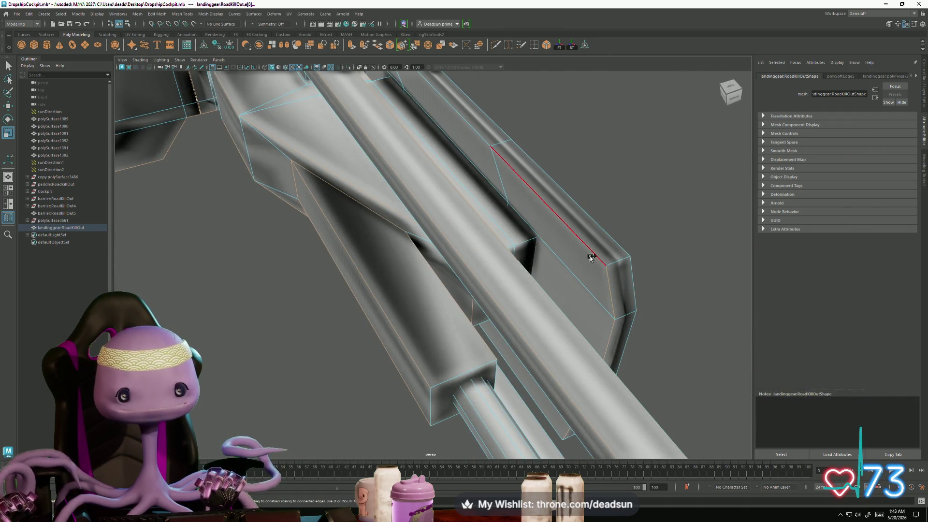
{"action": "left_click", "coordinate": [614, 237]}
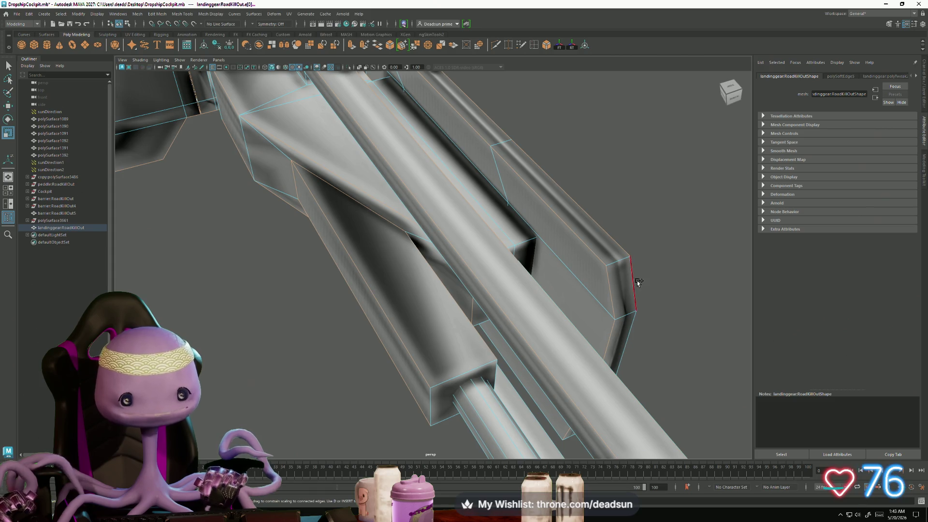
Step: Verify the rail-edge selection around ring, bracket and rails, then head to the normals display commands
{"action": "mouse_move", "coordinate": [658, 318]}
{"action": "left_mouse_down", "text": "alt"}
{"action": "mouse_move", "coordinate": [524, 330]}
{"action": "mouse_move", "coordinate": [439, 356]}
{"action": "left_mouse_up", "text": "alt"}
{"action": "scroll", "coordinate": [589, 327], "scroll_direction": "up", "scroll_amount": 3}
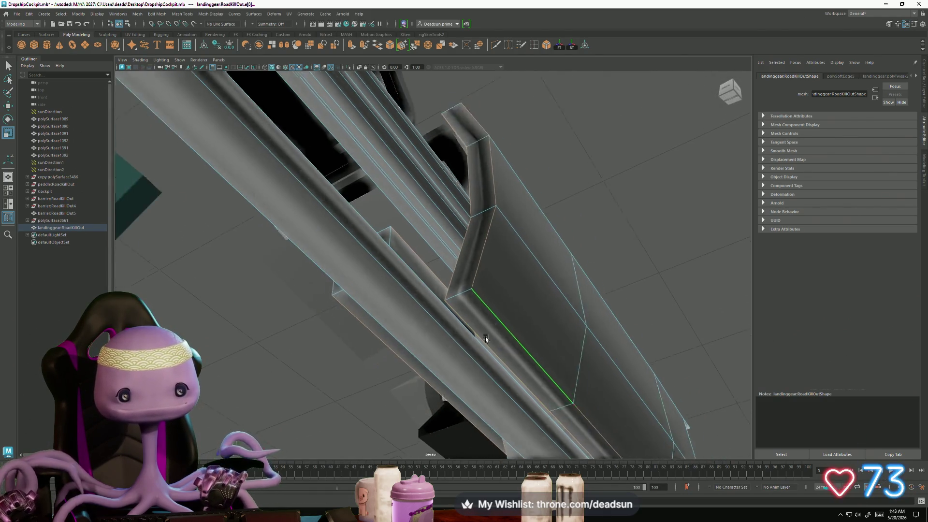
{"action": "scroll", "coordinate": [522, 331], "scroll_direction": "down", "scroll_amount": 5}
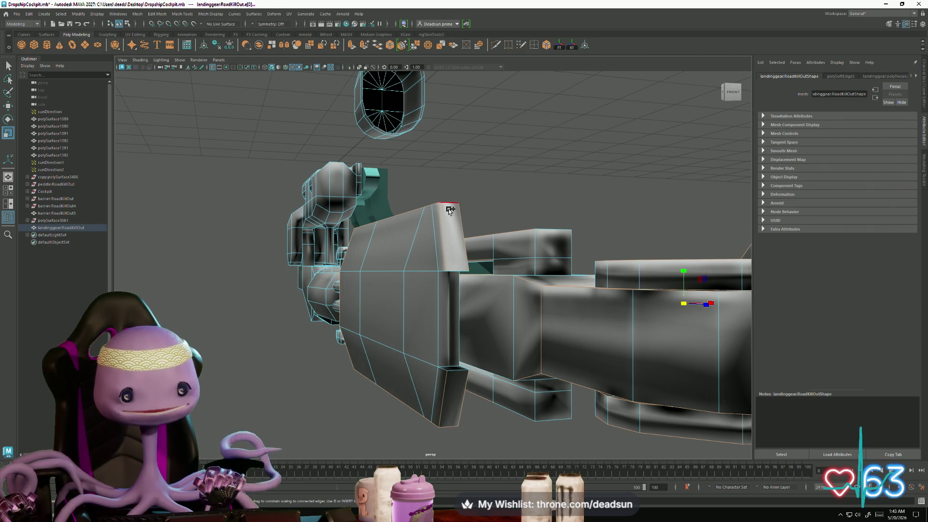
{"action": "mouse_move", "coordinate": [440, 435]}
{"action": "left_mouse_down", "text": "alt"}
{"action": "mouse_move", "coordinate": [459, 419]}
{"action": "mouse_move", "coordinate": [460, 288]}
{"action": "left_mouse_up", "text": "alt"}
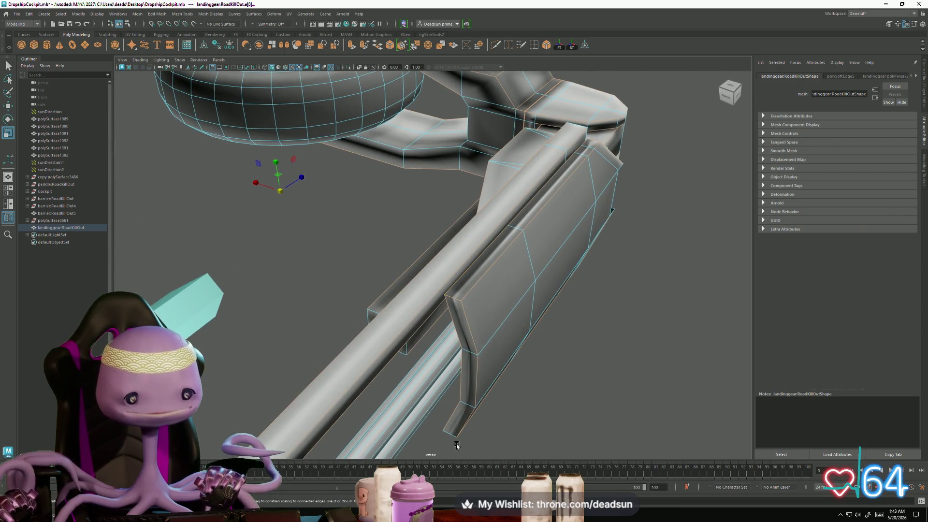
{"action": "left_click_drag", "start_coordinate": [436, 432], "coordinate": [390, 420], "text": "alt"}
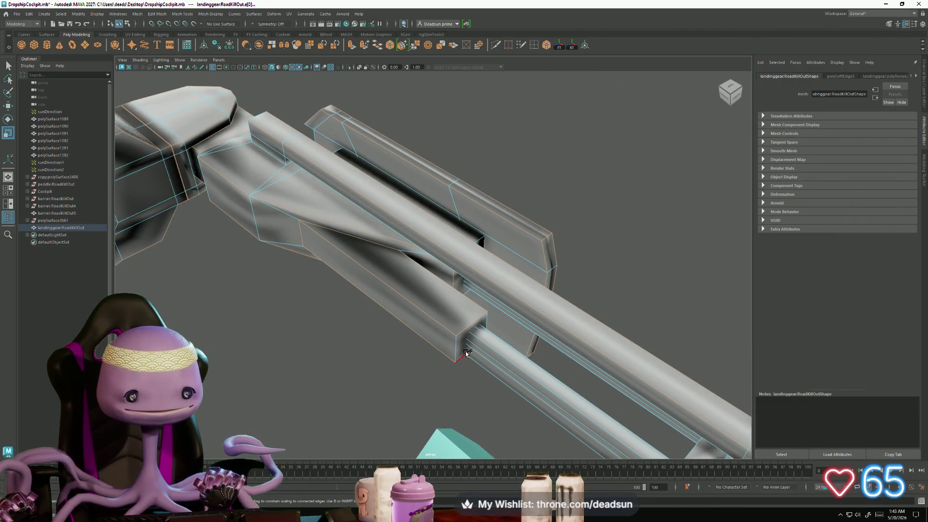
{"action": "left_click_drag", "start_coordinate": [461, 347], "coordinate": [477, 277], "text": "alt"}
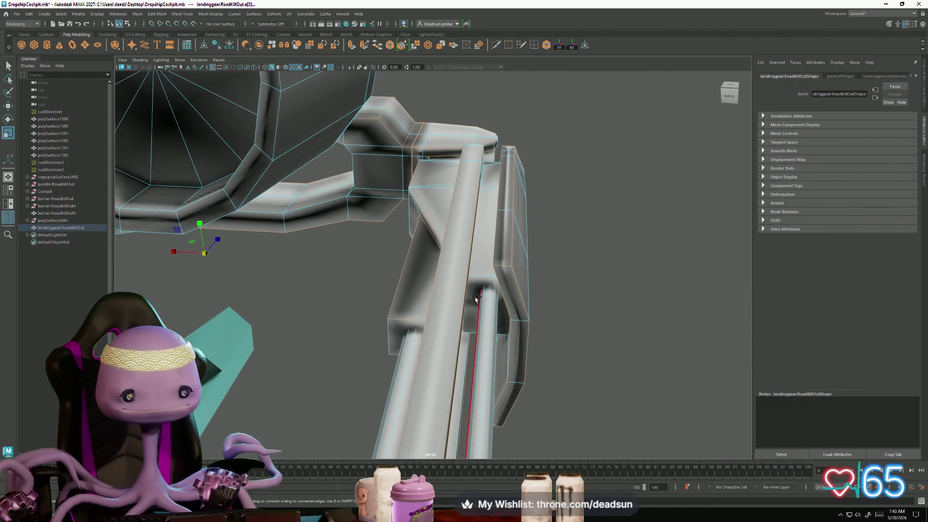
{"action": "mouse_move", "coordinate": [478, 277]}
{"action": "left_mouse_down", "text": "alt"}
{"action": "mouse_move", "coordinate": [377, 384]}
{"action": "mouse_move", "coordinate": [438, 381]}
{"action": "mouse_move", "coordinate": [381, 378]}
{"action": "left_mouse_up", "text": "alt"}
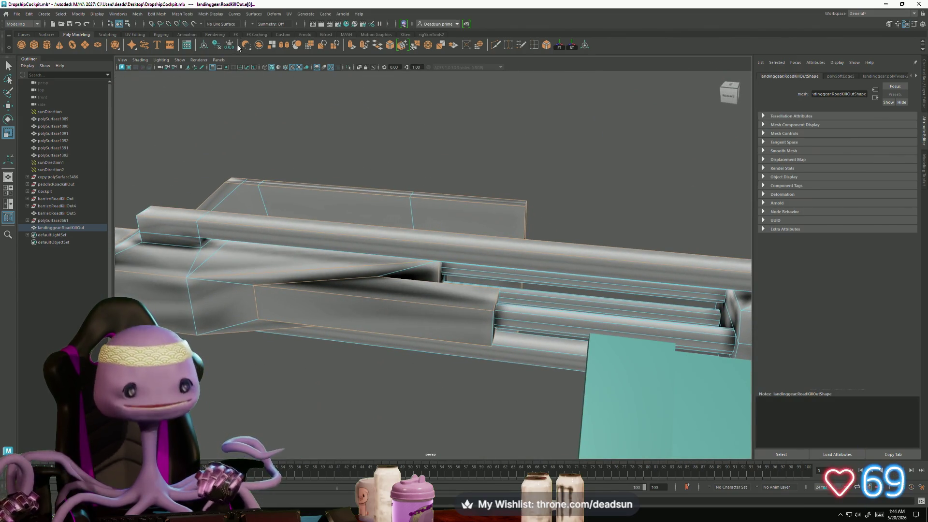
{"action": "left_click", "coordinate": [238, 15]}
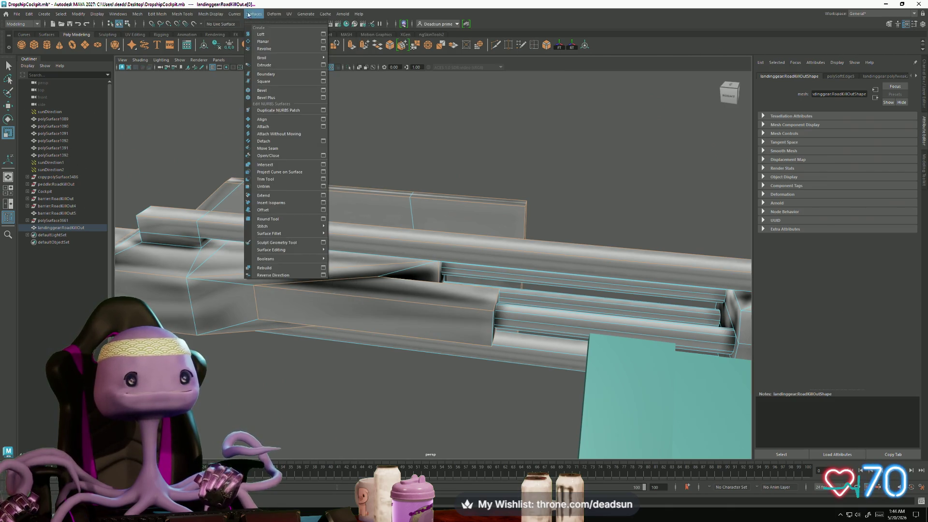
Step: Apply Mesh Display > Harden Edge so the selected rail and bracket edges shade hard
{"action": "left_click", "coordinate": [221, 72]}
{"action": "mouse_move", "coordinate": [220, 181]}
{"action": "left_mouse_down", "text": "alt"}
{"action": "mouse_move", "coordinate": [266, 288]}
{"action": "mouse_move", "coordinate": [355, 293]}
{"action": "mouse_move", "coordinate": [330, 294]}
{"action": "mouse_move", "coordinate": [258, 264]}
{"action": "left_mouse_up", "text": "alt"}
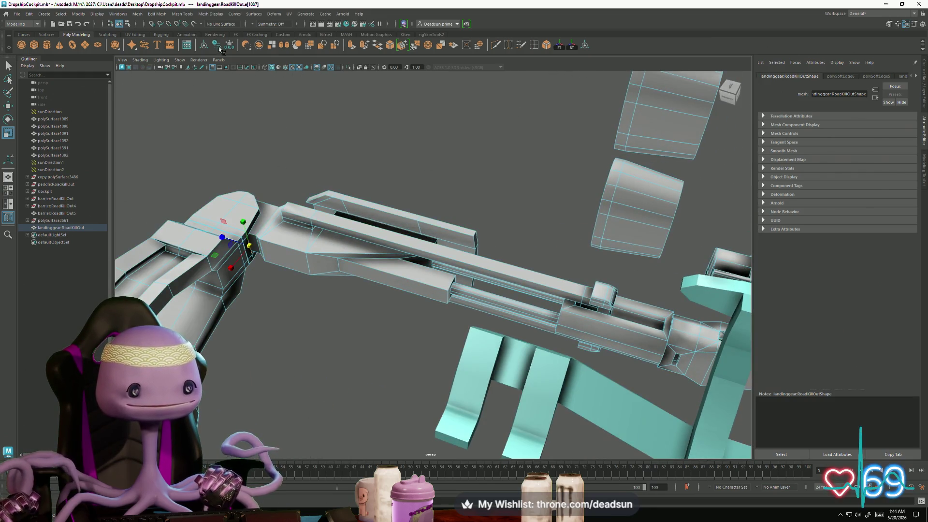
{"action": "left_click", "coordinate": [204, 13]}
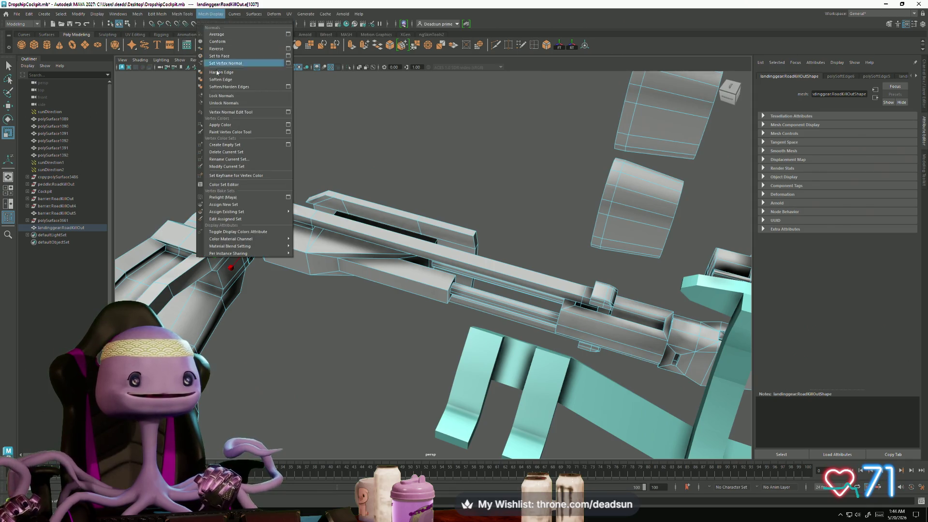
{"action": "left_click", "coordinate": [232, 72]}
{"action": "left_click_drag", "start_coordinate": [285, 172], "coordinate": [326, 239], "text": "alt"}
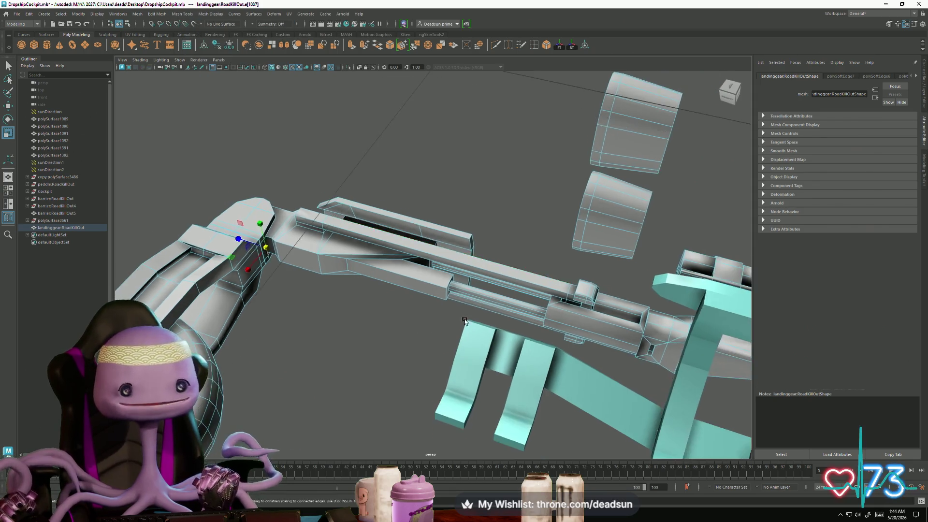
{"action": "scroll", "coordinate": [388, 338], "scroll_direction": "up", "scroll_amount": 5}
Step: Pick edges on the gear end, a lower back edge and the arm's bottom border edge
{"action": "mouse_move", "coordinate": [383, 323]}
{"action": "left_mouse_down", "text": "alt"}
{"action": "mouse_move", "coordinate": [326, 326]}
{"action": "mouse_move", "coordinate": [306, 302]}
{"action": "mouse_move", "coordinate": [307, 315]}
{"action": "mouse_move", "coordinate": [339, 318]}
{"action": "mouse_move", "coordinate": [311, 290]}
{"action": "left_mouse_up", "text": "alt"}
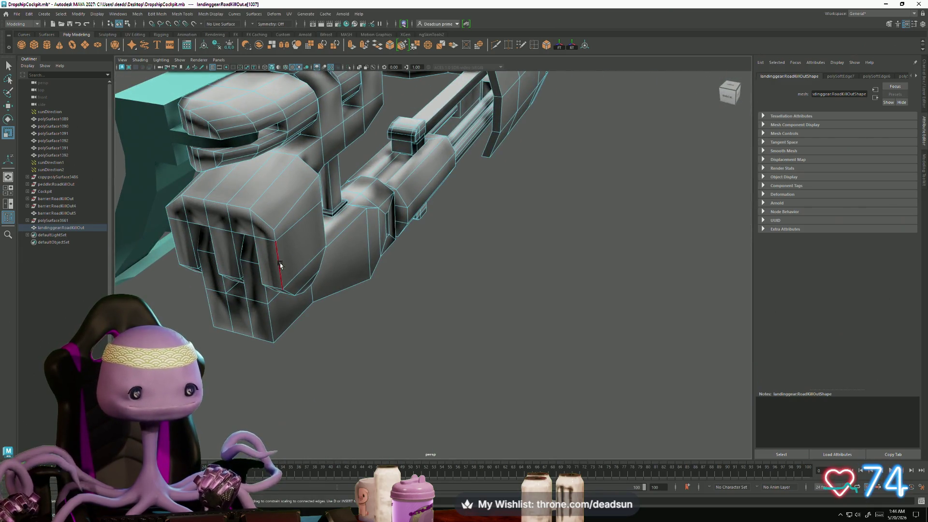
{"action": "left_click", "coordinate": [243, 226]}
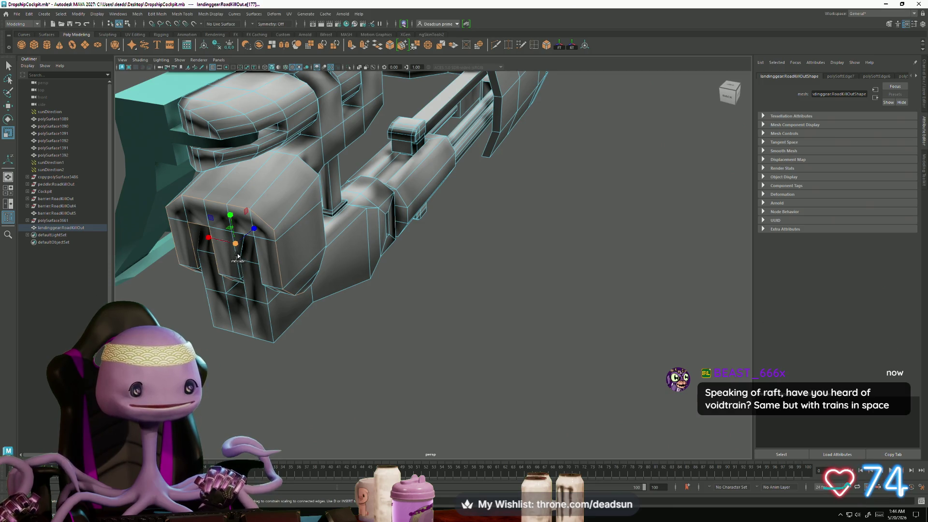
{"action": "left_click_drag", "start_coordinate": [237, 280], "coordinate": [340, 371], "text": "alt"}
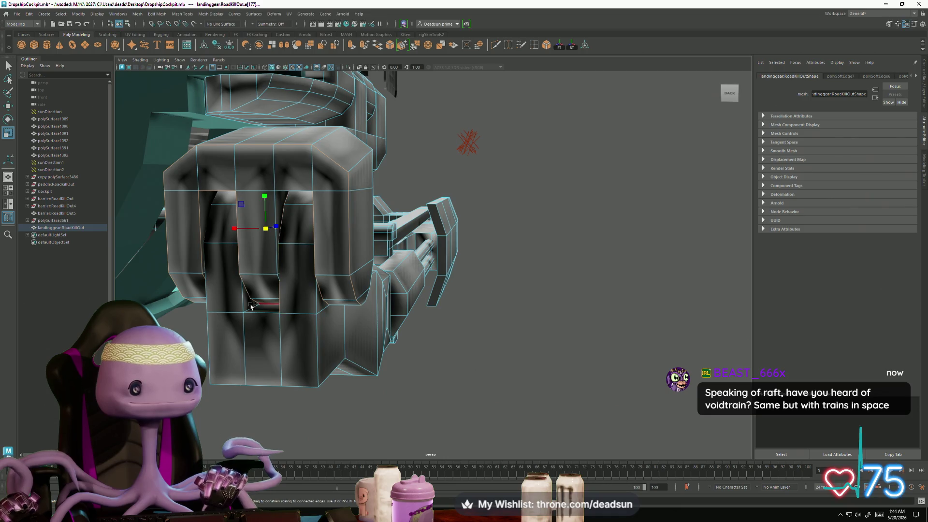
{"action": "left_click", "coordinate": [216, 307], "text": "shift"}
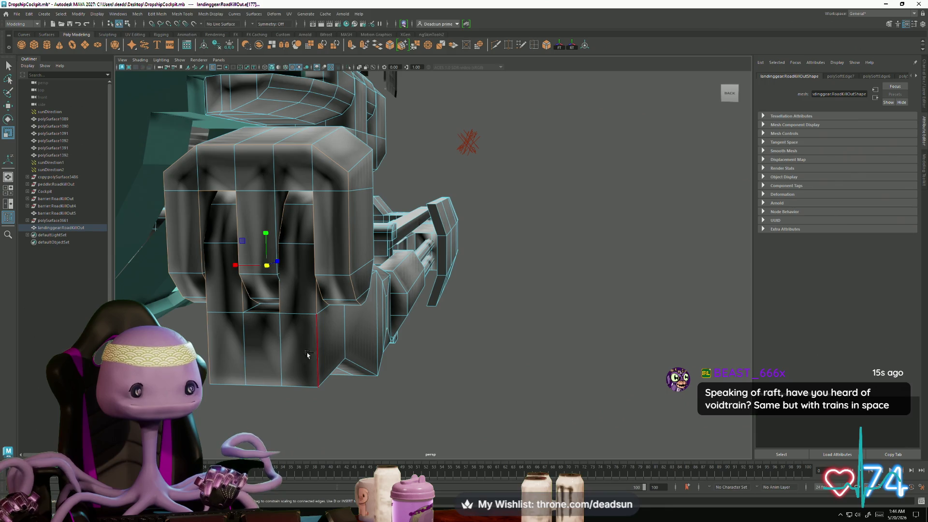
{"action": "left_click_drag", "start_coordinate": [249, 384], "coordinate": [311, 344], "text": "alt"}
{"action": "left_click", "coordinate": [389, 352], "text": "shift"}
Step: Add another bottom housing edge and inspect the selection from beneath the arm's housing
{"action": "mouse_move", "coordinate": [389, 352]}
{"action": "left_mouse_down", "text": "alt"}
{"action": "mouse_move", "coordinate": [355, 383]}
{"action": "mouse_move", "coordinate": [375, 230]}
{"action": "left_mouse_up", "text": "alt"}
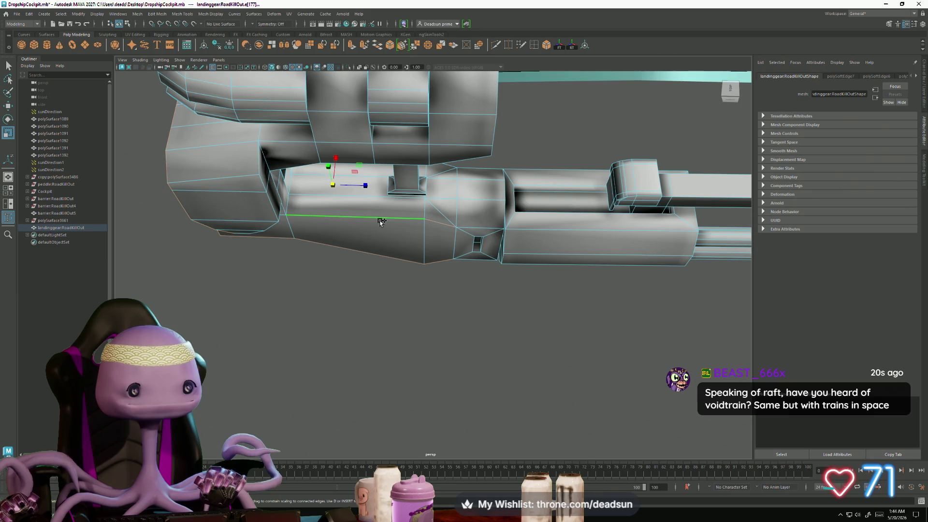
{"action": "left_click", "coordinate": [482, 229], "text": "shift"}
{"action": "mouse_move", "coordinate": [482, 239]}
{"action": "left_mouse_down", "text": "alt"}
{"action": "mouse_move", "coordinate": [444, 240]}
{"action": "mouse_move", "coordinate": [524, 289]}
{"action": "mouse_move", "coordinate": [522, 321]}
{"action": "left_mouse_up", "text": "alt"}
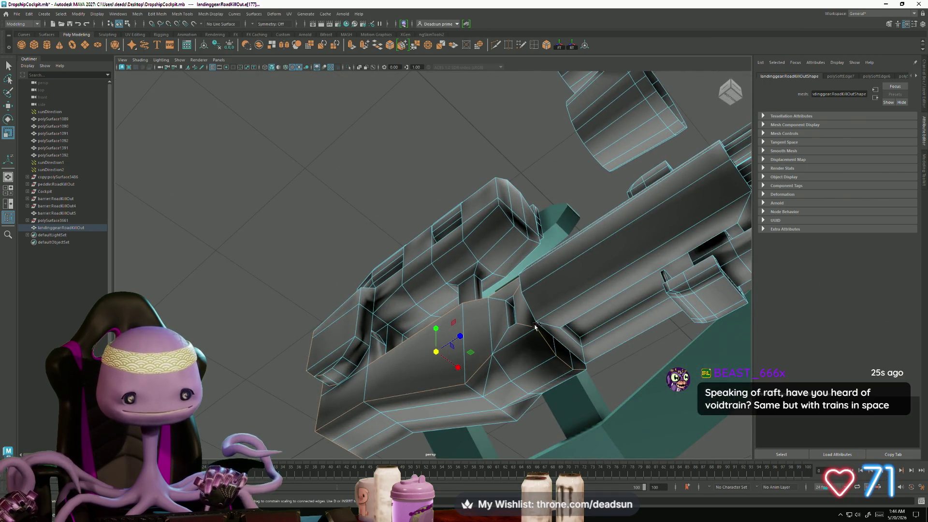
{"action": "left_click_drag", "start_coordinate": [571, 356], "coordinate": [528, 305], "text": "alt"}
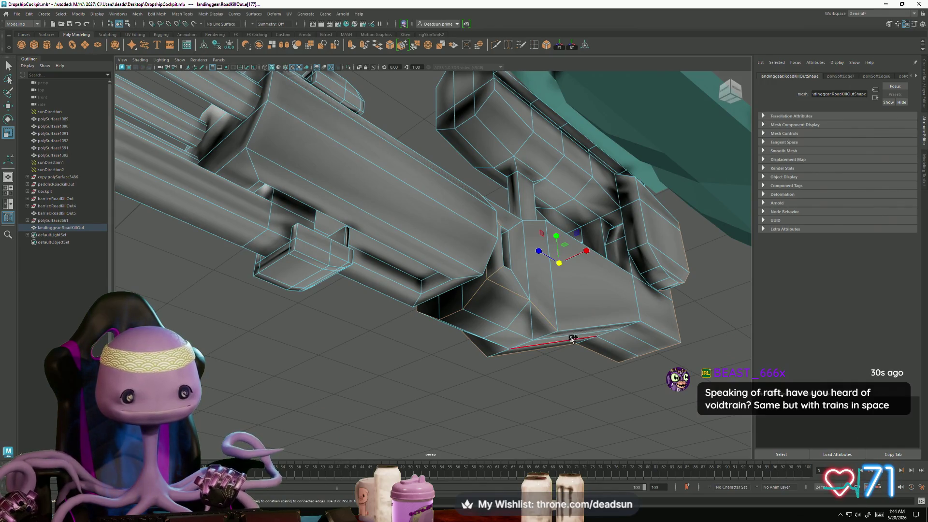
{"action": "mouse_move", "coordinate": [600, 336]}
{"action": "left_mouse_down", "text": "alt"}
{"action": "mouse_move", "coordinate": [612, 369]}
{"action": "mouse_move", "coordinate": [546, 327]}
{"action": "left_mouse_up", "text": "alt"}
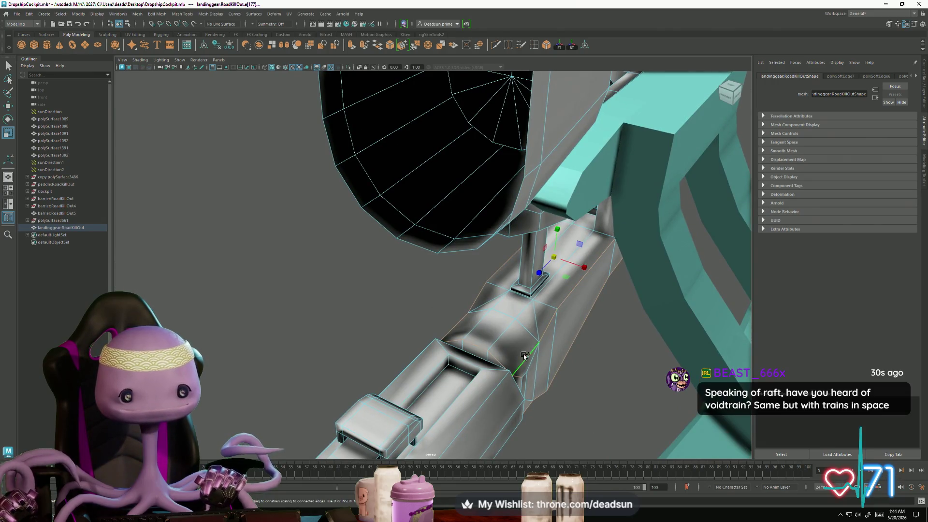
{"action": "mouse_move", "coordinate": [485, 353]}
{"action": "left_mouse_down", "text": "alt"}
{"action": "mouse_move", "coordinate": [506, 342]}
{"action": "mouse_move", "coordinate": [463, 290]}
{"action": "mouse_move", "coordinate": [412, 278]}
{"action": "left_mouse_up", "text": "alt"}
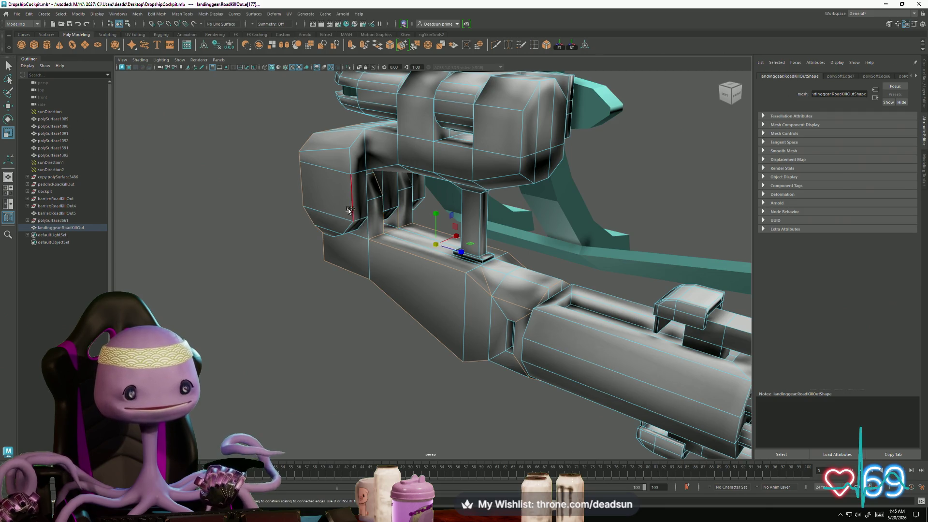
Step: Add the vertical side edges of the housing to the edge selection, framing the view on them
{"action": "left_click", "coordinate": [365, 183], "text": "shift"}
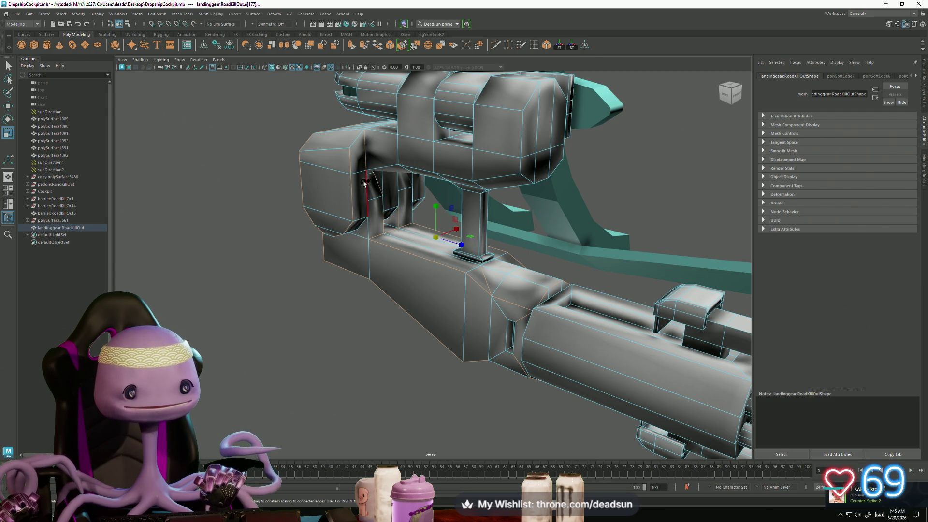
{"action": "mouse_move", "coordinate": [431, 210]}
{"action": "left_mouse_down", "text": "alt"}
{"action": "mouse_move", "coordinate": [356, 201]}
{"action": "mouse_move", "coordinate": [420, 210]}
{"action": "left_mouse_up", "text": "alt"}
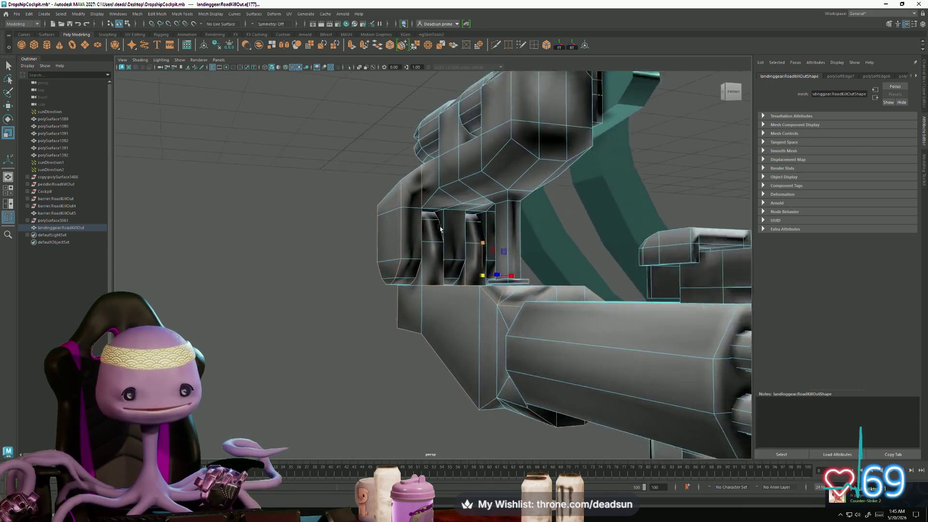
{"action": "scroll", "coordinate": [568, 262], "scroll_direction": "up", "scroll_amount": 3}
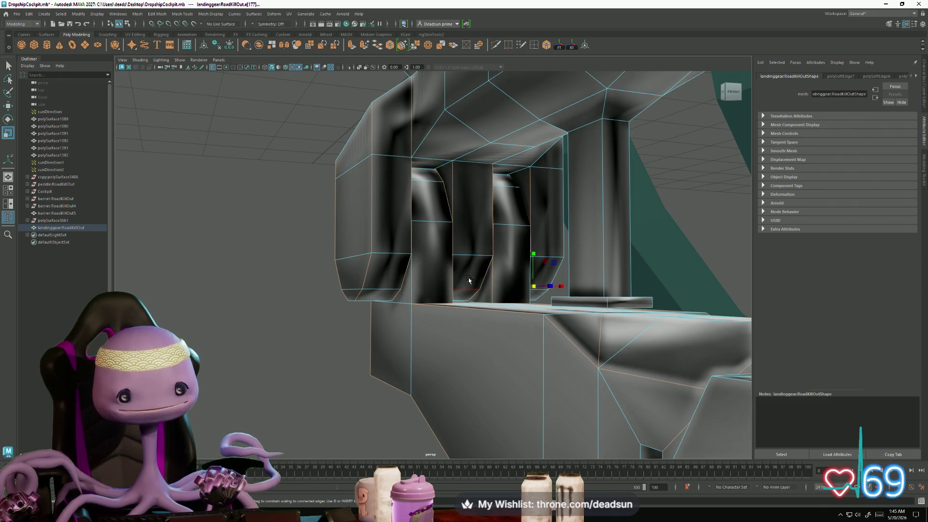
{"action": "mouse_move", "coordinate": [546, 296]}
{"action": "left_mouse_down", "text": "alt"}
{"action": "mouse_move", "coordinate": [421, 331]}
{"action": "mouse_move", "coordinate": [429, 290]}
{"action": "mouse_move", "coordinate": [546, 278]}
{"action": "left_mouse_up", "text": "alt"}
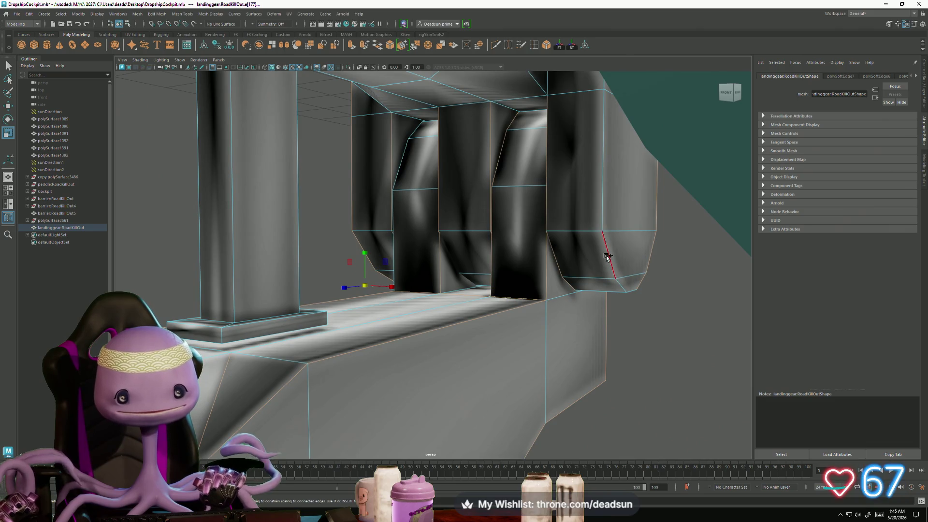
{"action": "mouse_move", "coordinate": [604, 266]}
{"action": "left_mouse_down", "text": "alt"}
{"action": "mouse_move", "coordinate": [398, 291]}
{"action": "mouse_move", "coordinate": [517, 292]}
{"action": "left_mouse_up", "text": "alt"}
{"action": "key", "text": "f"}
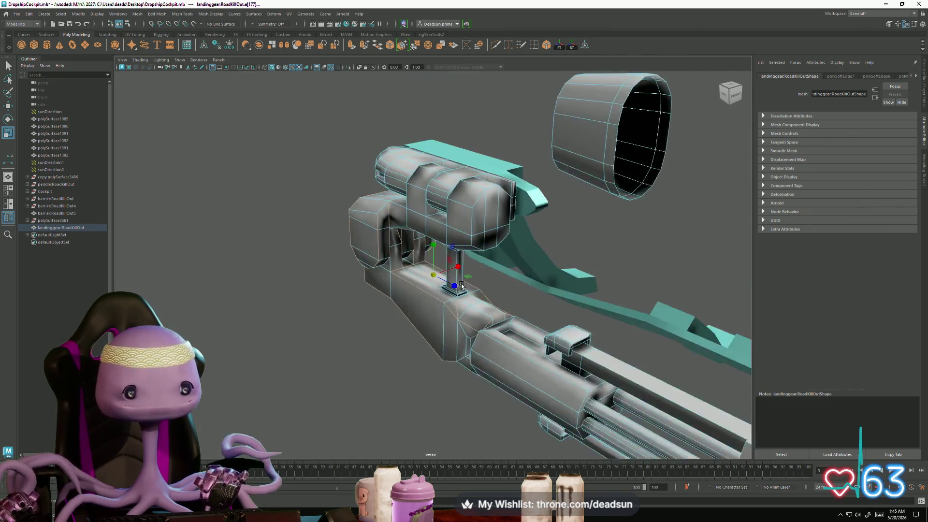
{"action": "left_click", "coordinate": [515, 181], "text": "shift"}
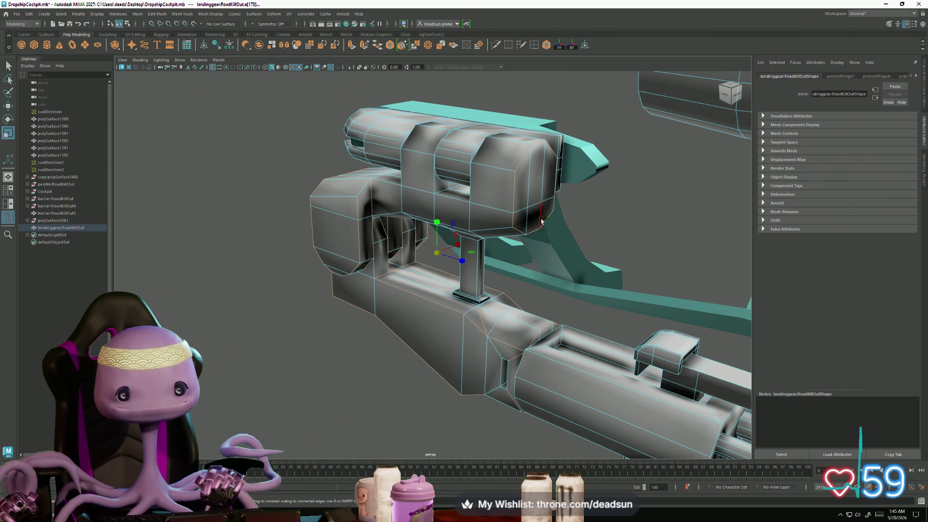
Step: Orbit around the upper housing and its corner edges from several angles to check the selection
{"action": "left_click_drag", "start_coordinate": [484, 231], "coordinate": [485, 216], "text": "alt"}
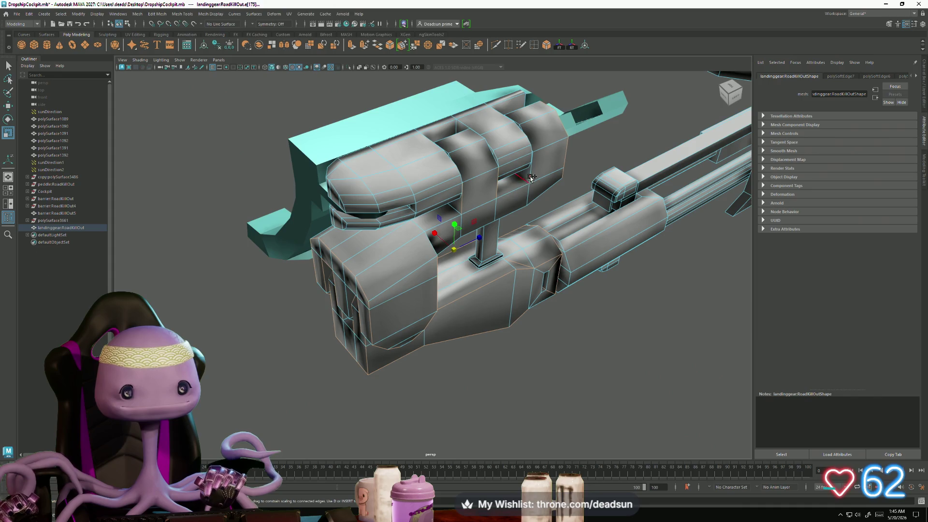
{"action": "left_click_drag", "start_coordinate": [530, 175], "coordinate": [473, 193], "text": "alt"}
{"action": "scroll", "coordinate": [471, 193], "scroll_direction": "up", "scroll_amount": 3}
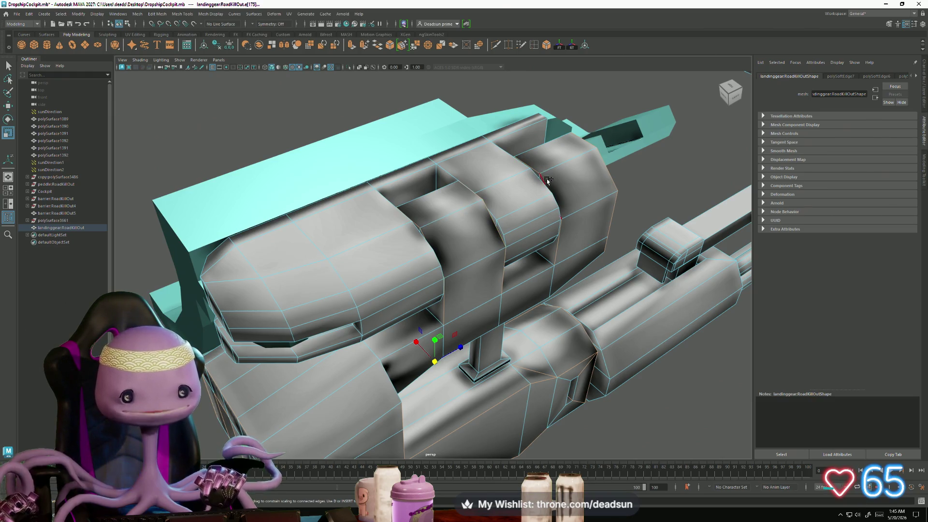
{"action": "mouse_move", "coordinate": [533, 156]}
{"action": "left_mouse_down", "text": "alt"}
{"action": "mouse_move", "coordinate": [502, 132]}
{"action": "mouse_move", "coordinate": [438, 167]}
{"action": "left_mouse_up", "text": "alt"}
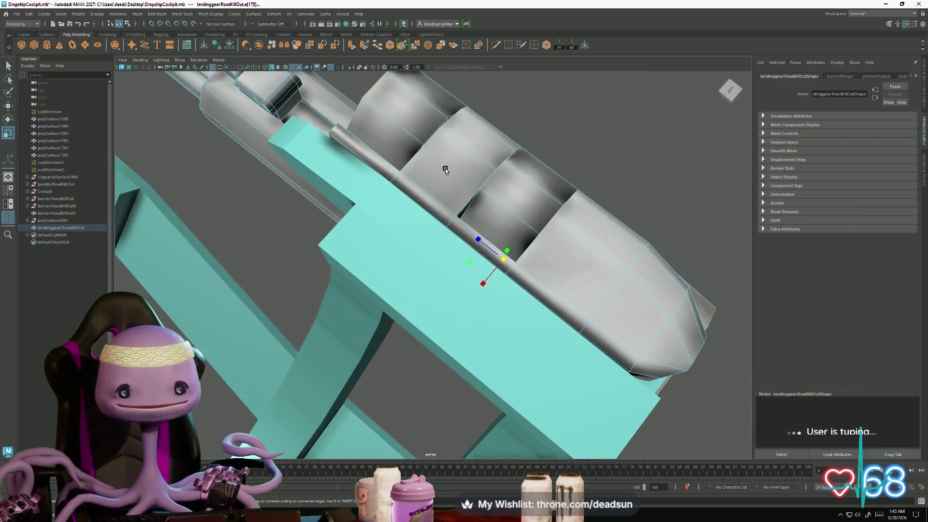
{"action": "left_click_drag", "start_coordinate": [426, 222], "coordinate": [380, 206], "text": "alt"}
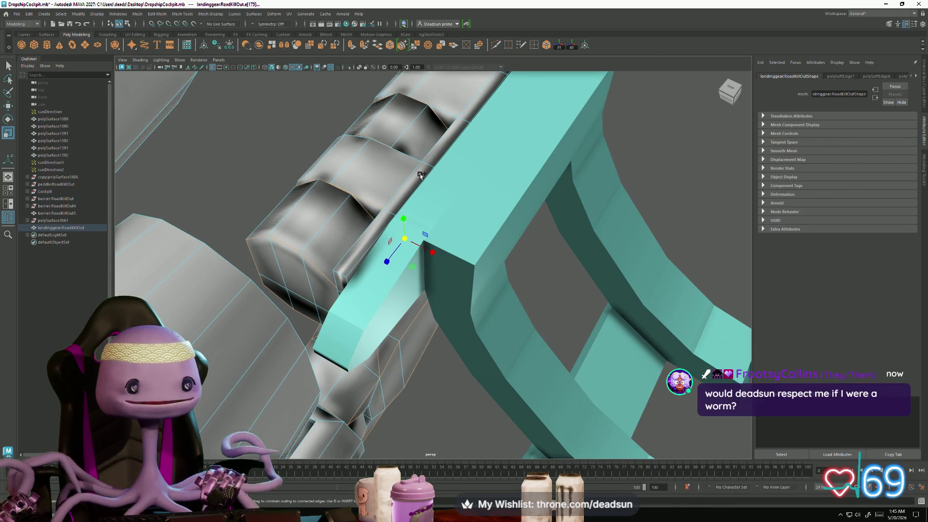
{"action": "left_click_drag", "start_coordinate": [441, 140], "coordinate": [448, 329], "text": "alt"}
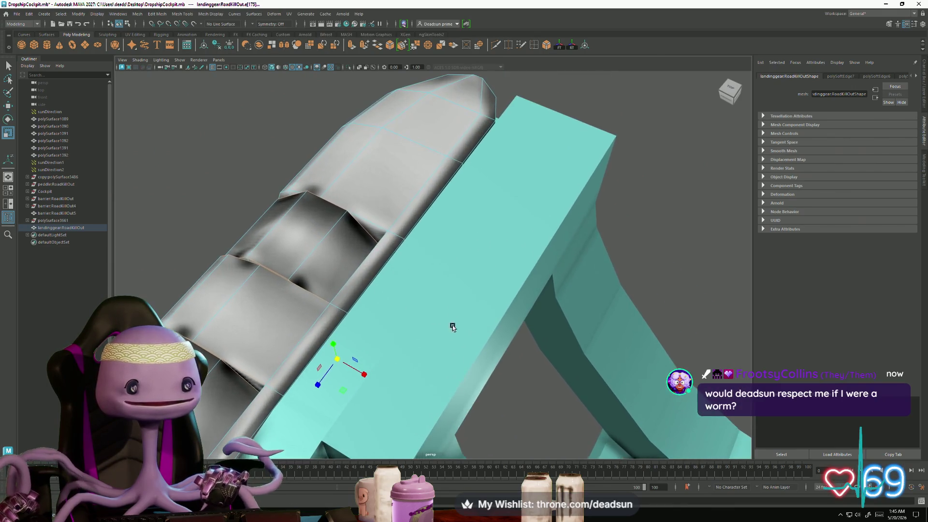
{"action": "left_click_drag", "start_coordinate": [375, 225], "coordinate": [515, 232], "text": "alt"}
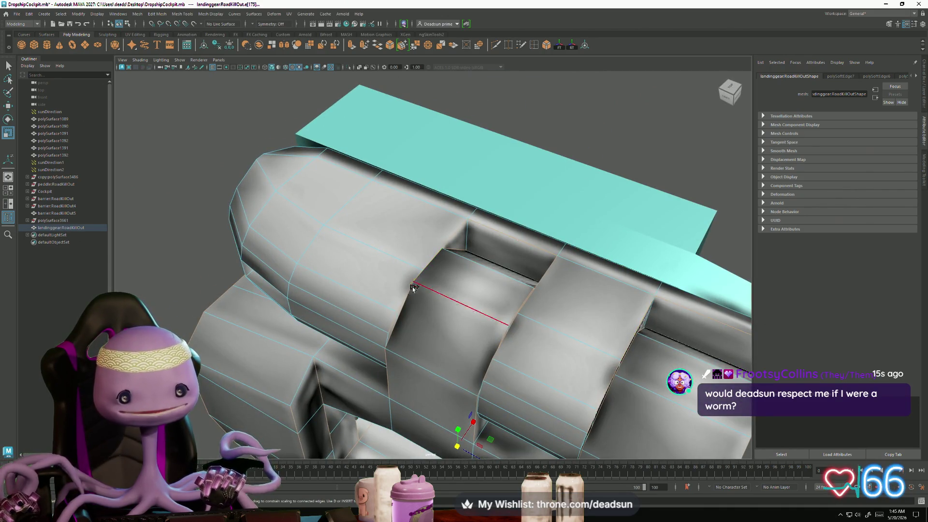
{"action": "left_click_drag", "start_coordinate": [415, 285], "coordinate": [355, 305], "text": "alt"}
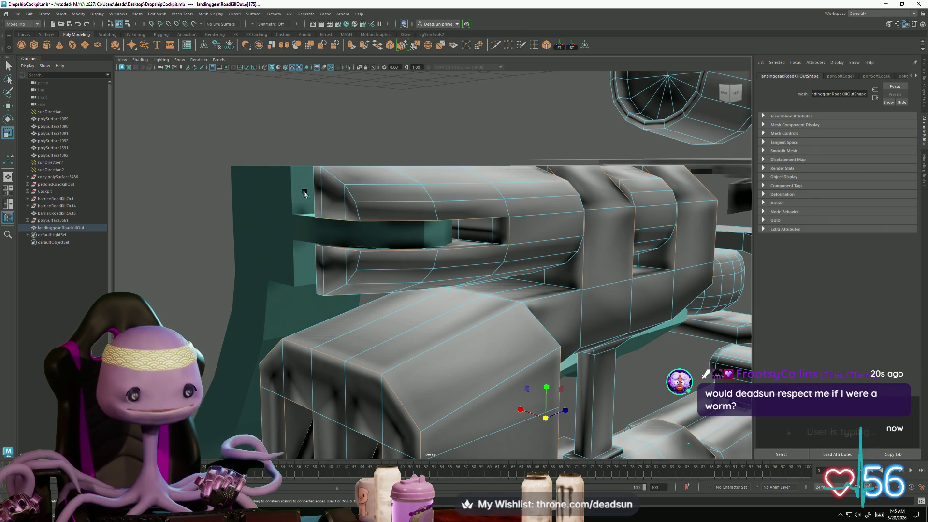
{"action": "mouse_move", "coordinate": [321, 278]}
{"action": "left_mouse_down", "text": "alt"}
{"action": "mouse_move", "coordinate": [357, 305]}
{"action": "mouse_move", "coordinate": [418, 186]}
{"action": "left_mouse_up", "text": "alt"}
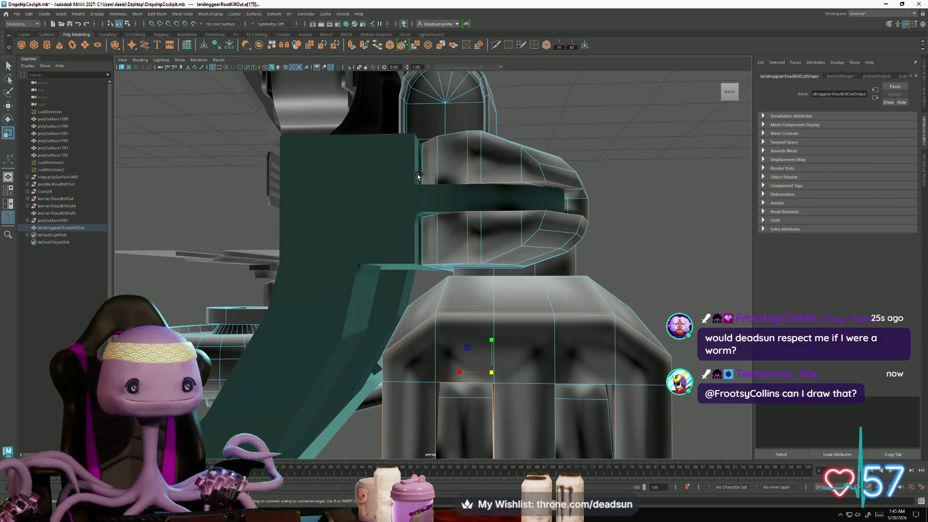
{"action": "mouse_move", "coordinate": [420, 235]}
{"action": "left_mouse_down", "text": "alt"}
{"action": "mouse_move", "coordinate": [438, 235]}
{"action": "mouse_move", "coordinate": [418, 307]}
{"action": "mouse_move", "coordinate": [406, 290]}
{"action": "mouse_move", "coordinate": [666, 274]}
{"action": "left_mouse_up", "text": "alt"}
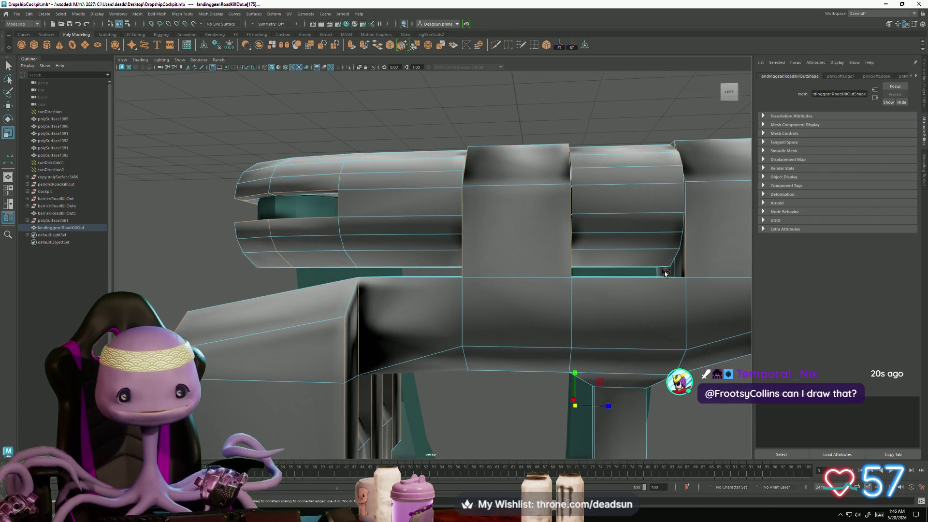
{"action": "left_click_drag", "start_coordinate": [676, 256], "coordinate": [444, 259], "text": "alt"}
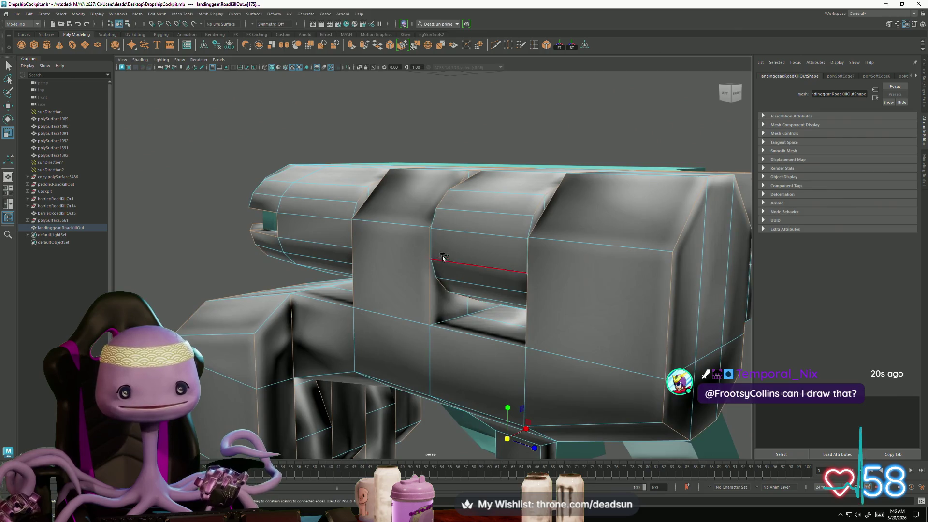
{"action": "mouse_move", "coordinate": [525, 247]}
{"action": "left_mouse_down", "text": "alt"}
{"action": "mouse_move", "coordinate": [381, 275]}
{"action": "mouse_move", "coordinate": [381, 239]}
{"action": "left_mouse_up", "text": "alt"}
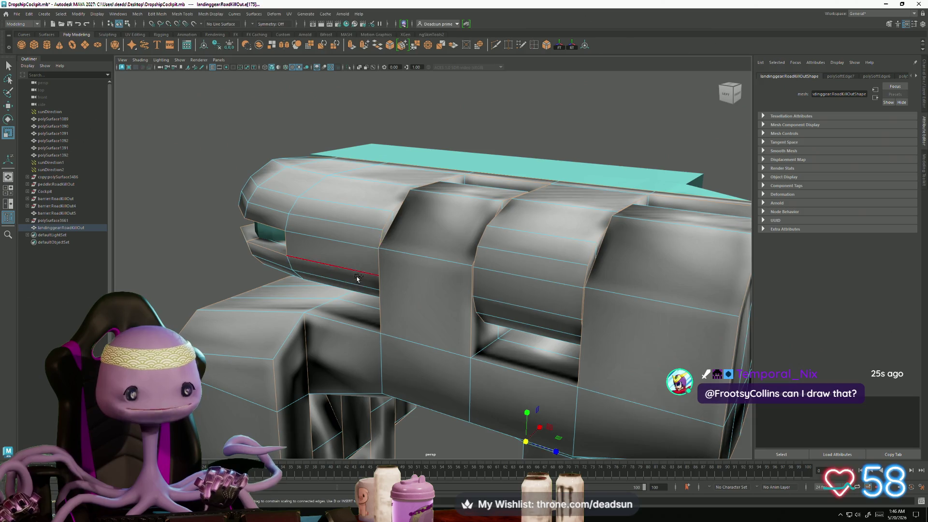
{"action": "left_click_drag", "start_coordinate": [357, 275], "coordinate": [544, 236], "text": "alt"}
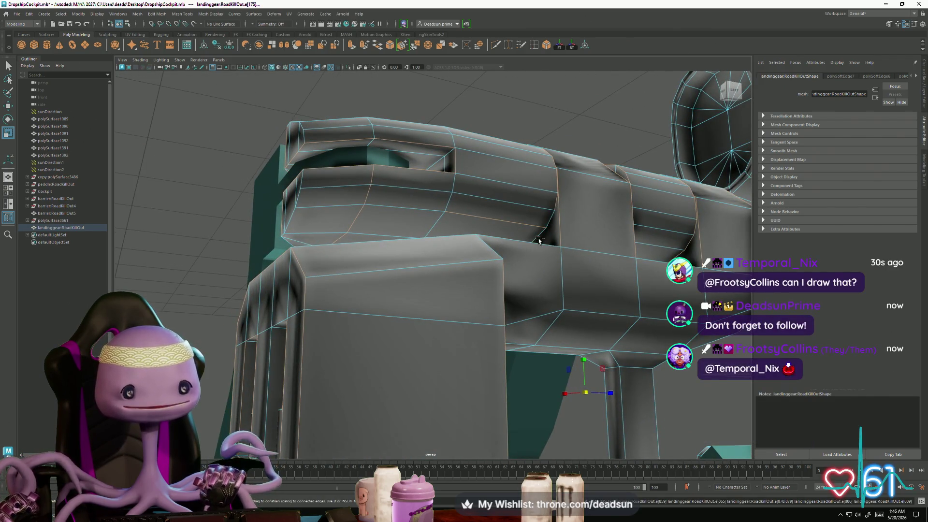
{"action": "left_click_drag", "start_coordinate": [540, 254], "coordinate": [440, 260], "text": "alt"}
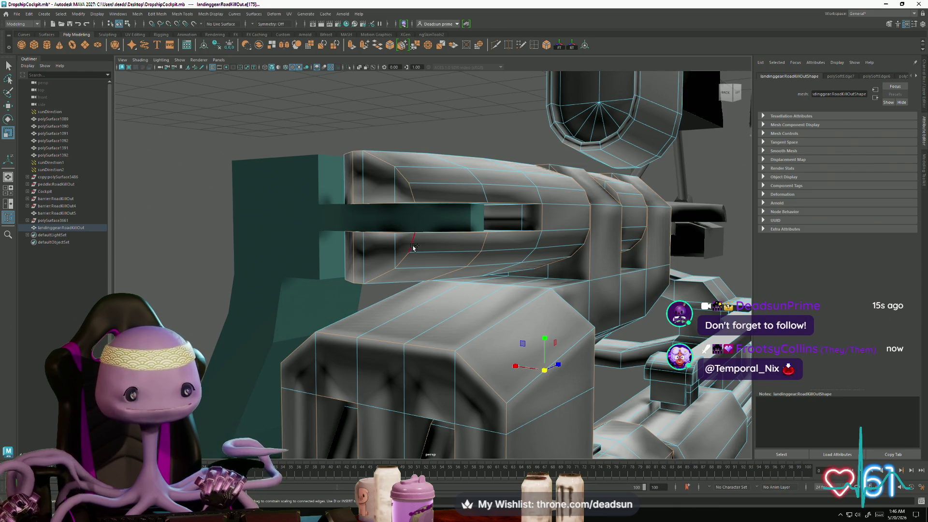
{"action": "left_click_drag", "start_coordinate": [444, 289], "coordinate": [317, 296], "text": "alt"}
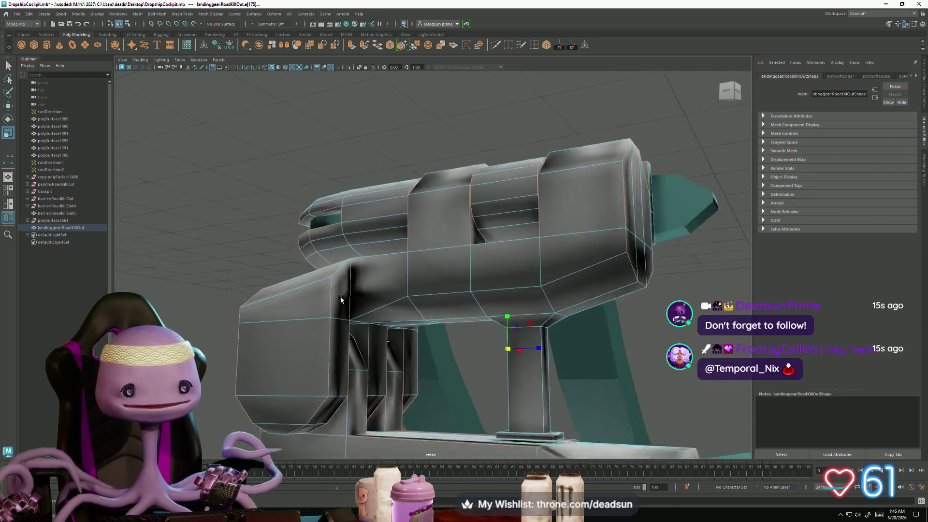
{"action": "mouse_move", "coordinate": [317, 296]}
{"action": "left_mouse_down", "text": "alt"}
{"action": "mouse_move", "coordinate": [476, 293]}
{"action": "mouse_move", "coordinate": [539, 336]}
{"action": "mouse_move", "coordinate": [356, 341]}
{"action": "mouse_move", "coordinate": [460, 344]}
{"action": "left_mouse_up", "text": "alt"}
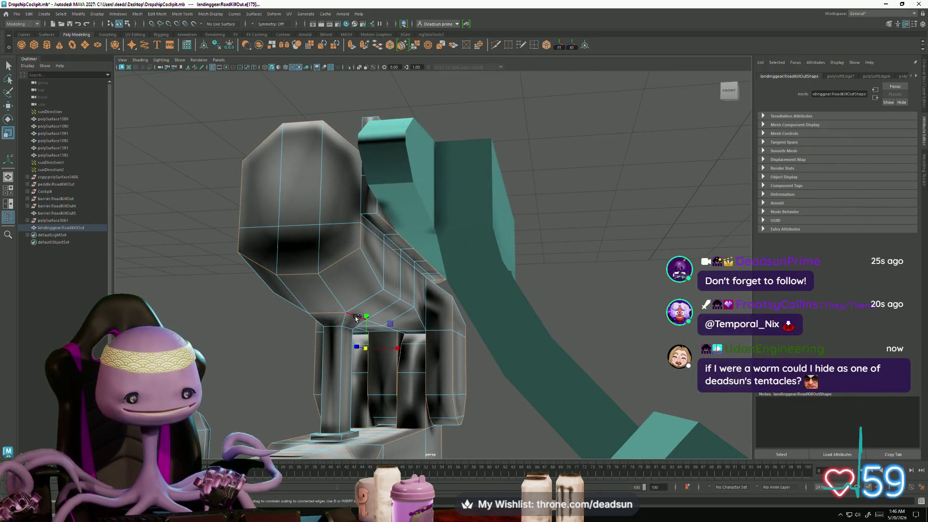
{"action": "mouse_move", "coordinate": [353, 370]}
{"action": "left_mouse_down", "text": "alt"}
{"action": "mouse_move", "coordinate": [292, 395]}
{"action": "mouse_move", "coordinate": [532, 425]}
{"action": "mouse_move", "coordinate": [479, 355]}
{"action": "mouse_move", "coordinate": [442, 348]}
{"action": "left_mouse_up", "text": "alt"}
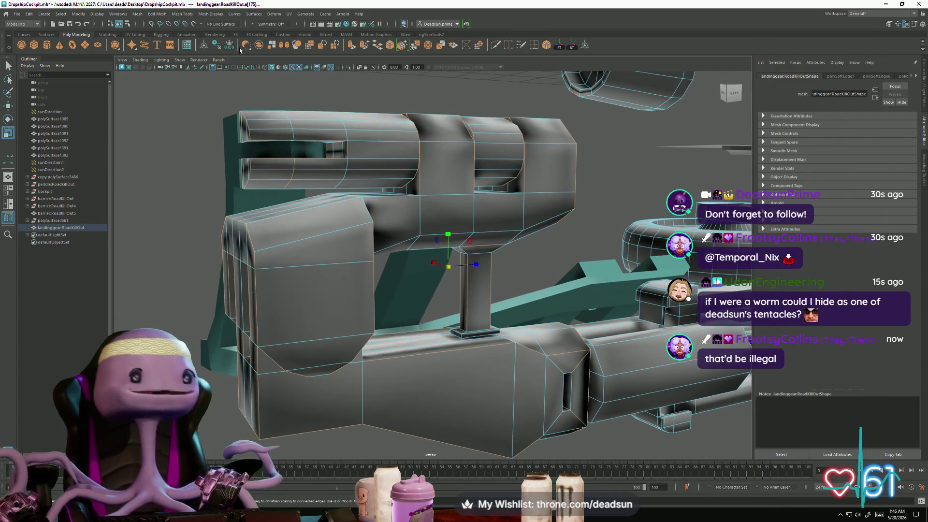
Step: Inspect the landing gear from above, behind and the side, then select the vertical edge on the small block
{"action": "left_click", "coordinate": [179, 13]}
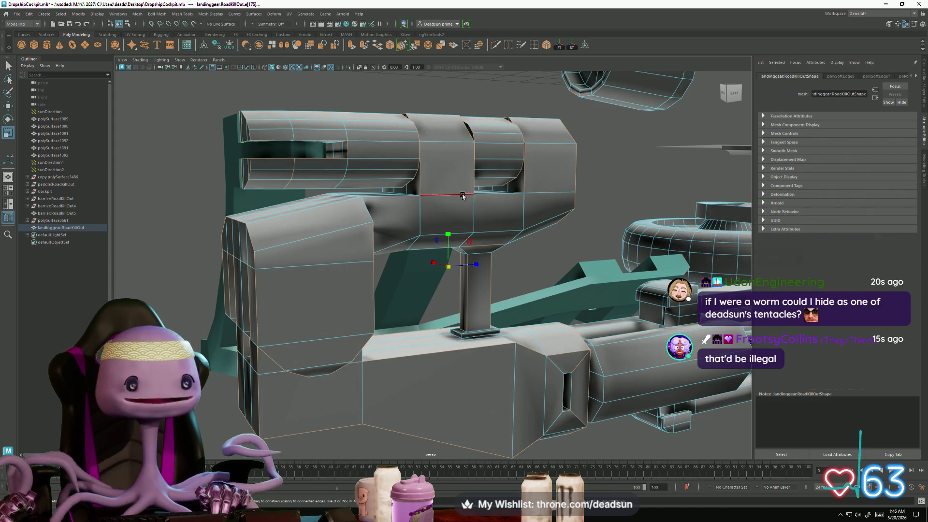
{"action": "scroll", "coordinate": [438, 282], "scroll_direction": "down", "scroll_amount": 3}
{"action": "mouse_move", "coordinate": [405, 254]}
{"action": "left_mouse_down", "text": "alt"}
{"action": "mouse_move", "coordinate": [439, 282]}
{"action": "mouse_move", "coordinate": [365, 260]}
{"action": "mouse_move", "coordinate": [494, 216]}
{"action": "left_mouse_up", "text": "alt"}
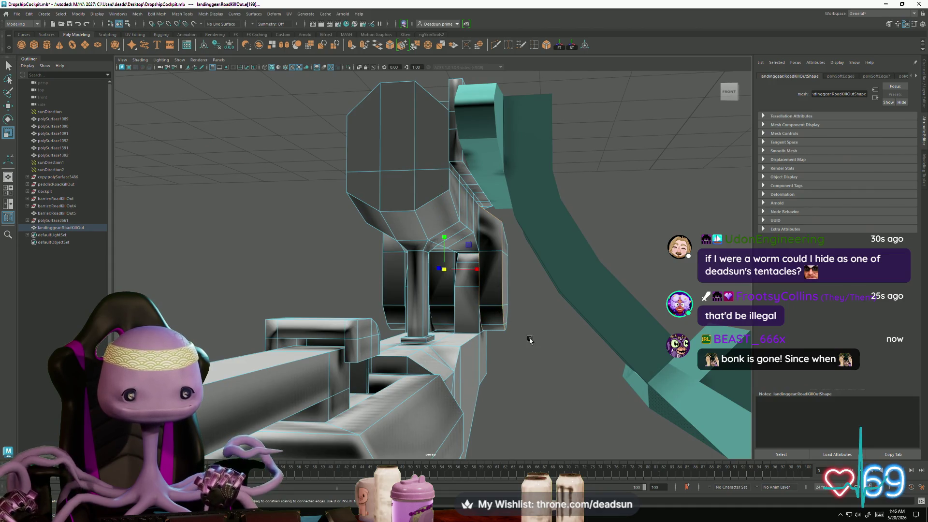
{"action": "left_click_drag", "start_coordinate": [526, 340], "coordinate": [527, 216], "text": "alt"}
{"action": "mouse_move", "coordinate": [428, 287]}
{"action": "left_mouse_down", "text": "alt"}
{"action": "mouse_move", "coordinate": [334, 216]}
{"action": "mouse_move", "coordinate": [444, 273]}
{"action": "left_mouse_up", "text": "alt"}
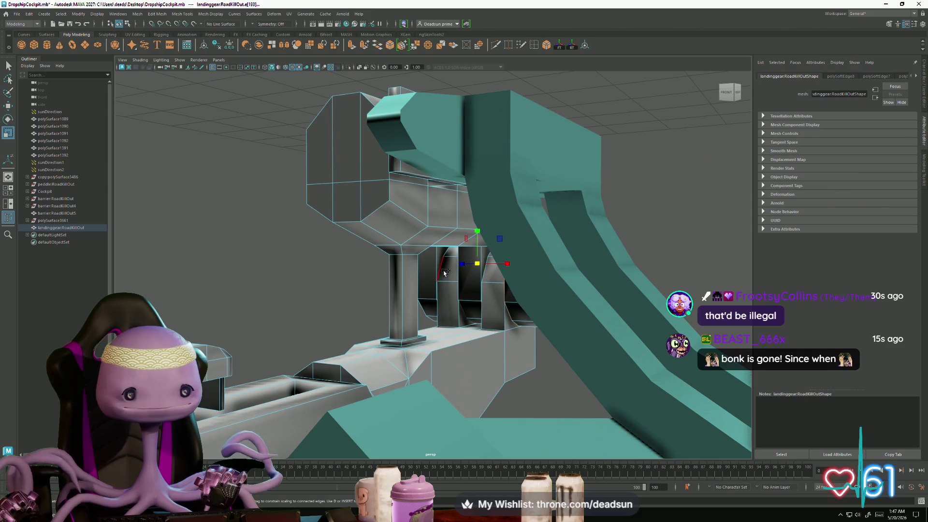
{"action": "left_click_drag", "start_coordinate": [391, 324], "coordinate": [452, 324], "text": "alt"}
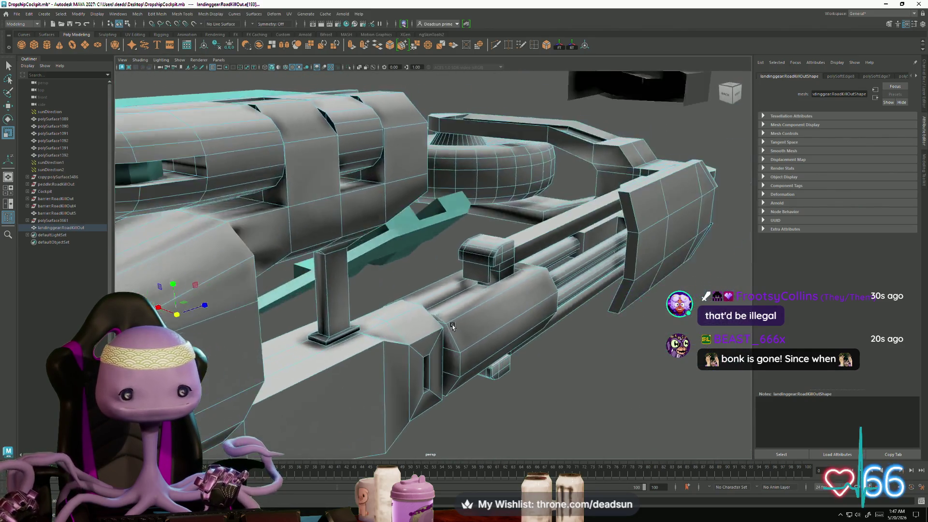
{"action": "right_click_drag", "start_coordinate": [452, 324], "coordinate": [433, 343], "text": "alt"}
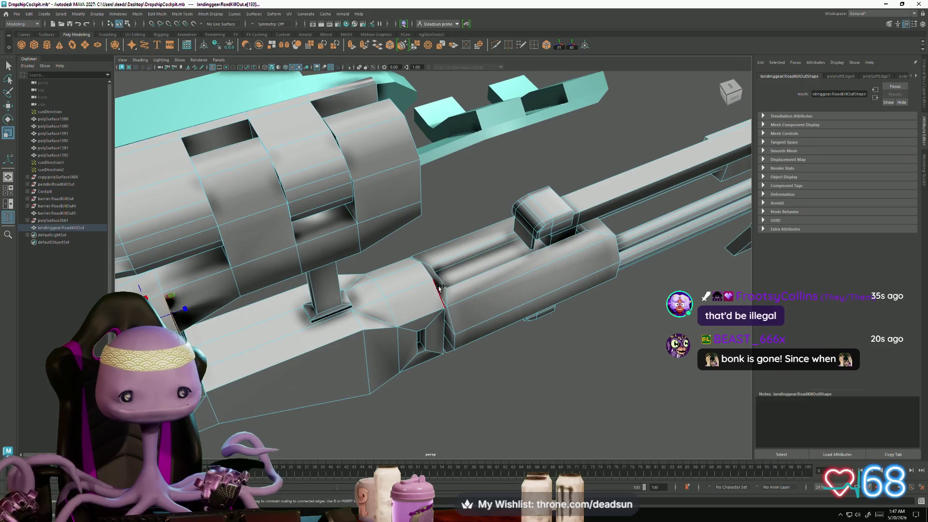
{"action": "left_click_drag", "start_coordinate": [433, 342], "coordinate": [454, 289], "text": "alt"}
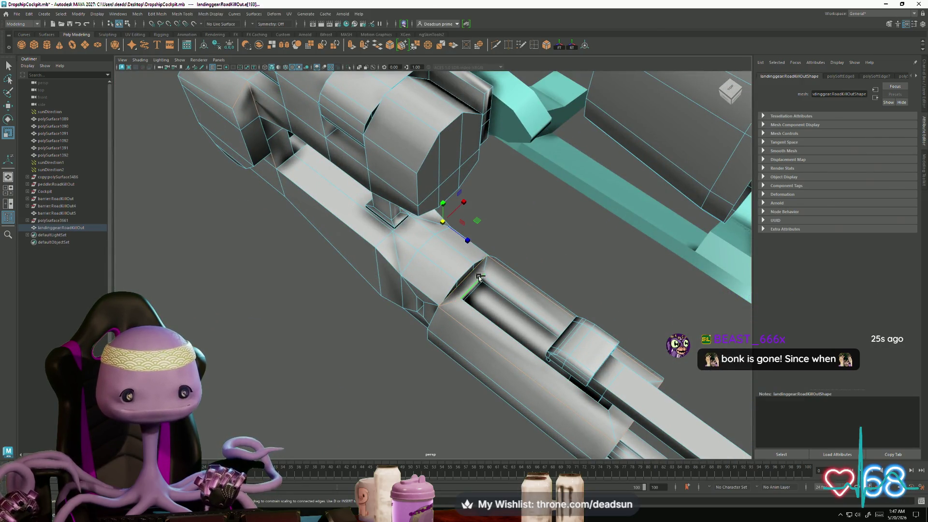
{"action": "left_click_drag", "start_coordinate": [485, 273], "coordinate": [456, 273], "text": "alt"}
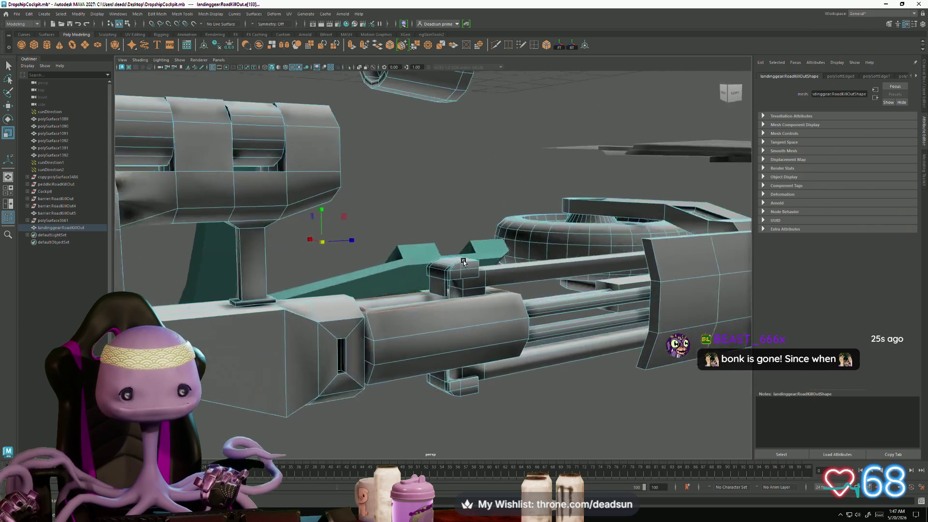
{"action": "right_click_drag", "start_coordinate": [457, 273], "coordinate": [565, 309], "text": "alt"}
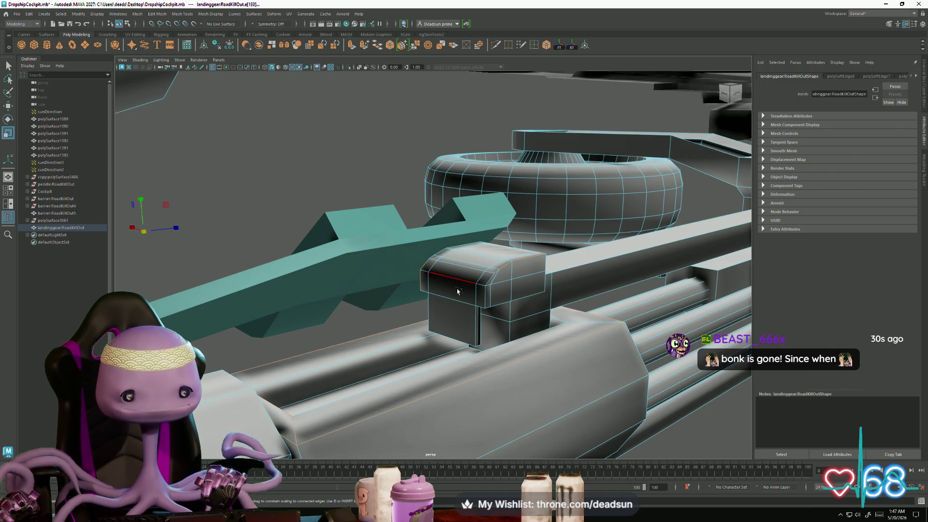
{"action": "right_click_drag", "start_coordinate": [485, 298], "coordinate": [516, 324], "text": "alt"}
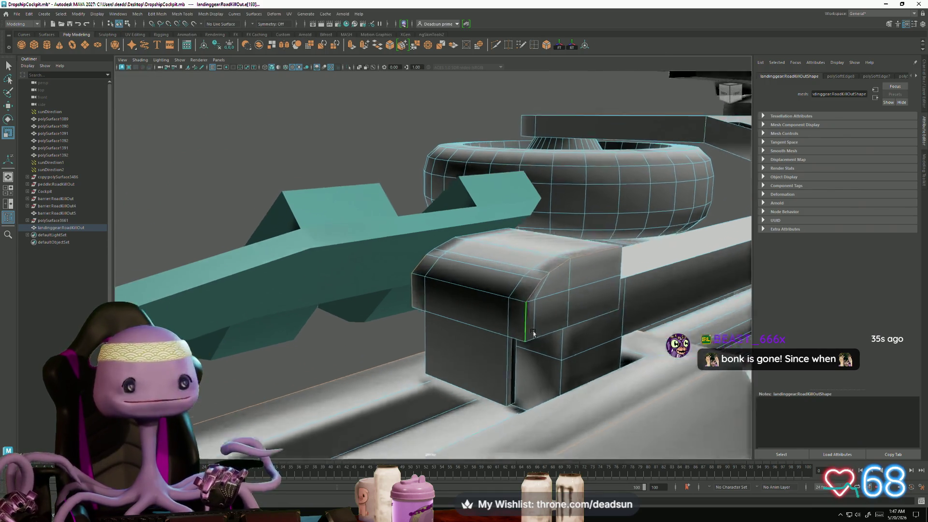
{"action": "left_click_drag", "start_coordinate": [537, 330], "coordinate": [524, 328]}
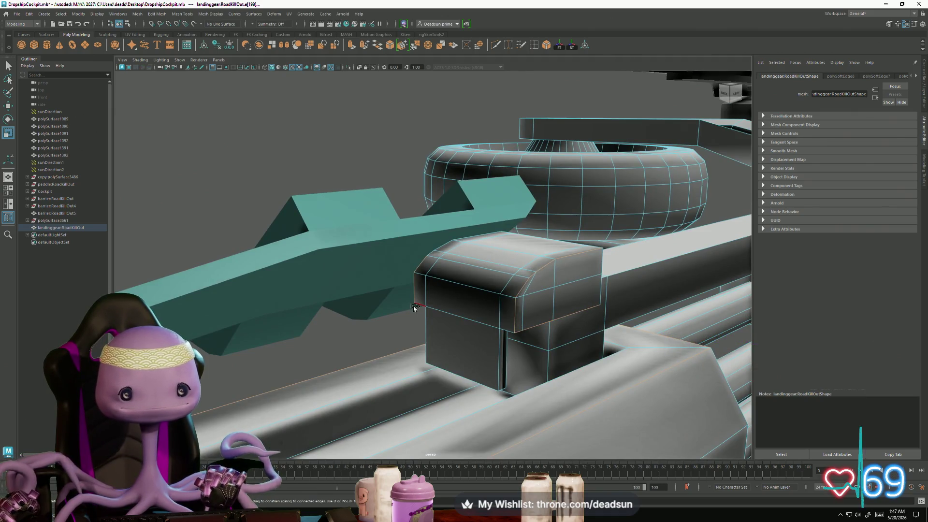
Step: Add the long edge along the barrel housing to the selection and check it from underneath and the sides
{"action": "mouse_move", "coordinate": [597, 320]}
{"action": "left_mouse_down", "text": "alt"}
{"action": "mouse_move", "coordinate": [595, 270]}
{"action": "mouse_move", "coordinate": [533, 282]}
{"action": "left_mouse_up", "text": "alt"}
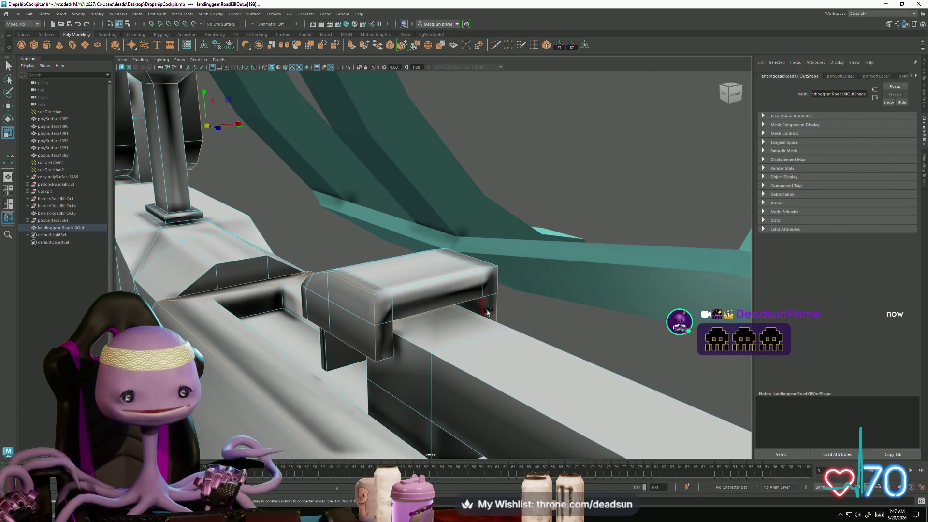
{"action": "left_click_drag", "start_coordinate": [390, 360], "coordinate": [513, 338], "text": "alt"}
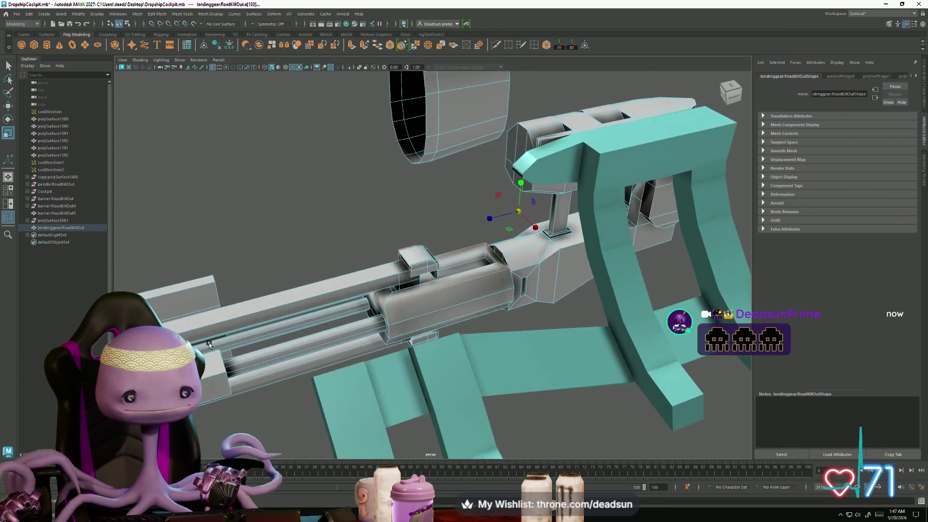
{"action": "mouse_move", "coordinate": [384, 281]}
{"action": "left_mouse_down", "text": "alt"}
{"action": "mouse_move", "coordinate": [377, 327]}
{"action": "mouse_move", "coordinate": [437, 345]}
{"action": "mouse_move", "coordinate": [399, 335]}
{"action": "left_mouse_up", "text": "alt"}
{"action": "left_click", "coordinate": [421, 344]}
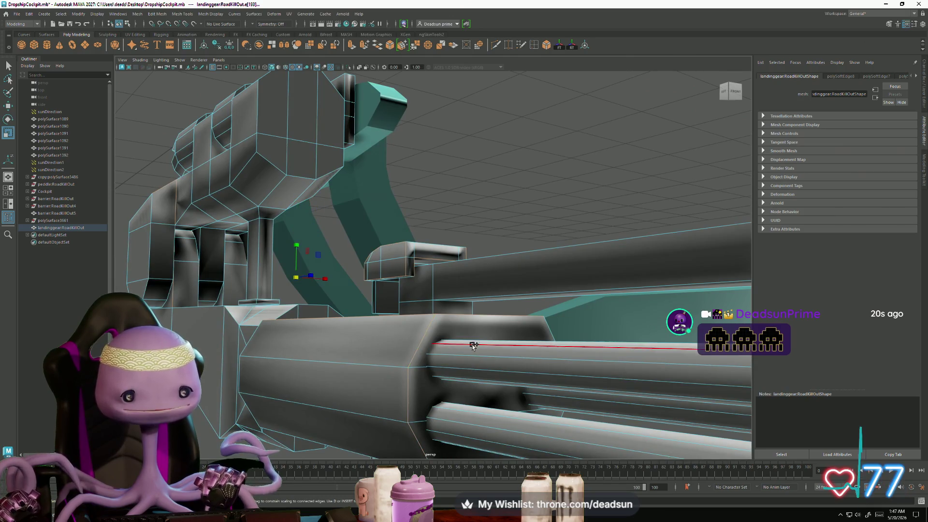
{"action": "left_click_drag", "start_coordinate": [547, 331], "coordinate": [482, 349], "text": "alt"}
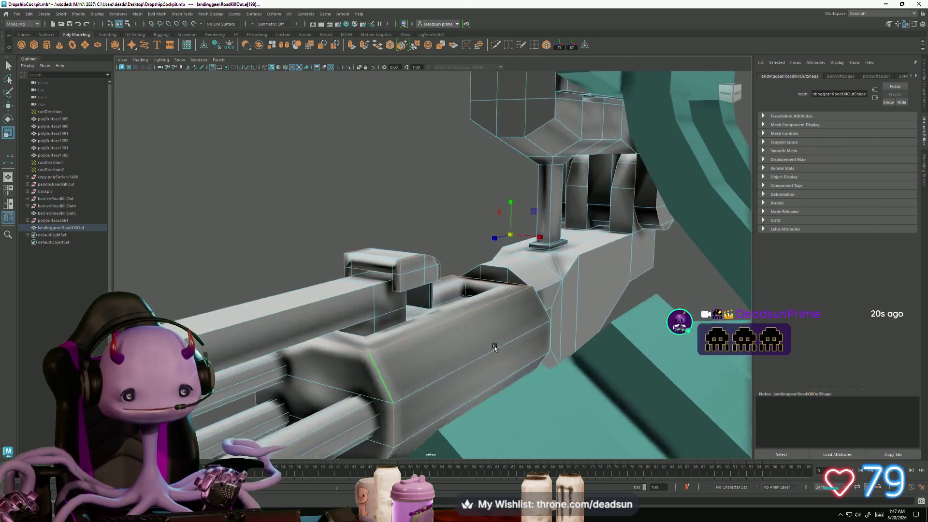
{"action": "left_click_drag", "start_coordinate": [376, 368], "coordinate": [341, 355], "text": "alt"}
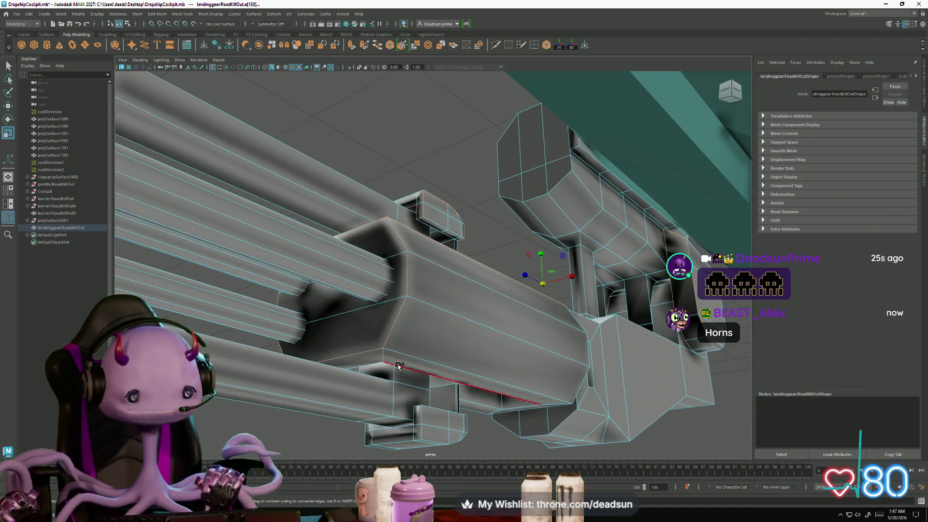
{"action": "mouse_move", "coordinate": [396, 369]}
{"action": "left_mouse_down", "text": "alt"}
{"action": "mouse_move", "coordinate": [380, 416]}
{"action": "mouse_move", "coordinate": [484, 366]}
{"action": "left_mouse_up", "text": "alt"}
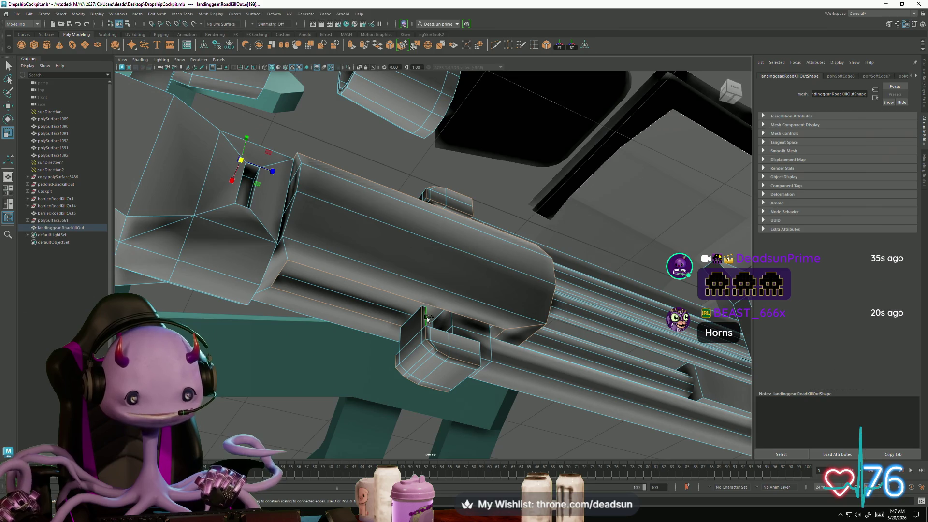
{"action": "left_click_drag", "start_coordinate": [411, 324], "coordinate": [458, 364], "text": "alt"}
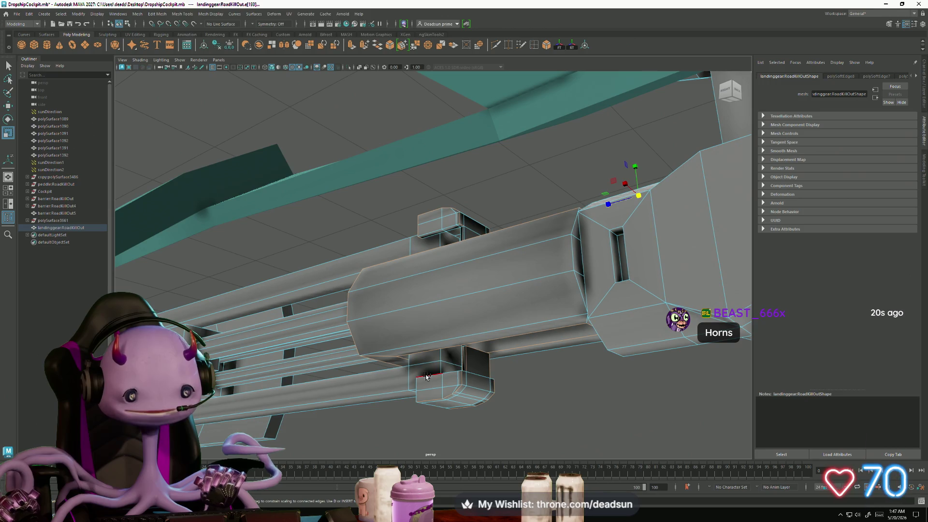
{"action": "left_click_drag", "start_coordinate": [426, 376], "coordinate": [388, 332], "text": "alt"}
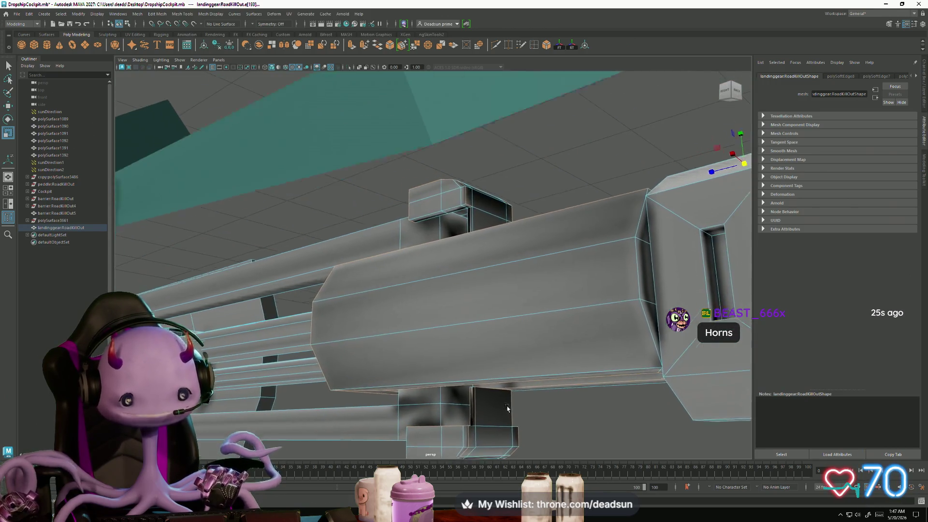
{"action": "scroll", "coordinate": [388, 333], "scroll_direction": "up", "scroll_amount": 3}
{"action": "scroll", "coordinate": [469, 371], "scroll_direction": "up", "scroll_amount": 5}
{"action": "left_click_drag", "start_coordinate": [447, 320], "coordinate": [428, 351], "text": "alt"}
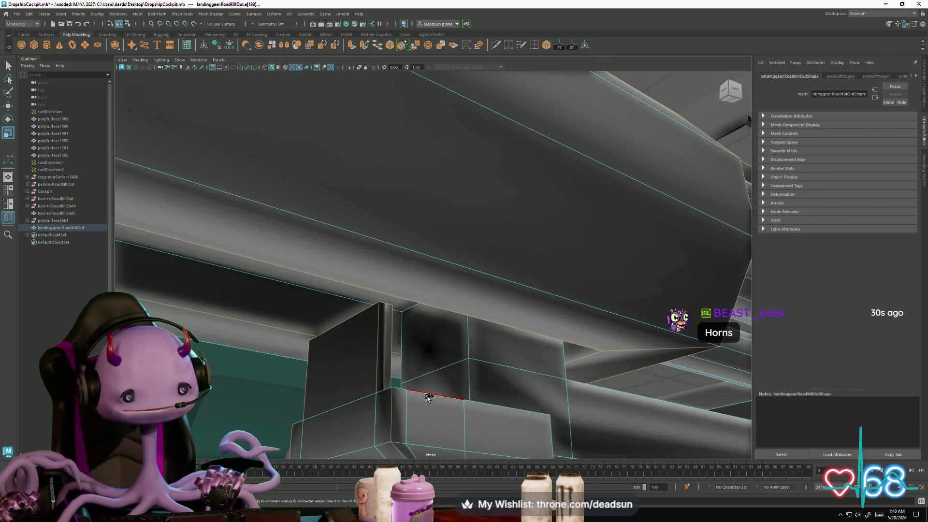
{"action": "scroll", "coordinate": [354, 409], "scroll_direction": "down", "scroll_amount": 3}
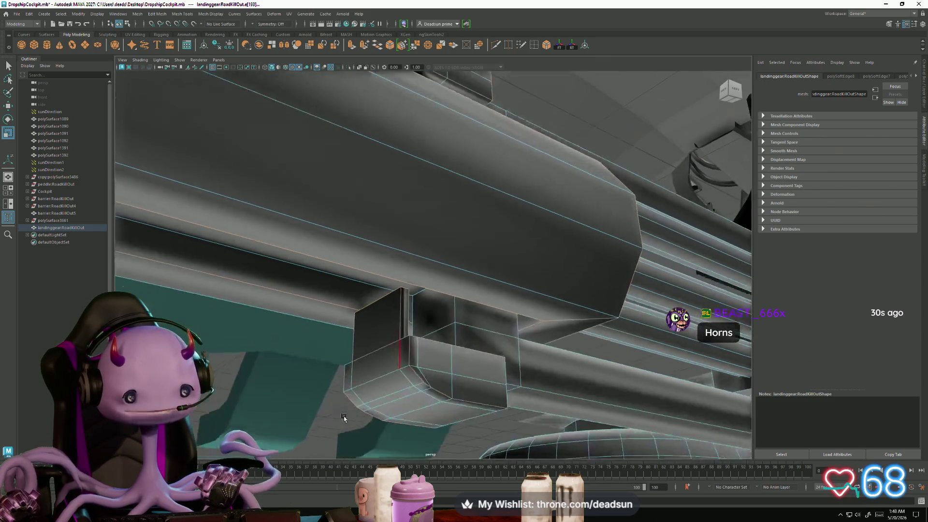
{"action": "scroll", "coordinate": [353, 409], "scroll_direction": "down", "scroll_amount": 3}
{"action": "left_click", "coordinate": [161, 15]}
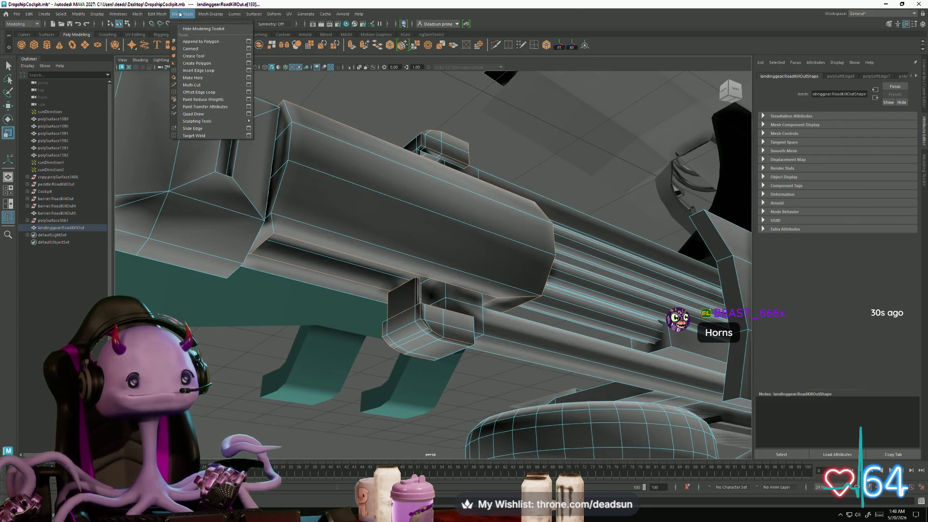
Step: Harden the normals of the selected housing and block edges from the Mesh Display normals commands
{"action": "left_click", "coordinate": [215, 72]}
{"action": "mouse_move", "coordinate": [333, 261]}
{"action": "left_mouse_down", "text": "alt"}
{"action": "mouse_move", "coordinate": [400, 285]}
{"action": "mouse_move", "coordinate": [370, 271]}
{"action": "mouse_move", "coordinate": [352, 288]}
{"action": "mouse_move", "coordinate": [375, 328]}
{"action": "mouse_move", "coordinate": [340, 352]}
{"action": "mouse_move", "coordinate": [366, 362]}
{"action": "mouse_move", "coordinate": [232, 305]}
{"action": "left_mouse_up", "text": "alt"}
{"action": "right_click_drag", "start_coordinate": [199, 196], "coordinate": [197, 150], "text": "shift"}
{"action": "left_click_drag", "start_coordinate": [183, 150], "coordinate": [185, 313], "text": "alt"}
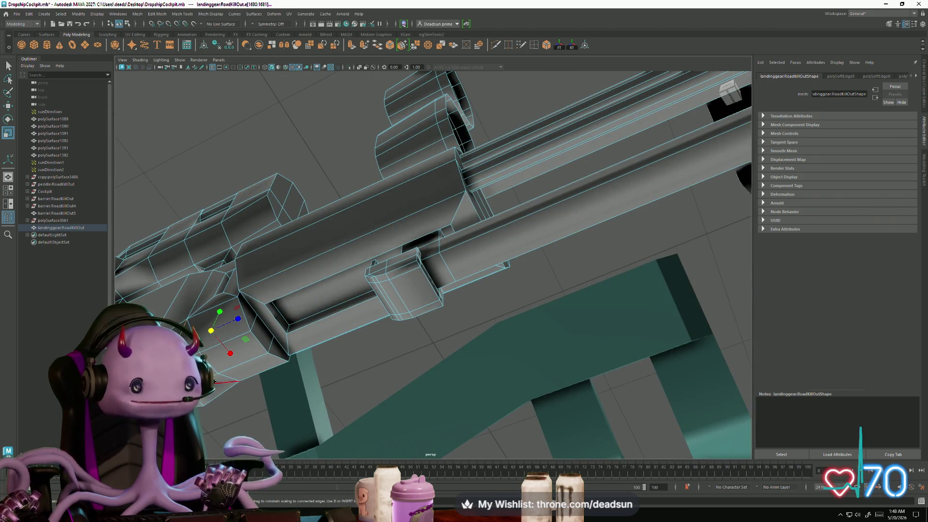
{"action": "left_click", "coordinate": [155, 14]}
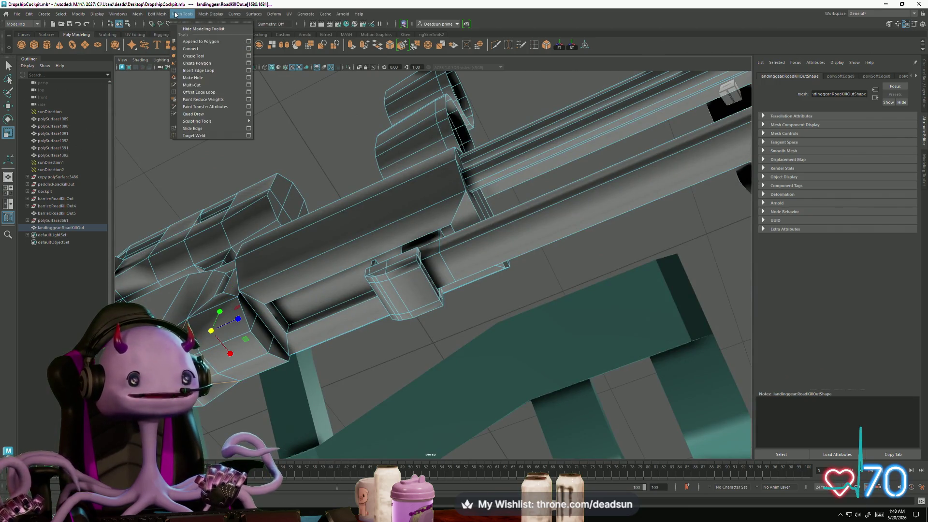
{"action": "left_click", "coordinate": [211, 13]}
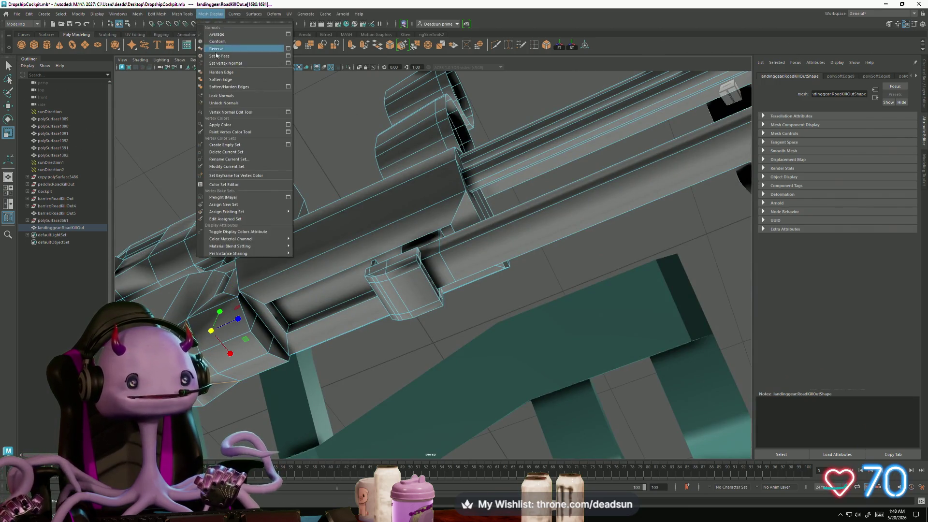
{"action": "left_click", "coordinate": [232, 75]}
Step: Select another edge on the barrel housing and check it from above, below and the side
{"action": "mouse_move", "coordinate": [440, 352]}
{"action": "left_mouse_down", "text": "alt"}
{"action": "mouse_move", "coordinate": [353, 375]}
{"action": "mouse_move", "coordinate": [364, 360]}
{"action": "left_mouse_up", "text": "alt"}
{"action": "right_click_drag", "start_coordinate": [365, 360], "coordinate": [627, 361], "text": "alt"}
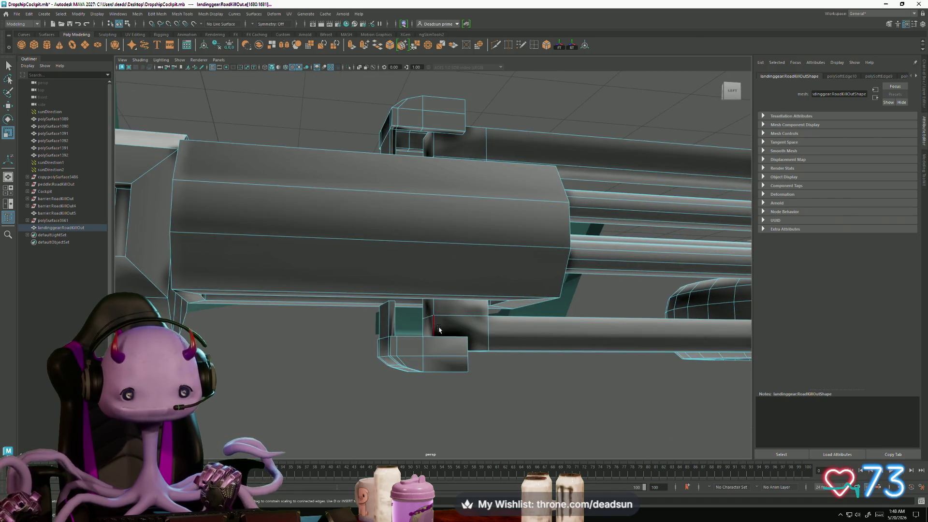
{"action": "left_click_drag", "start_coordinate": [424, 328], "coordinate": [431, 197], "text": "alt"}
{"action": "left_click", "coordinate": [449, 193]}
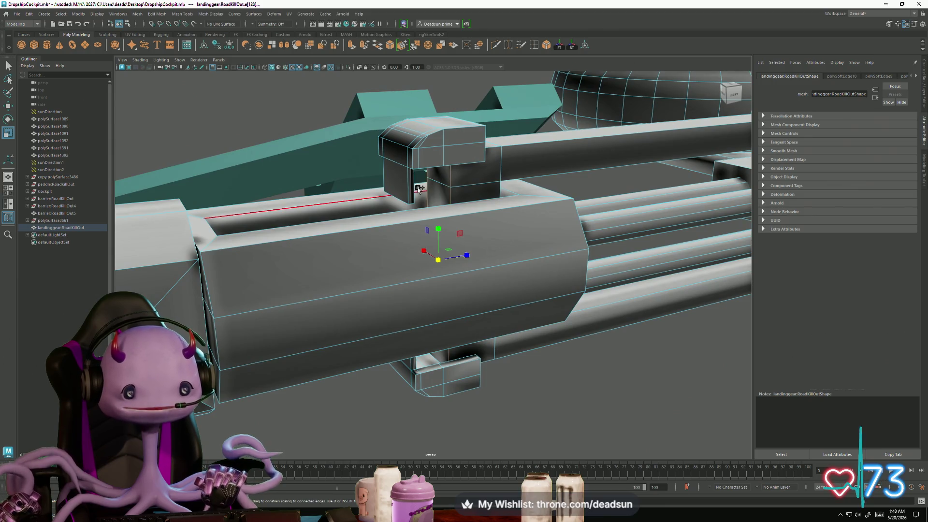
{"action": "mouse_move", "coordinate": [363, 305]}
{"action": "left_mouse_down", "text": "alt"}
{"action": "mouse_move", "coordinate": [435, 306]}
{"action": "mouse_move", "coordinate": [465, 286]}
{"action": "left_mouse_up", "text": "alt"}
{"action": "left_click_drag", "start_coordinate": [412, 368], "coordinate": [513, 351], "text": "alt"}
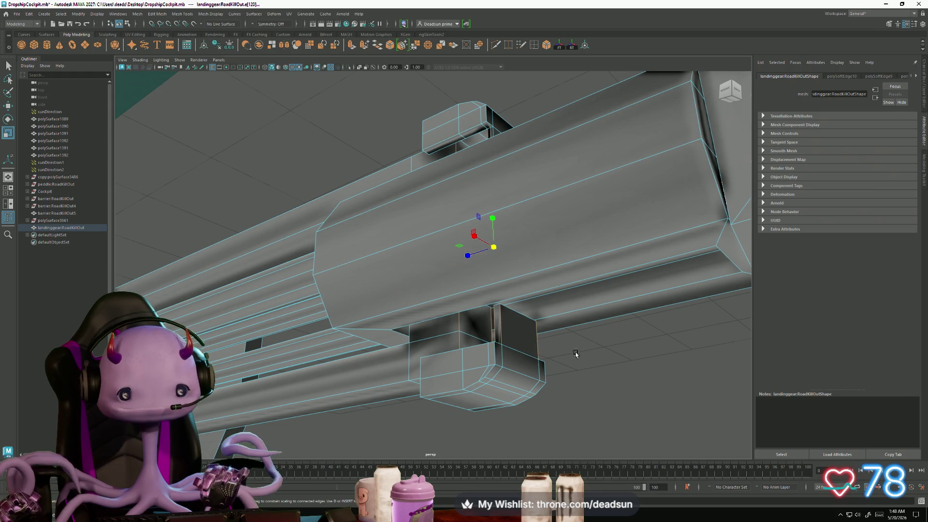
{"action": "left_click_drag", "start_coordinate": [579, 353], "coordinate": [400, 350], "text": "alt"}
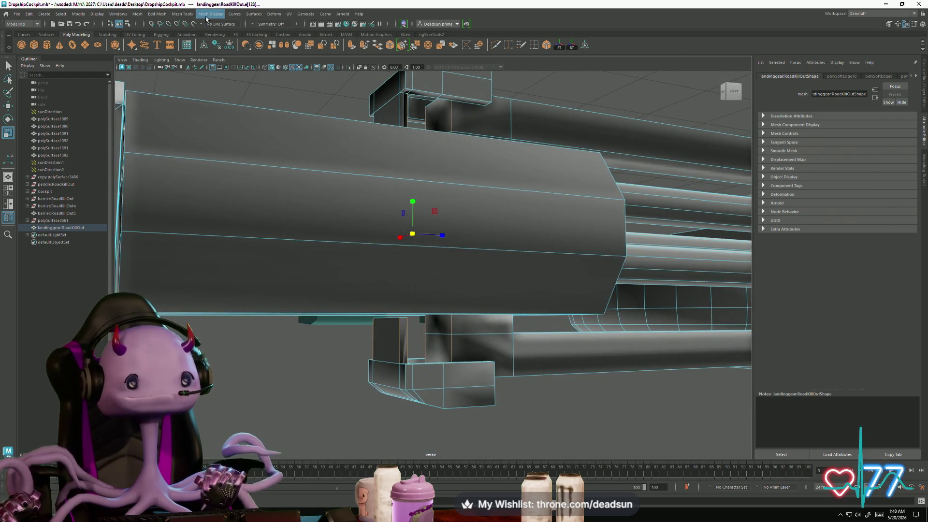
{"action": "left_click", "coordinate": [158, 13]}
{"action": "left_click", "coordinate": [211, 13]}
{"action": "left_click", "coordinate": [210, 13]}
{"action": "left_click", "coordinate": [276, 15]}
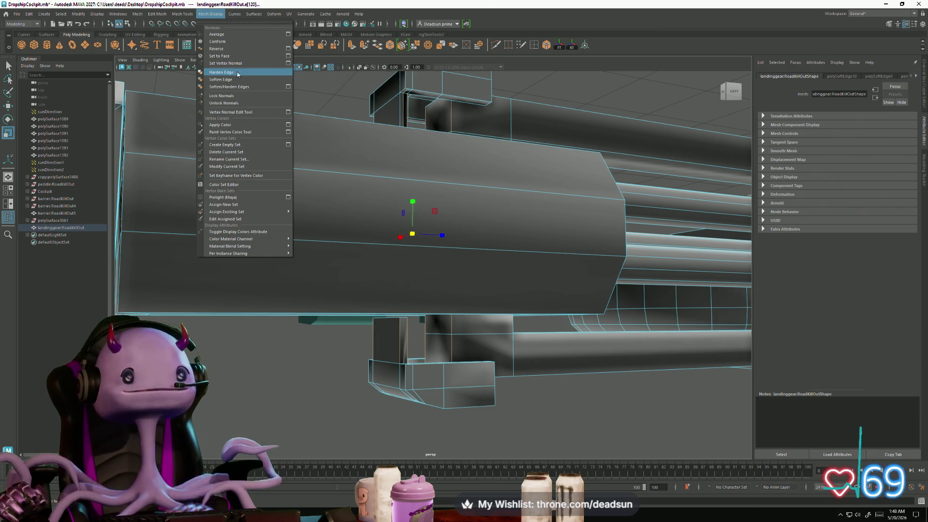
Step: Harden the selected barrel edges, then select an edge running along the beam and inspect it from below
{"action": "left_click", "coordinate": [211, 80]}
{"action": "scroll", "coordinate": [377, 251], "scroll_direction": "down", "scroll_amount": 5}
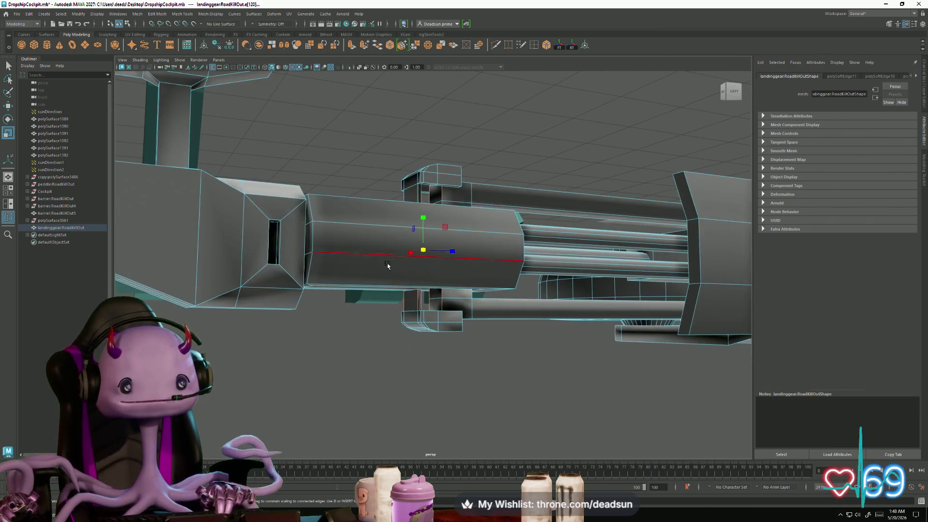
{"action": "mouse_move", "coordinate": [494, 322]}
{"action": "left_mouse_down", "text": "alt"}
{"action": "mouse_move", "coordinate": [481, 298]}
{"action": "mouse_move", "coordinate": [488, 337]}
{"action": "left_mouse_up", "text": "alt"}
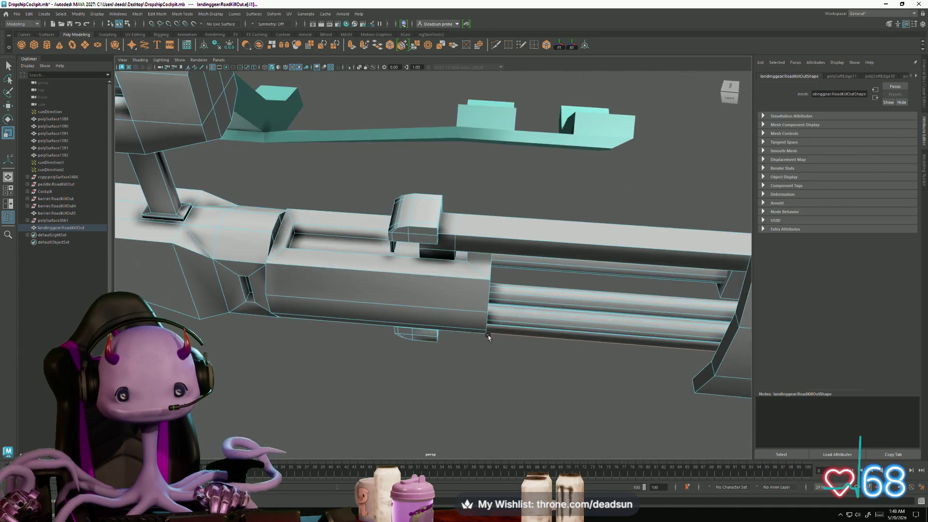
{"action": "left_click", "coordinate": [545, 258]}
{"action": "left_click_drag", "start_coordinate": [545, 258], "coordinate": [386, 317], "text": "alt"}
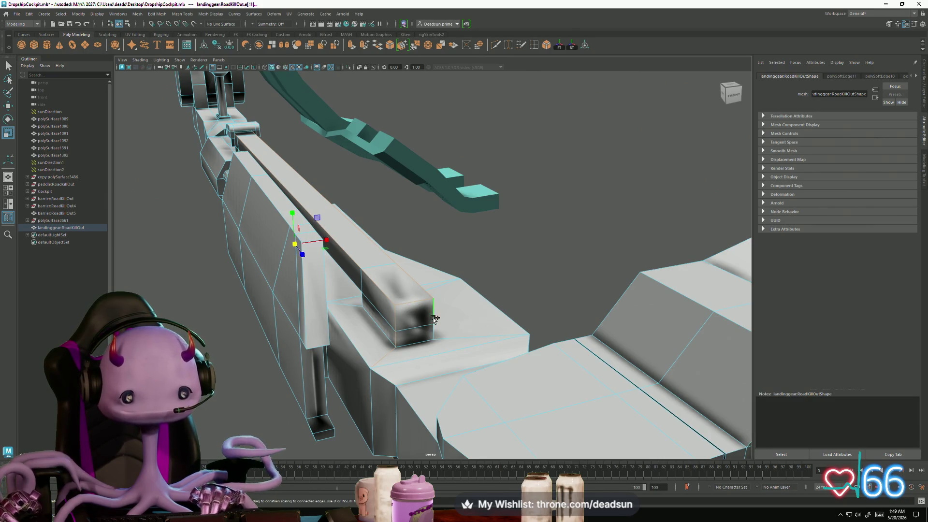
{"action": "mouse_move", "coordinate": [444, 324]}
{"action": "left_mouse_down", "text": "alt"}
{"action": "mouse_move", "coordinate": [288, 251]}
{"action": "mouse_move", "coordinate": [259, 289]}
{"action": "mouse_move", "coordinate": [272, 311]}
{"action": "mouse_move", "coordinate": [316, 298]}
{"action": "left_mouse_up", "text": "alt"}
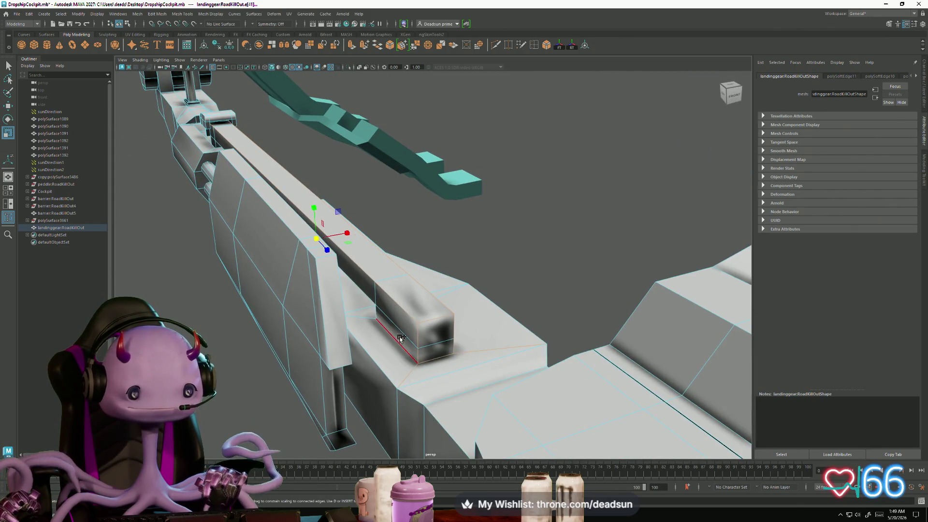
{"action": "left_click_drag", "start_coordinate": [378, 339], "coordinate": [385, 313], "text": "alt"}
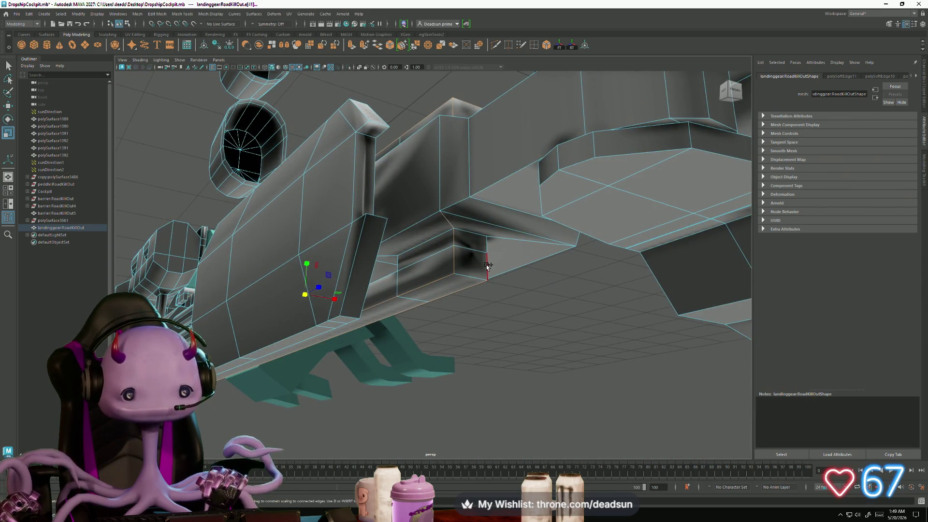
{"action": "left_click_drag", "start_coordinate": [484, 319], "coordinate": [290, 290], "text": "alt"}
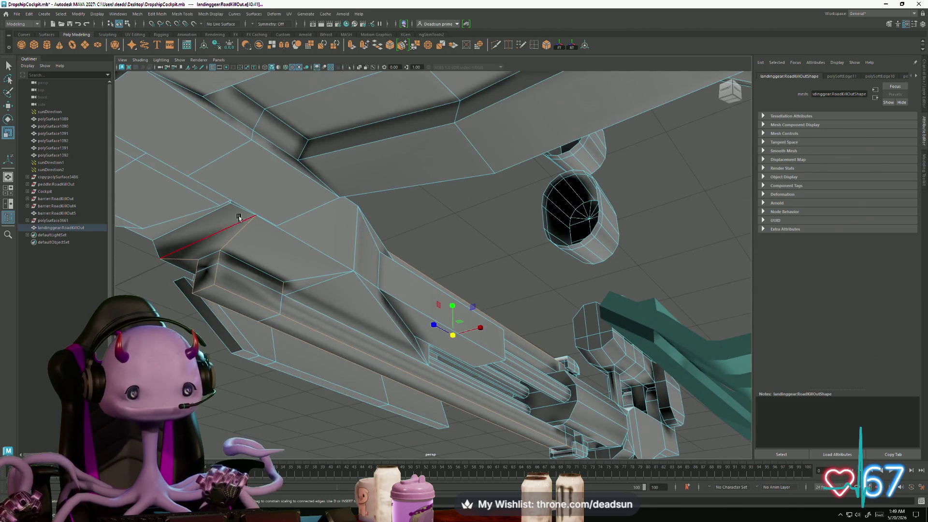
{"action": "left_click", "coordinate": [186, 14]}
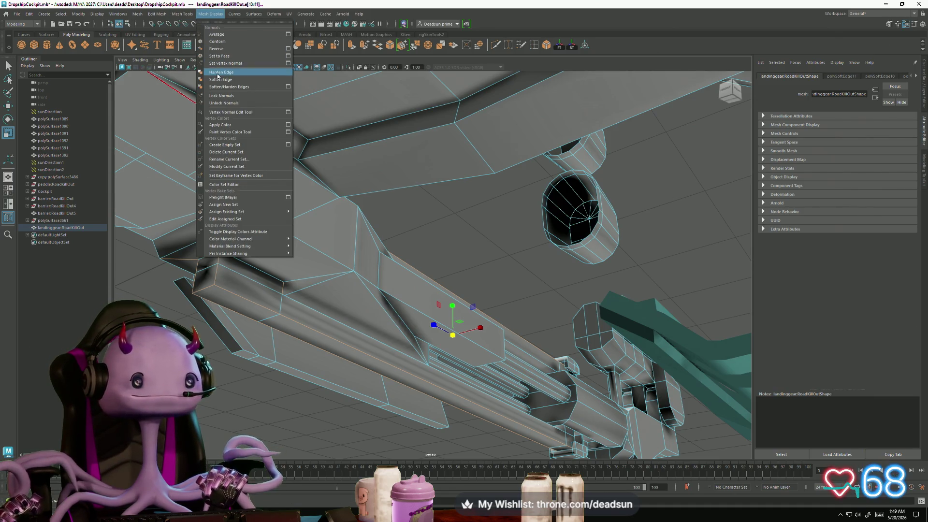
Step: Harden the beam edges, then select a further edge on the arm and check it from below and above
{"action": "left_click", "coordinate": [217, 73]}
{"action": "mouse_move", "coordinate": [216, 74]}
{"action": "left_mouse_down", "text": "alt"}
{"action": "mouse_move", "coordinate": [258, 330]}
{"action": "mouse_move", "coordinate": [261, 309]}
{"action": "mouse_move", "coordinate": [440, 313]}
{"action": "left_mouse_up", "text": "alt"}
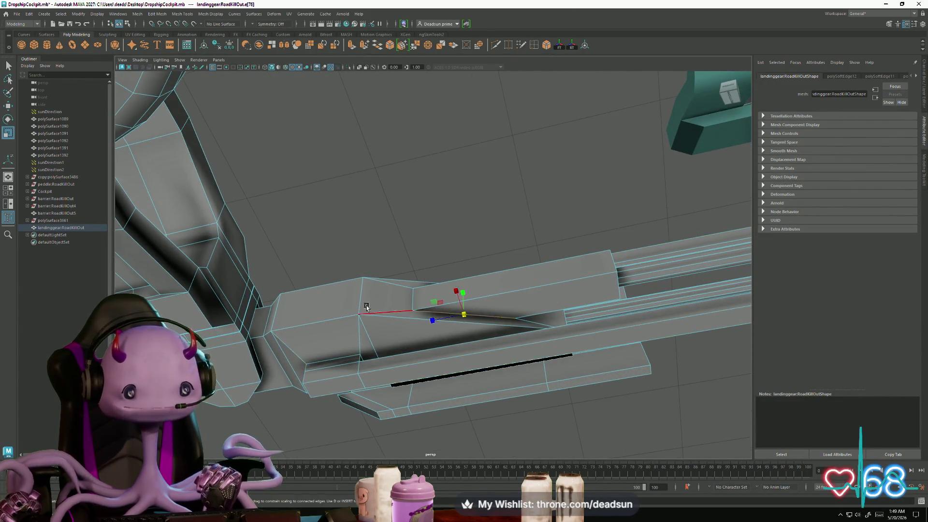
{"action": "left_click_drag", "start_coordinate": [367, 302], "coordinate": [465, 251], "text": "alt"}
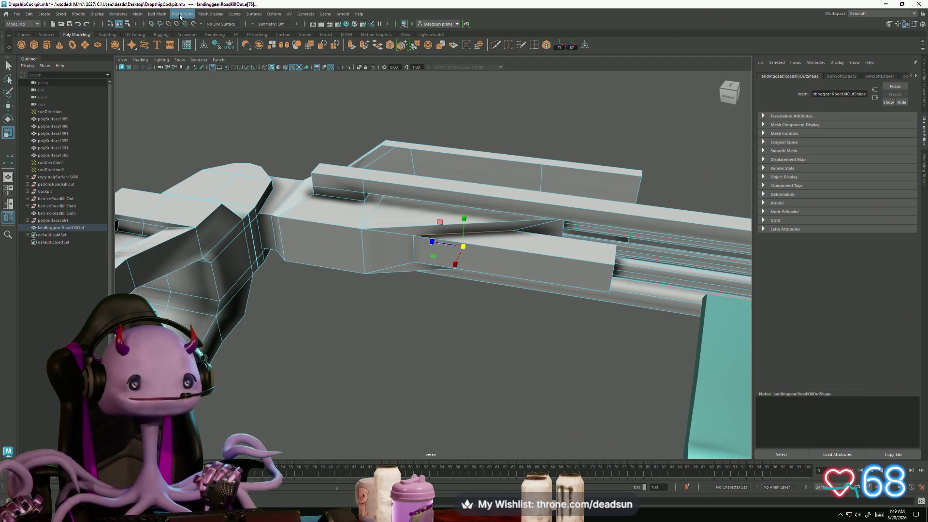
{"action": "left_click", "coordinate": [214, 13]}
{"action": "left_click", "coordinate": [276, 221]}
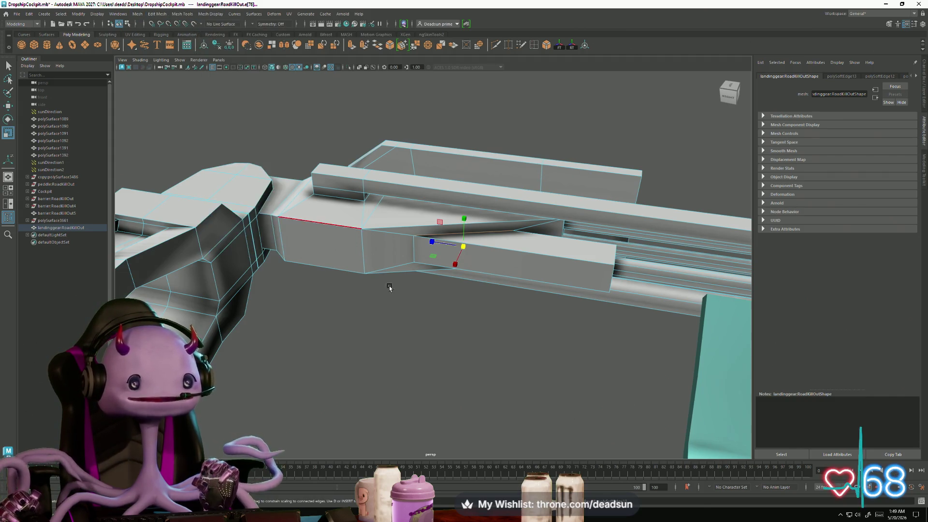
{"action": "left_click_drag", "start_coordinate": [276, 222], "coordinate": [262, 279], "text": "alt"}
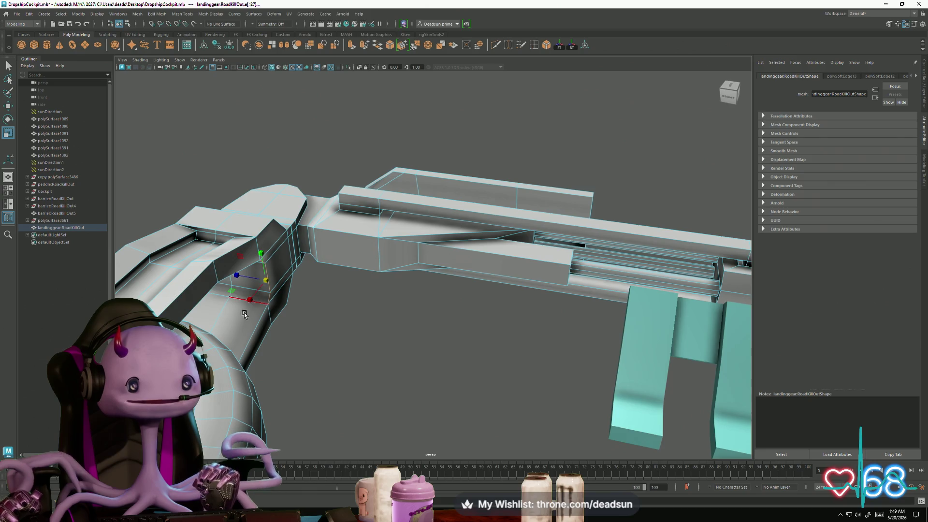
{"action": "left_click_drag", "start_coordinate": [245, 313], "coordinate": [268, 259], "text": "alt"}
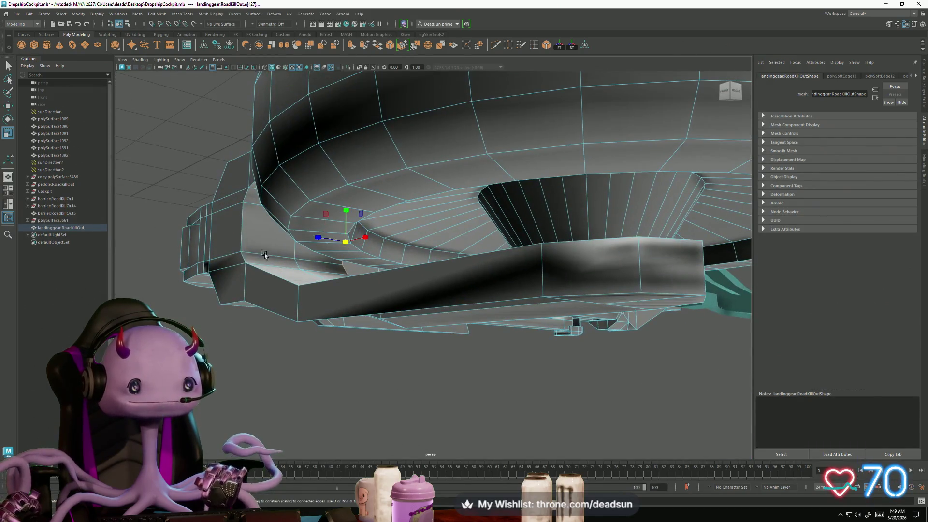
{"action": "mouse_move", "coordinate": [244, 256]}
{"action": "left_mouse_down", "text": "alt"}
{"action": "mouse_move", "coordinate": [276, 371]}
{"action": "mouse_move", "coordinate": [258, 375]}
{"action": "mouse_move", "coordinate": [352, 248]}
{"action": "left_mouse_up", "text": "alt"}
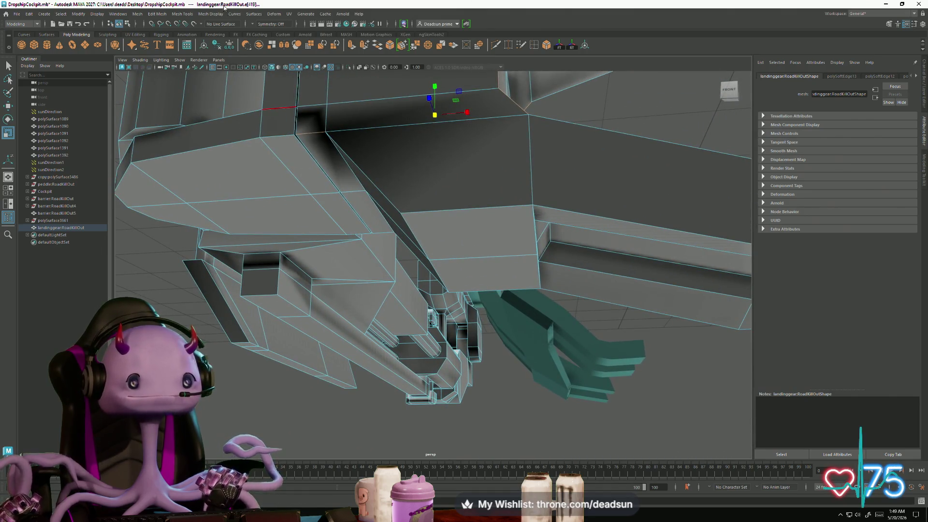
{"action": "left_click", "coordinate": [181, 14]}
{"action": "mouse_move", "coordinate": [210, 14]}
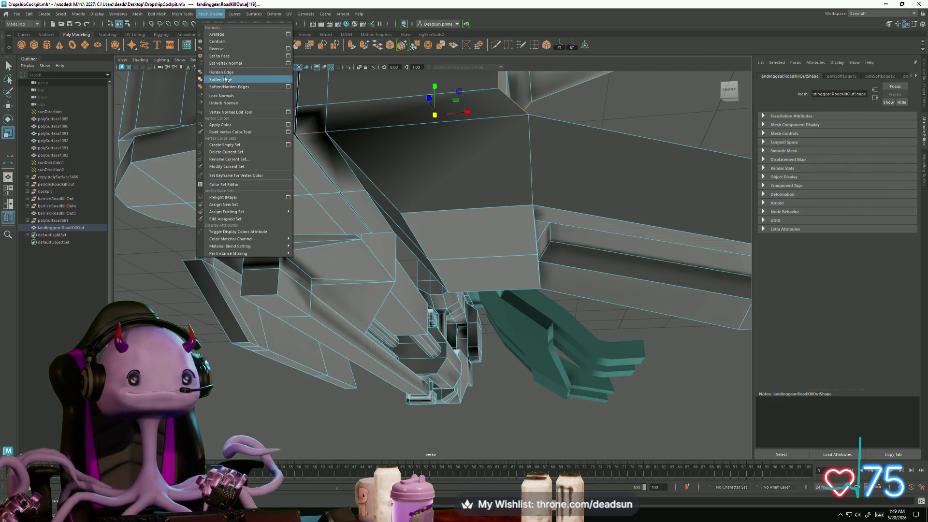
Step: Harden the bracket and lower-housing corner edges and orbit the whole landing gear to review the shading
{"action": "left_click", "coordinate": [230, 73]}
{"action": "mouse_move", "coordinate": [373, 235]}
{"action": "left_mouse_down", "text": "alt"}
{"action": "mouse_move", "coordinate": [285, 230]}
{"action": "mouse_move", "coordinate": [297, 249]}
{"action": "mouse_move", "coordinate": [444, 296]}
{"action": "mouse_move", "coordinate": [472, 289]}
{"action": "mouse_move", "coordinate": [446, 276]}
{"action": "left_mouse_up", "text": "alt"}
{"action": "scroll", "coordinate": [438, 287], "scroll_direction": "up", "scroll_amount": 2}
{"action": "scroll", "coordinate": [424, 308], "scroll_direction": "up", "scroll_amount": 2}
{"action": "scroll", "coordinate": [410, 329], "scroll_direction": "up", "scroll_amount": 2}
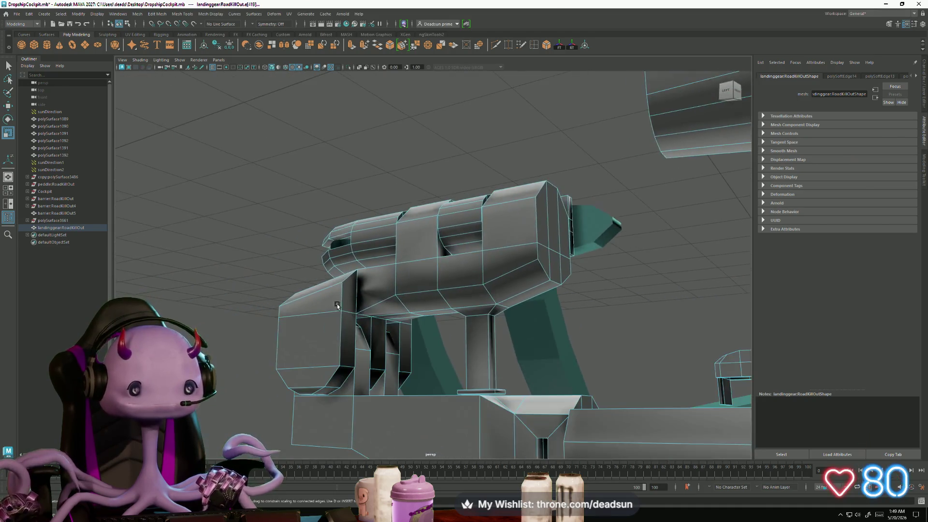
{"action": "scroll", "coordinate": [390, 360], "scroll_direction": "up", "scroll_amount": 2}
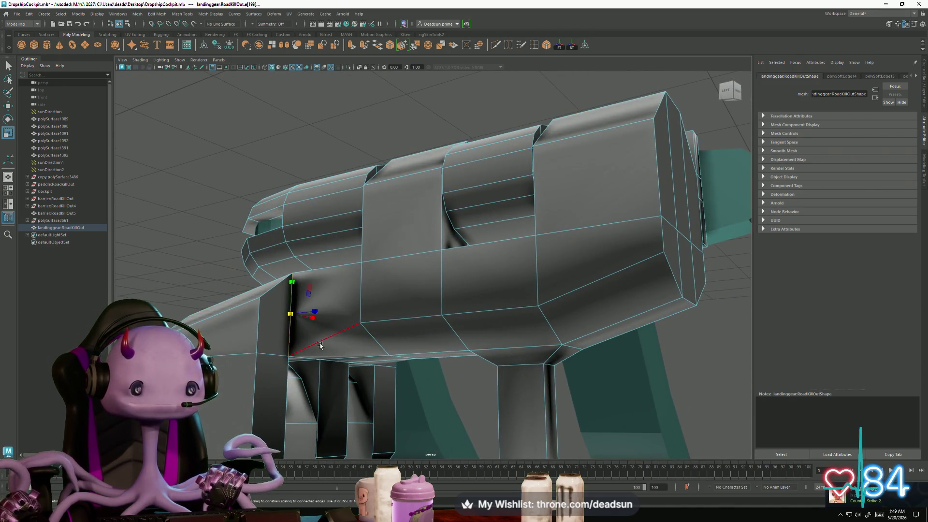
{"action": "left_click_drag", "start_coordinate": [353, 358], "coordinate": [527, 341], "text": "alt"}
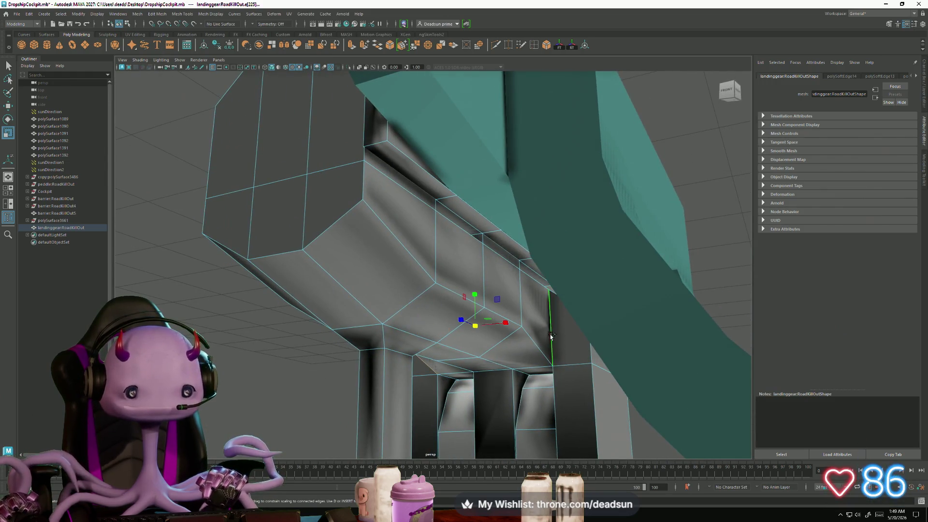
{"action": "left_click", "coordinate": [182, 14]}
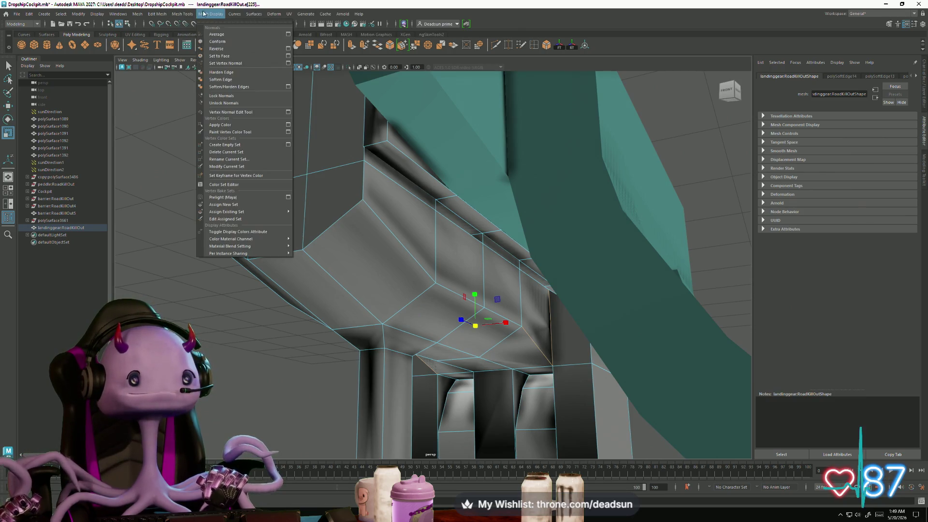
{"action": "left_click", "coordinate": [228, 73]}
{"action": "mouse_move", "coordinate": [292, 315]}
{"action": "left_mouse_down", "text": "alt"}
{"action": "mouse_move", "coordinate": [363, 311]}
{"action": "mouse_move", "coordinate": [387, 331]}
{"action": "mouse_move", "coordinate": [363, 319]}
{"action": "mouse_move", "coordinate": [243, 307]}
{"action": "mouse_move", "coordinate": [361, 310]}
{"action": "mouse_move", "coordinate": [356, 333]}
{"action": "mouse_move", "coordinate": [259, 326]}
{"action": "mouse_move", "coordinate": [209, 315]}
{"action": "mouse_move", "coordinate": [210, 297]}
{"action": "mouse_move", "coordinate": [210, 305]}
{"action": "mouse_move", "coordinate": [435, 290]}
{"action": "mouse_move", "coordinate": [410, 252]}
{"action": "left_mouse_up", "text": "alt"}
{"action": "mouse_move", "coordinate": [384, 280]}
{"action": "left_mouse_down", "text": "alt"}
{"action": "mouse_move", "coordinate": [381, 358]}
{"action": "mouse_move", "coordinate": [316, 346]}
{"action": "left_mouse_up", "text": "alt"}
{"action": "mouse_move", "coordinate": [325, 228]}
{"action": "left_mouse_down", "text": "alt"}
{"action": "mouse_move", "coordinate": [339, 270]}
{"action": "mouse_move", "coordinate": [476, 249]}
{"action": "mouse_move", "coordinate": [492, 126]}
{"action": "left_mouse_up", "text": "alt"}
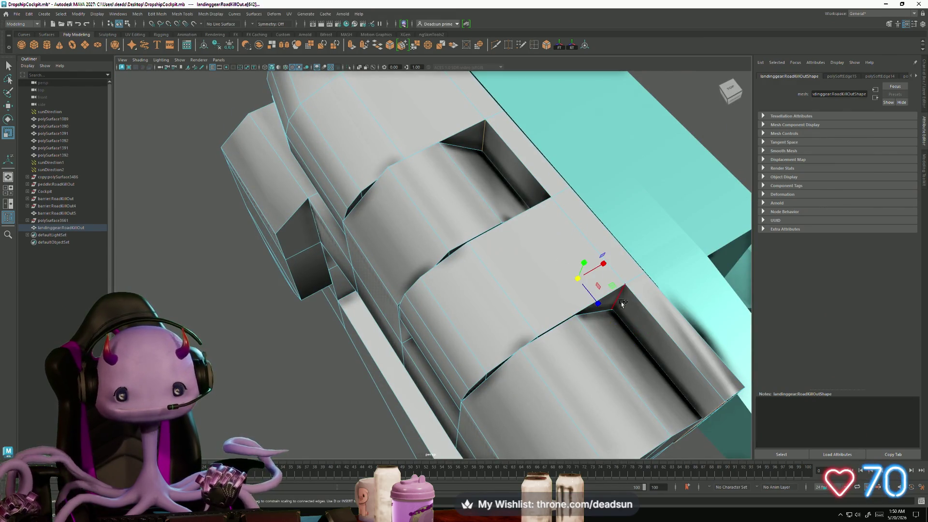
{"action": "mouse_move", "coordinate": [618, 299]}
{"action": "left_mouse_down", "text": "alt"}
{"action": "mouse_move", "coordinate": [529, 265]}
{"action": "mouse_move", "coordinate": [508, 217]}
{"action": "mouse_move", "coordinate": [524, 331]}
{"action": "mouse_move", "coordinate": [527, 259]}
{"action": "mouse_move", "coordinate": [472, 320]}
{"action": "left_mouse_up", "text": "alt"}
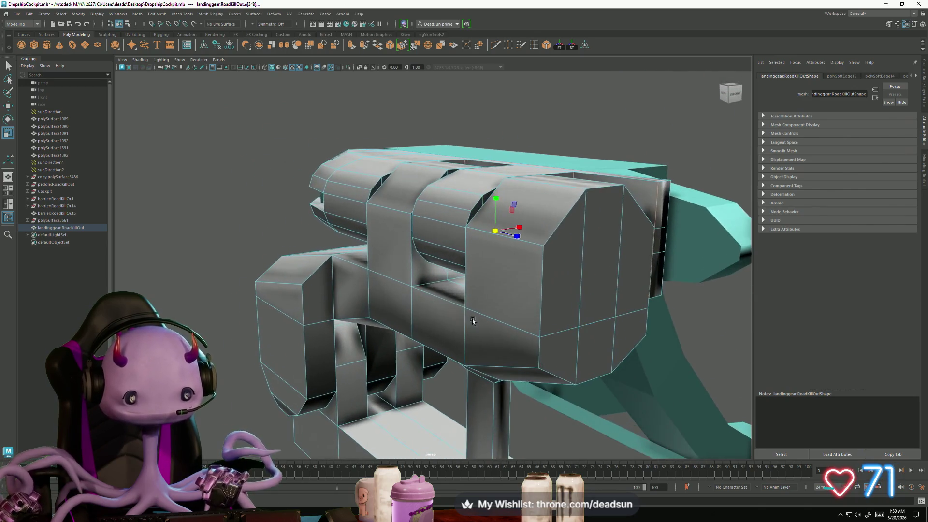
{"action": "mouse_move", "coordinate": [406, 307]}
{"action": "left_mouse_down", "text": "alt"}
{"action": "mouse_move", "coordinate": [441, 288]}
{"action": "mouse_move", "coordinate": [439, 302]}
{"action": "left_mouse_up", "text": "alt"}
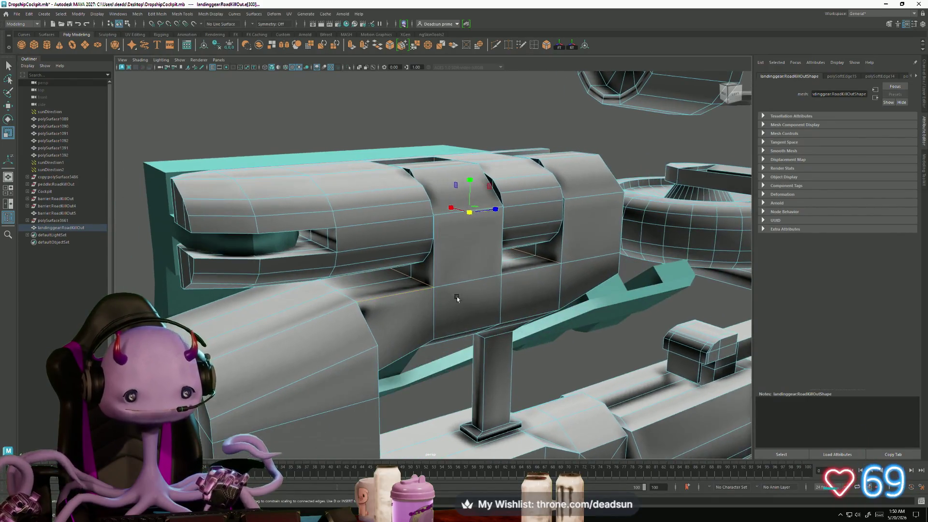
{"action": "mouse_move", "coordinate": [523, 270]}
{"action": "left_mouse_down", "text": "alt"}
{"action": "mouse_move", "coordinate": [408, 305]}
{"action": "mouse_move", "coordinate": [441, 300]}
{"action": "left_mouse_up", "text": "alt"}
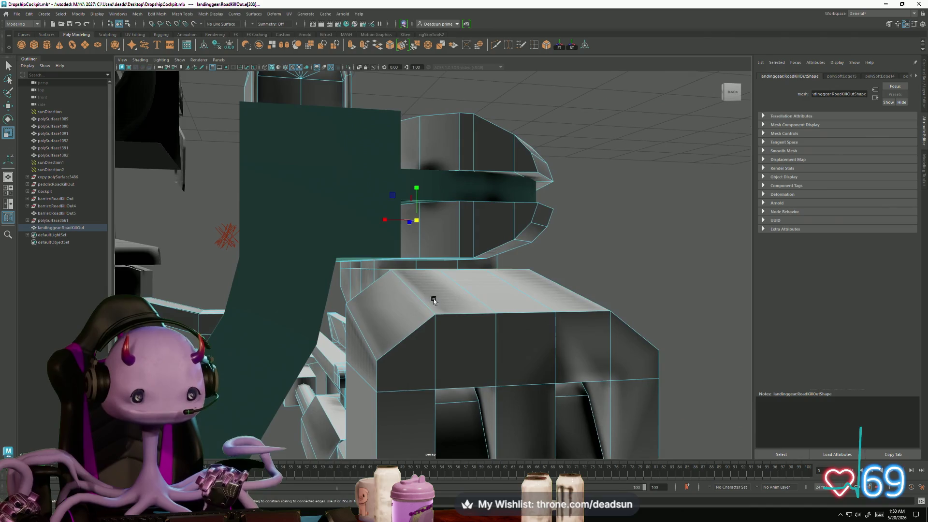
{"action": "left_click_drag", "start_coordinate": [358, 269], "coordinate": [297, 305], "text": "alt"}
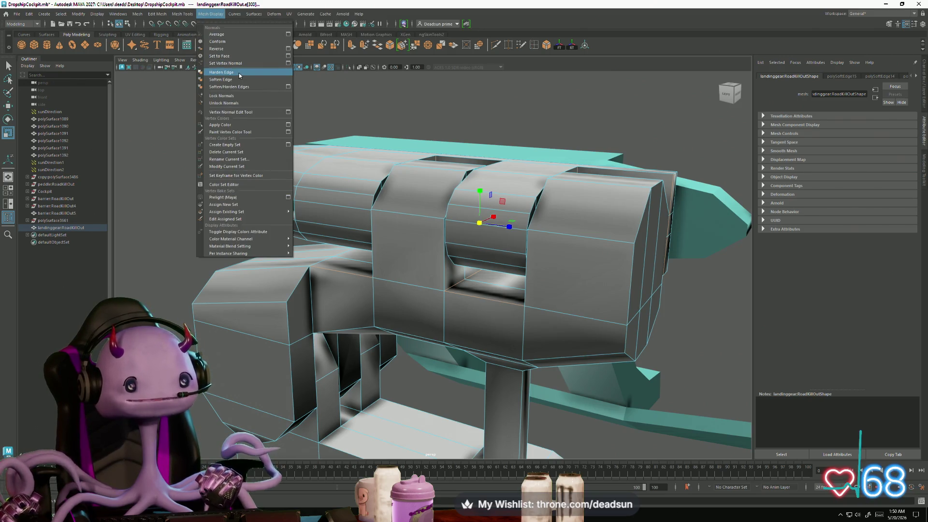
Step: Harden the remaining selected edges, inspect the barrels up close, and leave the normals options unchanged
{"action": "left_click", "coordinate": [239, 72]}
{"action": "mouse_move", "coordinate": [305, 218]}
{"action": "left_mouse_down", "text": "alt"}
{"action": "mouse_move", "coordinate": [268, 245]}
{"action": "mouse_move", "coordinate": [240, 235]}
{"action": "left_mouse_up", "text": "alt"}
{"action": "scroll", "coordinate": [240, 235], "scroll_direction": "up", "scroll_amount": 5}
{"action": "scroll", "coordinate": [353, 219], "scroll_direction": "up", "scroll_amount": 2}
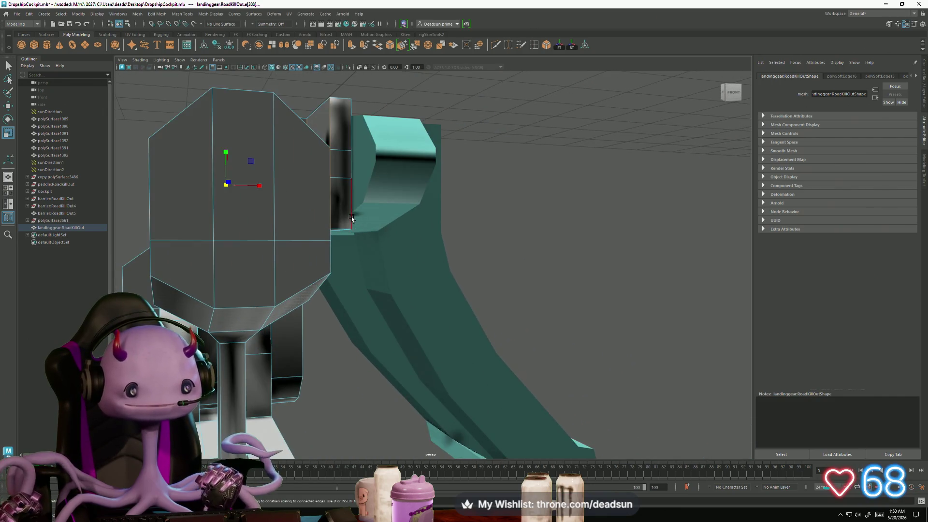
{"action": "mouse_move", "coordinate": [341, 98]}
{"action": "left_mouse_down", "text": "alt"}
{"action": "mouse_move", "coordinate": [362, 166]}
{"action": "mouse_move", "coordinate": [466, 223]}
{"action": "mouse_move", "coordinate": [370, 208]}
{"action": "mouse_move", "coordinate": [389, 212]}
{"action": "mouse_move", "coordinate": [293, 218]}
{"action": "left_mouse_up", "text": "alt"}
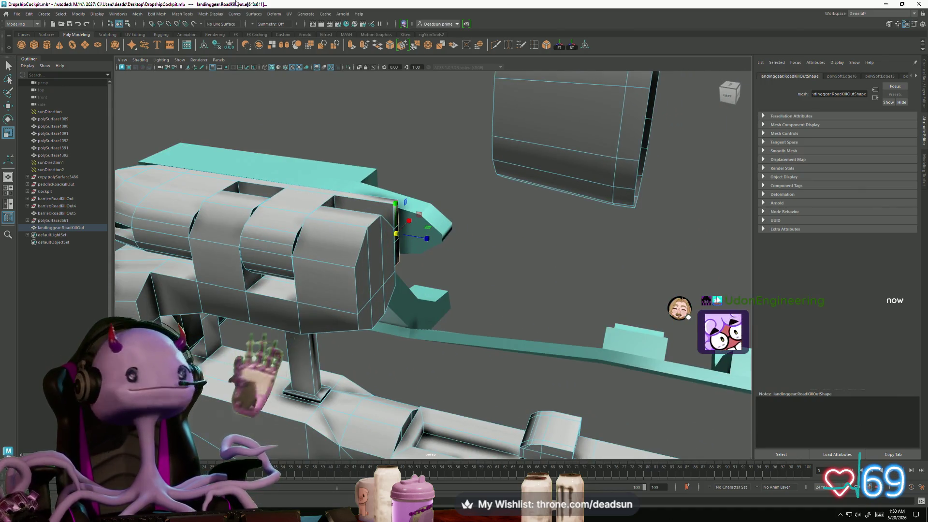
{"action": "left_click", "coordinate": [206, 14]}
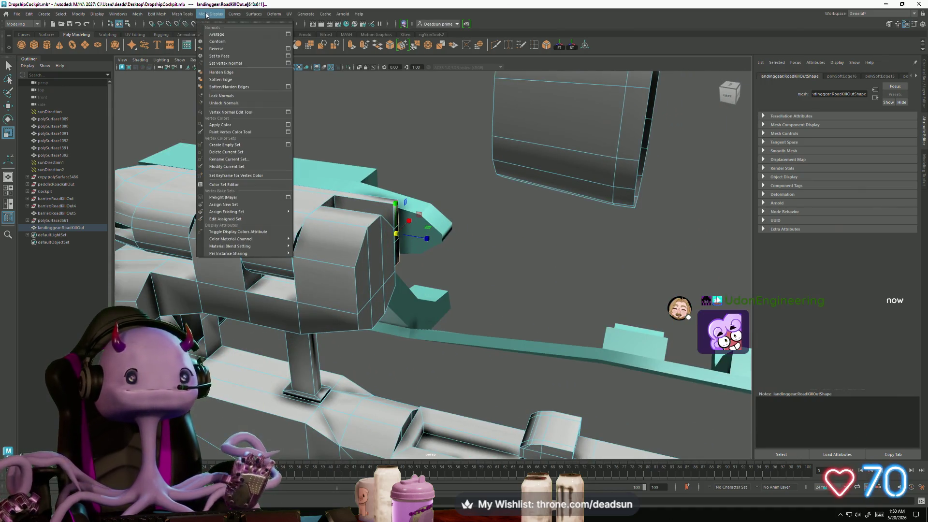
{"action": "left_click", "coordinate": [228, 72]}
{"action": "mouse_move", "coordinate": [340, 232]}
{"action": "left_mouse_down", "text": "alt"}
{"action": "mouse_move", "coordinate": [372, 263]}
{"action": "mouse_move", "coordinate": [305, 208]}
{"action": "mouse_move", "coordinate": [251, 274]}
{"action": "mouse_move", "coordinate": [445, 269]}
{"action": "mouse_move", "coordinate": [448, 317]}
{"action": "left_mouse_up", "text": "alt"}
{"action": "right_click_drag", "start_coordinate": [449, 317], "coordinate": [497, 280], "text": "alt"}
{"action": "mouse_move", "coordinate": [497, 280]}
{"action": "left_mouse_down", "text": "alt"}
{"action": "mouse_move", "coordinate": [323, 308]}
{"action": "mouse_move", "coordinate": [403, 257]}
{"action": "left_mouse_up", "text": "alt"}
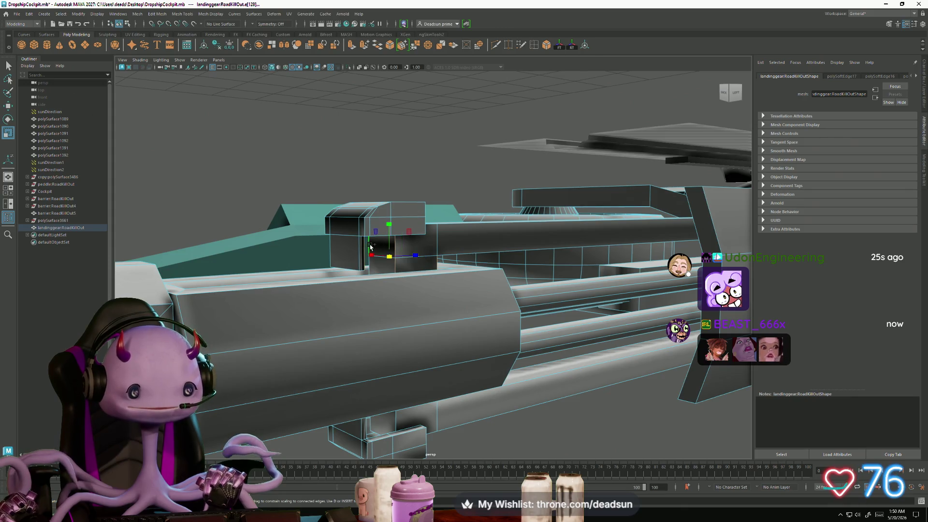
{"action": "mouse_move", "coordinate": [333, 224]}
{"action": "left_mouse_down", "text": "alt"}
{"action": "mouse_move", "coordinate": [376, 319]}
{"action": "mouse_move", "coordinate": [479, 293]}
{"action": "left_mouse_up", "text": "alt"}
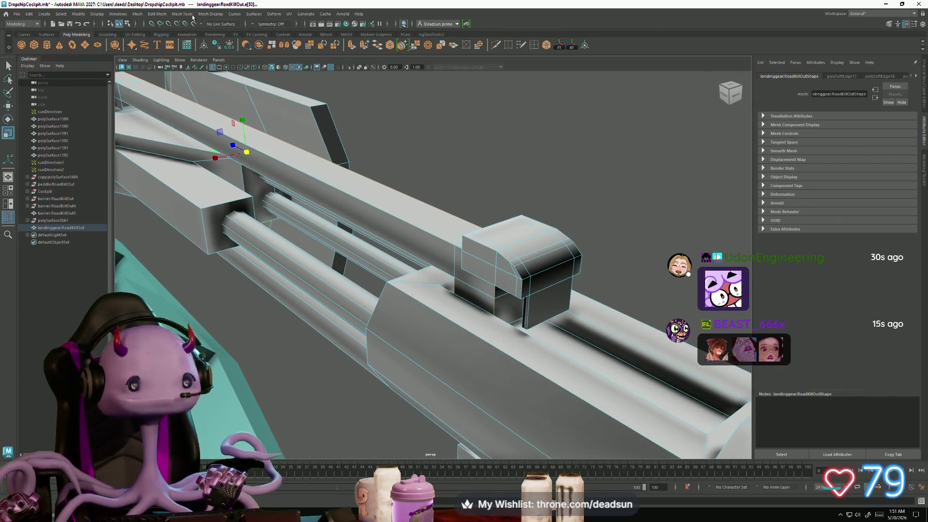
{"action": "left_click", "coordinate": [210, 14]}
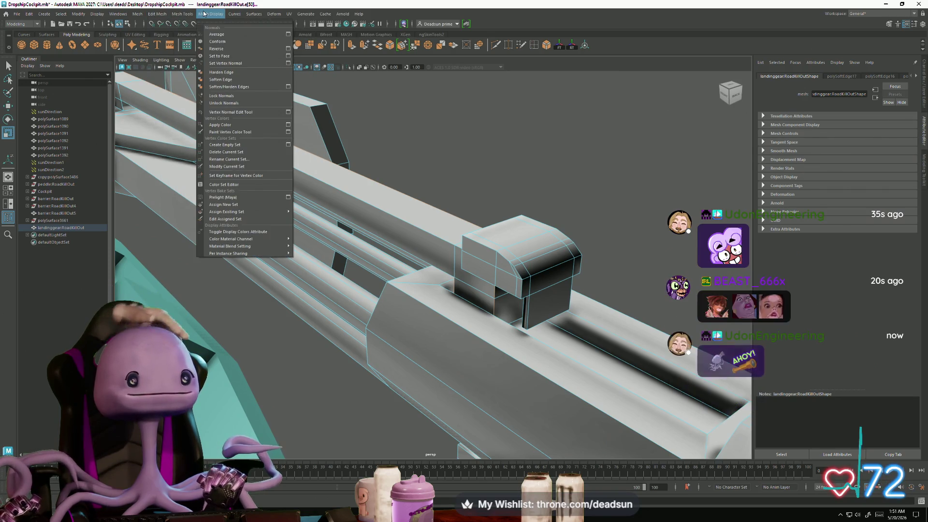
{"action": "left_click", "coordinate": [226, 79]}
{"action": "scroll", "coordinate": [335, 230], "scroll_direction": "down", "scroll_amount": 5}
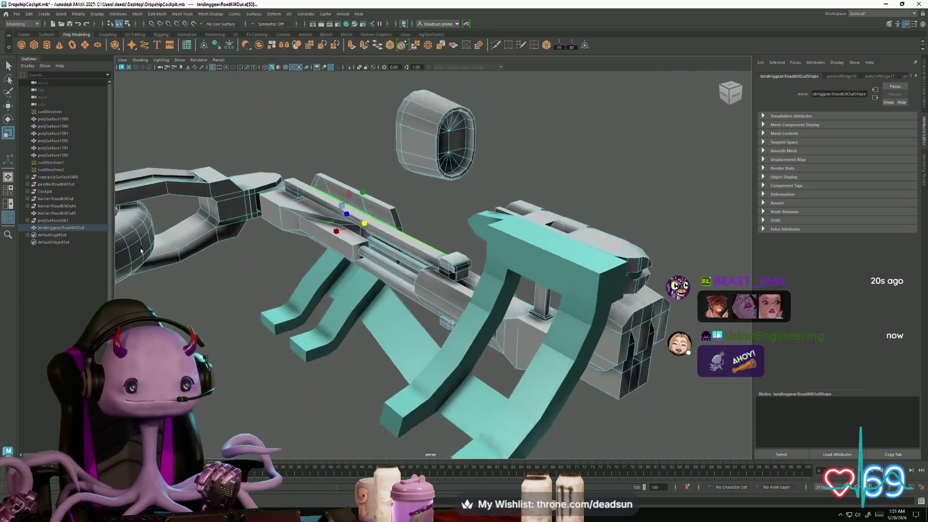
Step: Take a last overview of the landing-gear assembly, then switch to the Unreal Engine project window
{"action": "right_click_drag", "start_coordinate": [308, 240], "coordinate": [335, 230]}
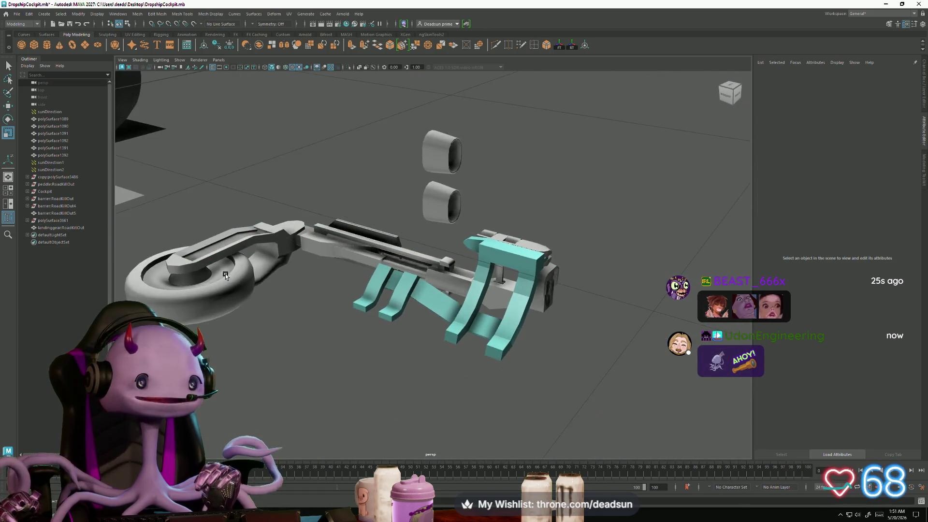
{"action": "left_click_drag", "start_coordinate": [336, 231], "coordinate": [268, 318], "text": "alt"}
{"action": "scroll", "coordinate": [315, 293], "scroll_direction": "up", "scroll_amount": 3}
{"action": "left_click_drag", "start_coordinate": [315, 293], "coordinate": [281, 300], "text": "alt"}
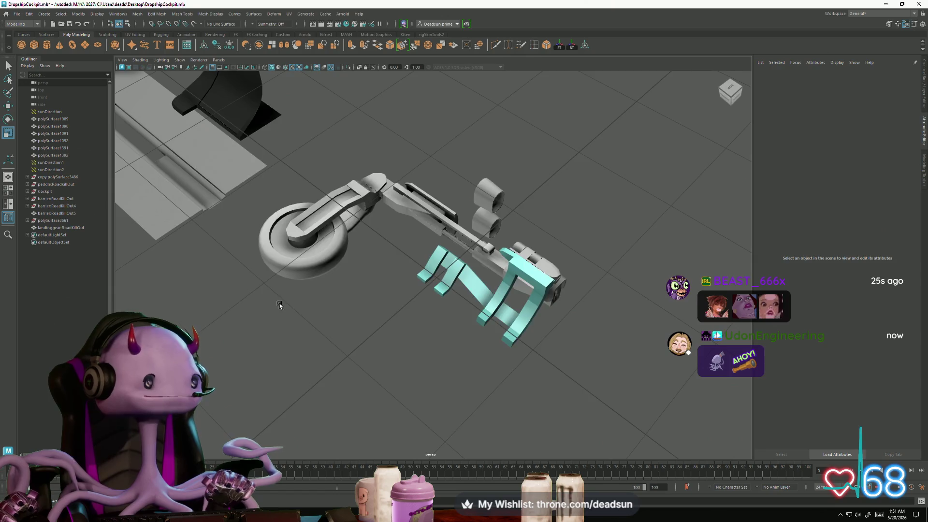
{"action": "key", "text": "alt+Tab"}
{"action": "left_click", "coordinate": [548, 112]}
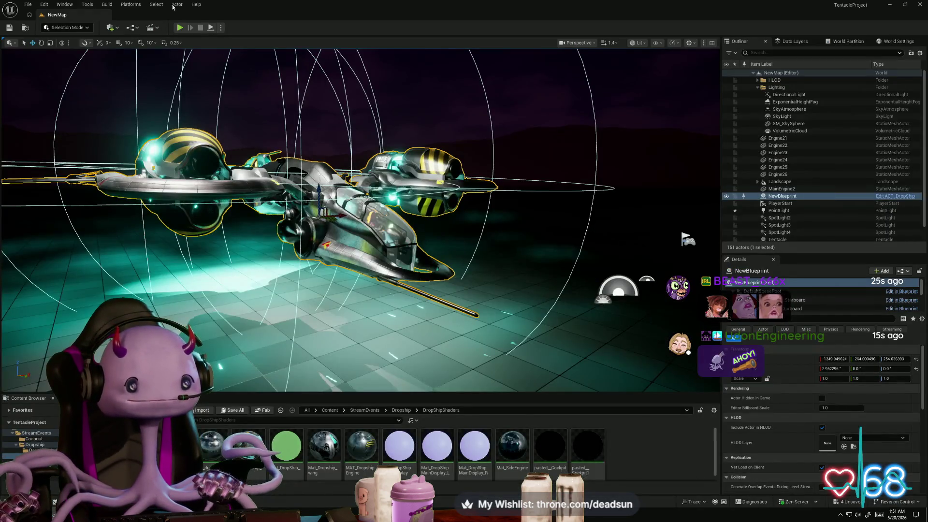
Step: Start a play session of the dropship level, then bring up the window switcher
{"action": "left_click", "coordinate": [179, 28]}
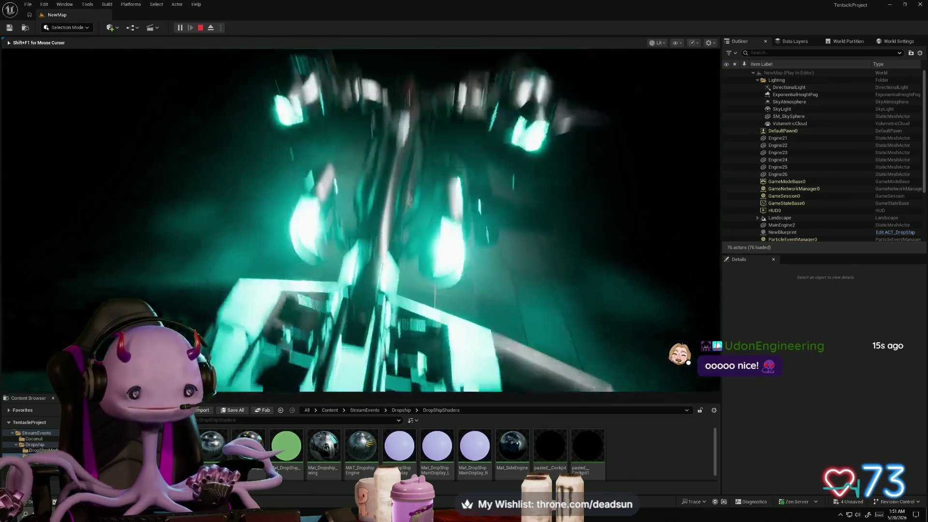
{"action": "key", "text": "alt+Tab"}
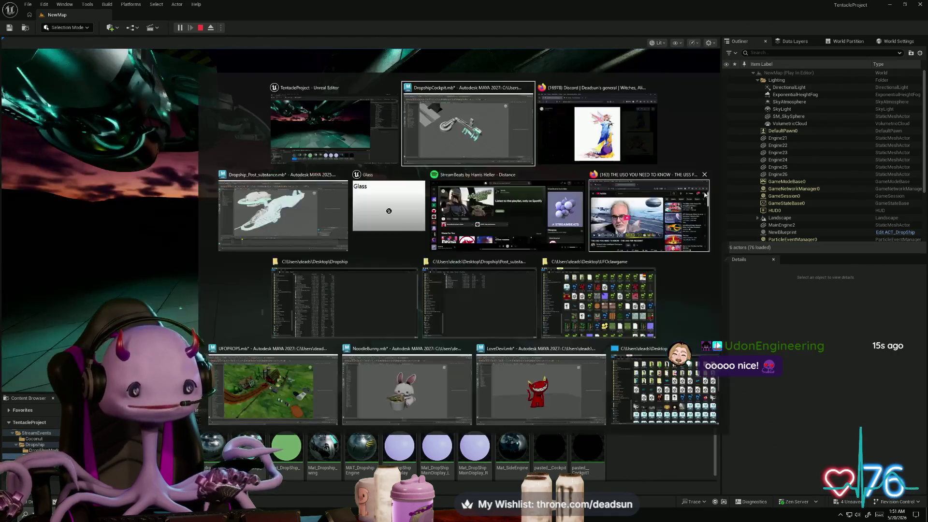
Step: Switch to the Dropship_Post_substance file and inspect the hull, cockpit seat and canopy, then return to the game
{"action": "left_click", "coordinate": [273, 221]}
{"action": "left_click_drag", "start_coordinate": [274, 221], "coordinate": [253, 216], "text": "alt"}
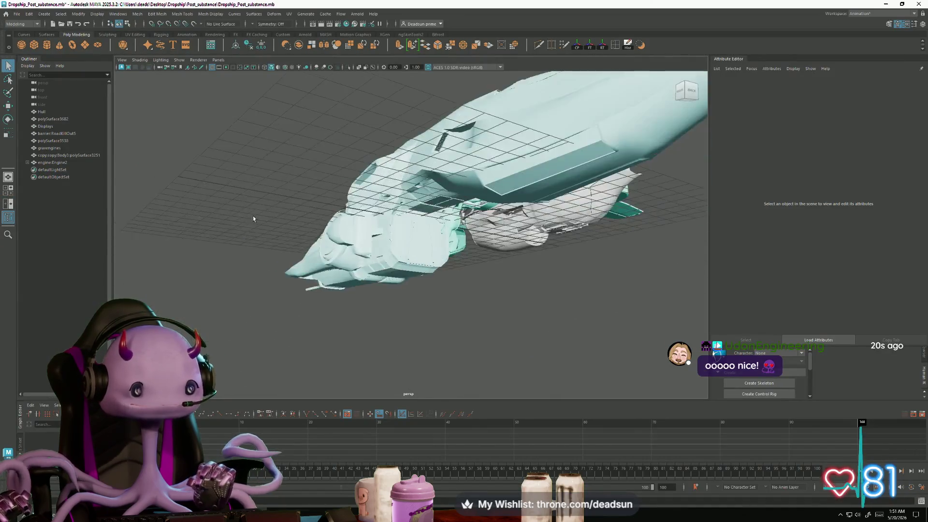
{"action": "scroll", "coordinate": [448, 249], "scroll_direction": "up", "scroll_amount": 5}
{"action": "mouse_move", "coordinate": [433, 291]}
{"action": "left_mouse_down", "text": "alt"}
{"action": "mouse_move", "coordinate": [345, 251]}
{"action": "mouse_move", "coordinate": [452, 311]}
{"action": "mouse_move", "coordinate": [442, 295]}
{"action": "mouse_move", "coordinate": [297, 235]}
{"action": "mouse_move", "coordinate": [335, 284]}
{"action": "left_mouse_up", "text": "alt"}
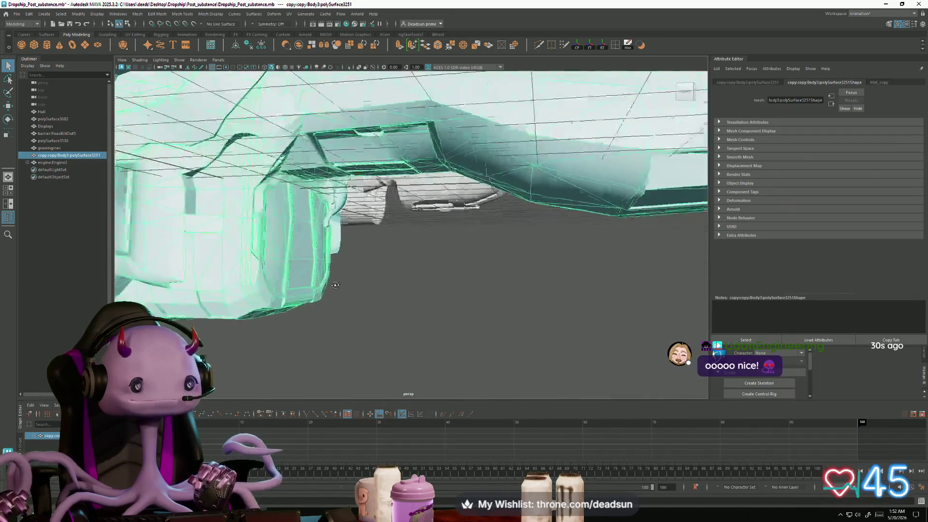
{"action": "mouse_move", "coordinate": [333, 284]}
{"action": "left_mouse_down", "text": "alt"}
{"action": "mouse_move", "coordinate": [361, 308]}
{"action": "mouse_move", "coordinate": [565, 274]}
{"action": "mouse_move", "coordinate": [564, 288]}
{"action": "mouse_move", "coordinate": [575, 271]}
{"action": "mouse_move", "coordinate": [475, 339]}
{"action": "left_mouse_up", "text": "alt"}
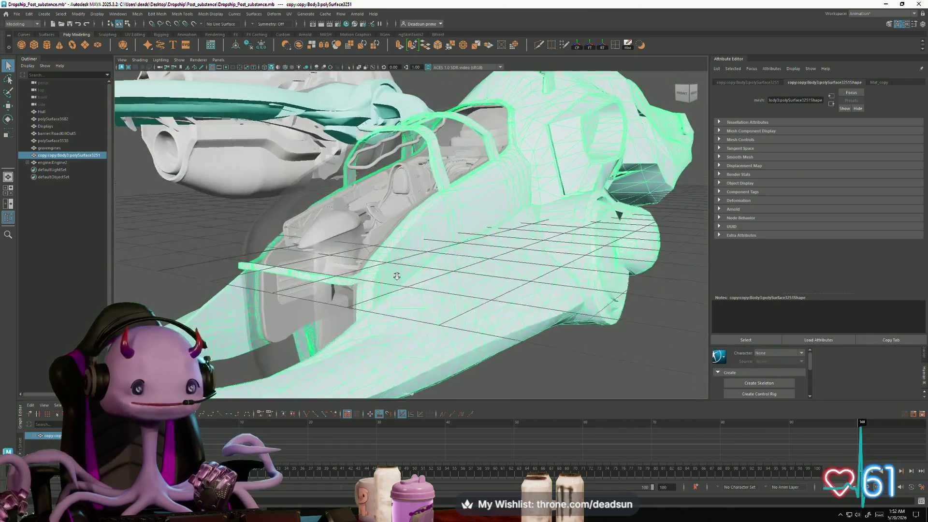
{"action": "mouse_move", "coordinate": [475, 338]}
{"action": "right_mouse_down", "text": "alt"}
{"action": "mouse_move", "coordinate": [489, 377]}
{"action": "mouse_move", "coordinate": [431, 241]}
{"action": "right_mouse_up", "text": "alt"}
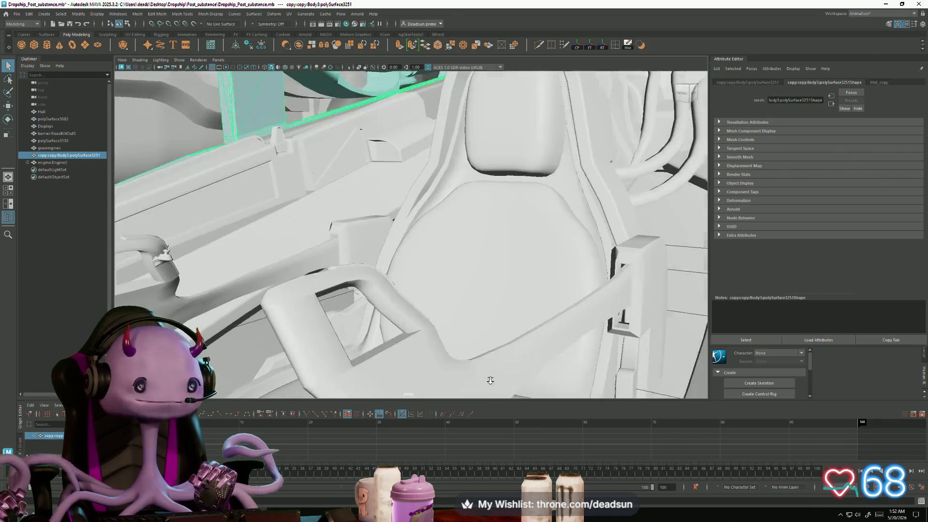
{"action": "mouse_move", "coordinate": [473, 341]}
{"action": "left_mouse_down", "text": "alt"}
{"action": "mouse_move", "coordinate": [520, 343]}
{"action": "mouse_move", "coordinate": [464, 312]}
{"action": "left_mouse_up", "text": "alt"}
{"action": "middle_click_drag", "start_coordinate": [464, 311], "coordinate": [413, 289], "text": "alt"}
{"action": "mouse_move", "coordinate": [394, 303]}
{"action": "left_mouse_down", "text": "alt"}
{"action": "mouse_move", "coordinate": [348, 312]}
{"action": "mouse_move", "coordinate": [373, 299]}
{"action": "mouse_move", "coordinate": [350, 298]}
{"action": "mouse_move", "coordinate": [342, 271]}
{"action": "mouse_move", "coordinate": [422, 285]}
{"action": "mouse_move", "coordinate": [379, 282]}
{"action": "left_mouse_up", "text": "alt"}
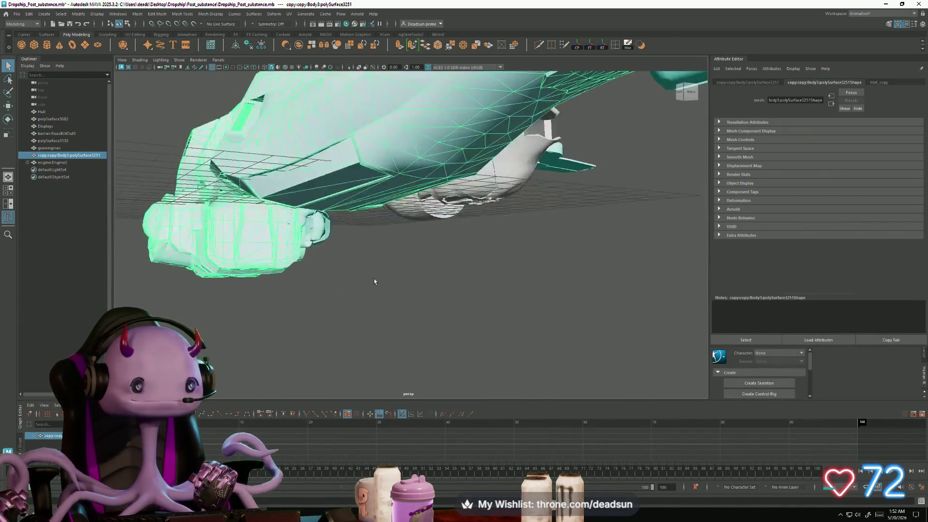
{"action": "scroll", "coordinate": [457, 295], "scroll_direction": "up", "scroll_amount": 3}
{"action": "scroll", "coordinate": [503, 356], "scroll_direction": "up", "scroll_amount": 3}
{"action": "scroll", "coordinate": [491, 331], "scroll_direction": "up", "scroll_amount": 3}
{"action": "scroll", "coordinate": [479, 323], "scroll_direction": "up", "scroll_amount": 2}
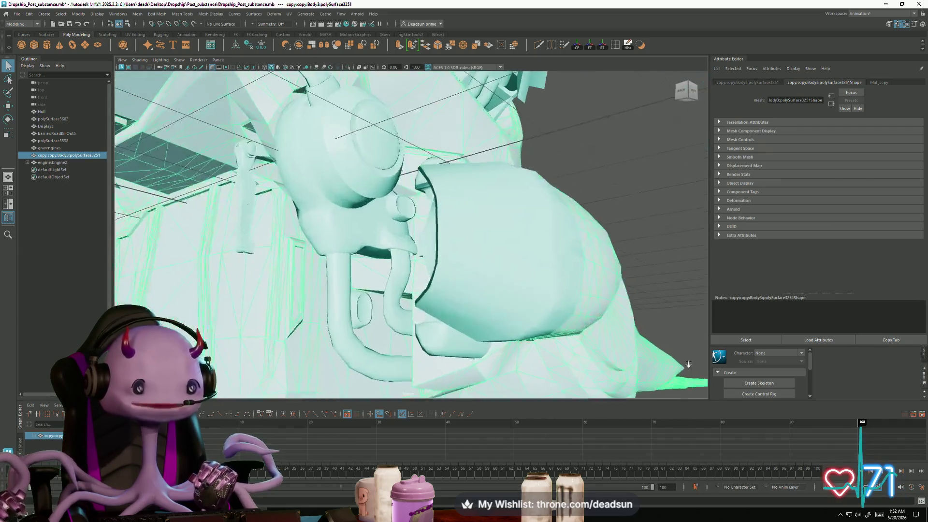
{"action": "key", "text": "alt+Tab"}
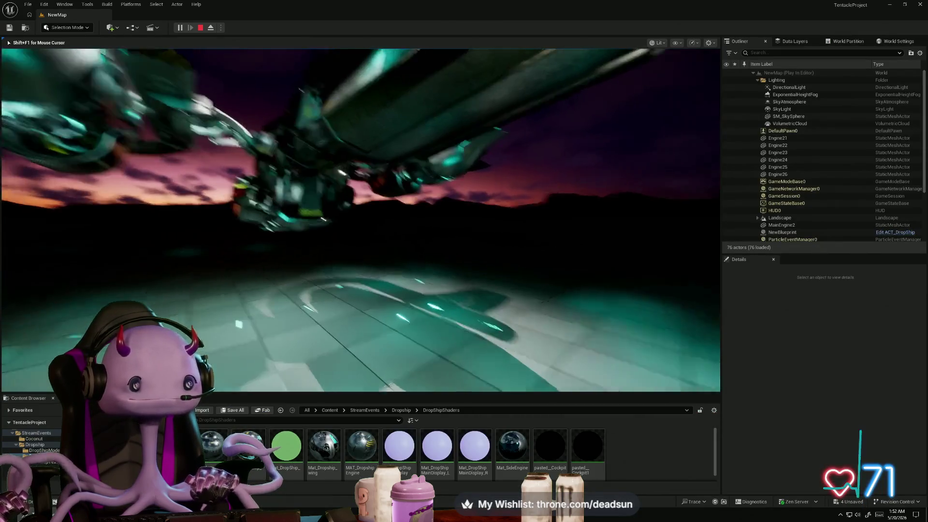
Step: Fly toward the dropship engine and back, end the play session, and select the directional light
{"action": "key", "text": "w"}
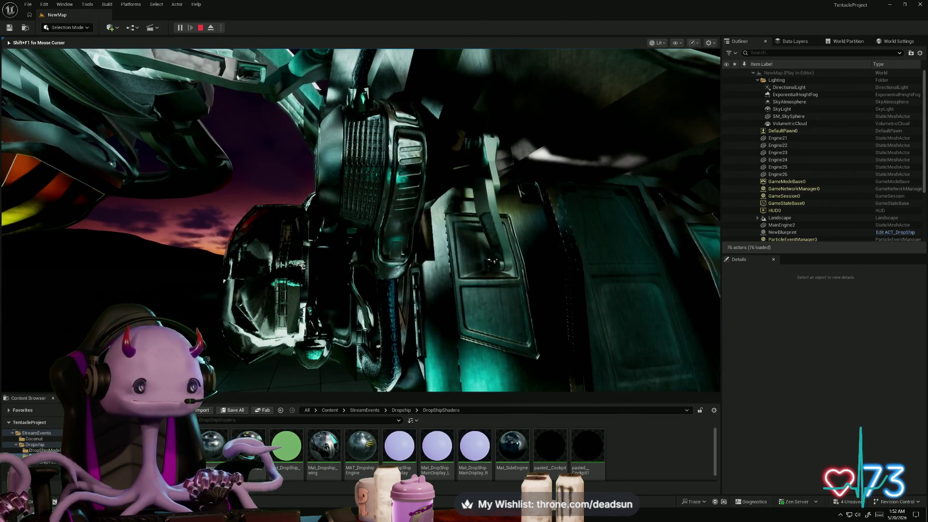
{"action": "key", "text": "s"}
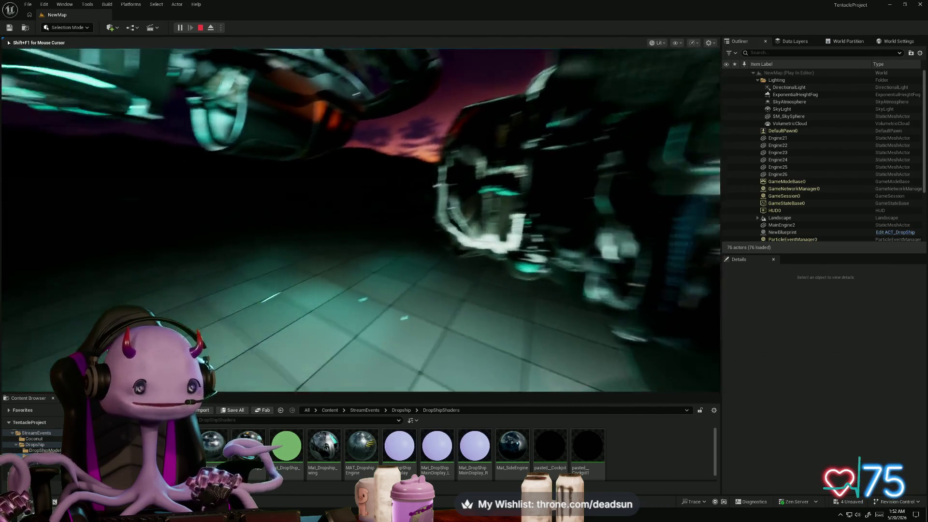
{"action": "key", "text": "Escape"}
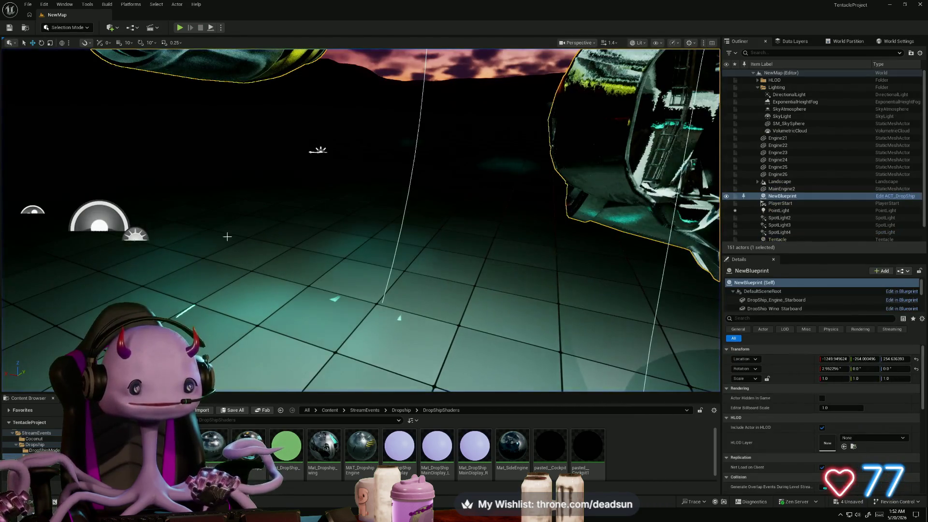
{"action": "left_click", "coordinate": [320, 151]}
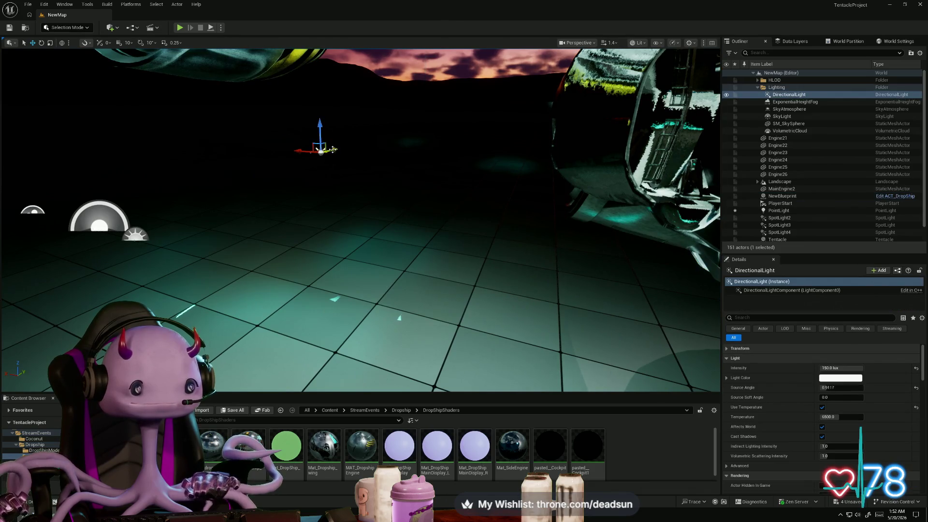
Step: Rotate the directional light so the sky turns pink, then fly in close on an engine nozzle
{"action": "left_click_drag", "start_coordinate": [339, 154], "coordinate": [288, 156]}
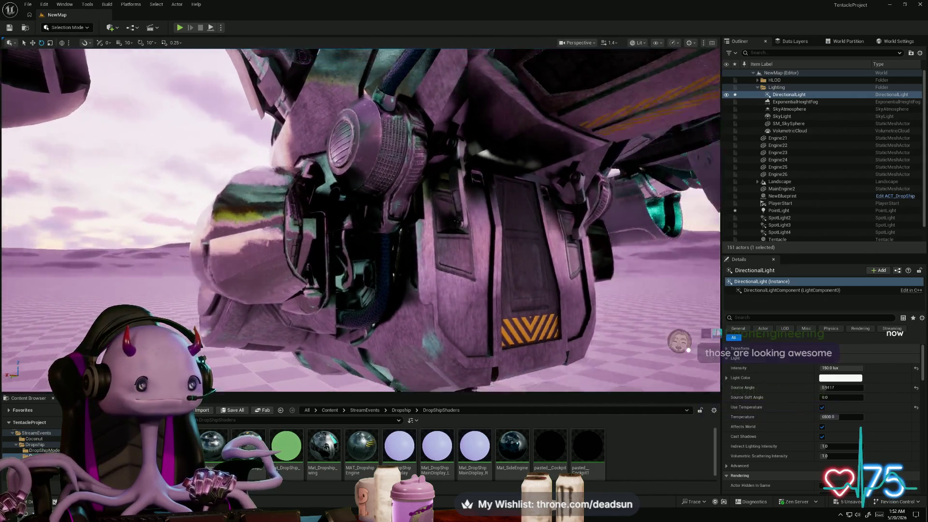
{"action": "right_click_drag", "start_coordinate": [360, 218], "coordinate": [361, 217]}
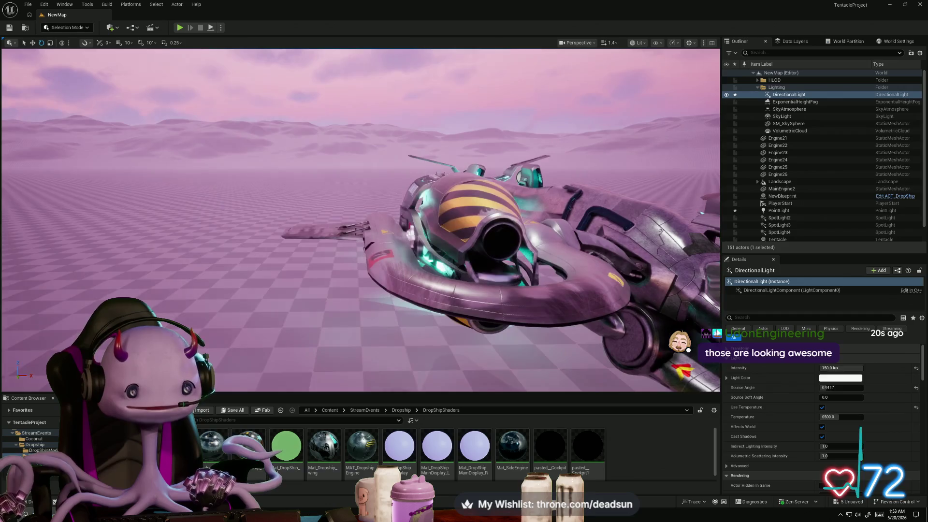
{"action": "right_click_drag", "start_coordinate": [355, 178], "coordinate": [566, 190]}
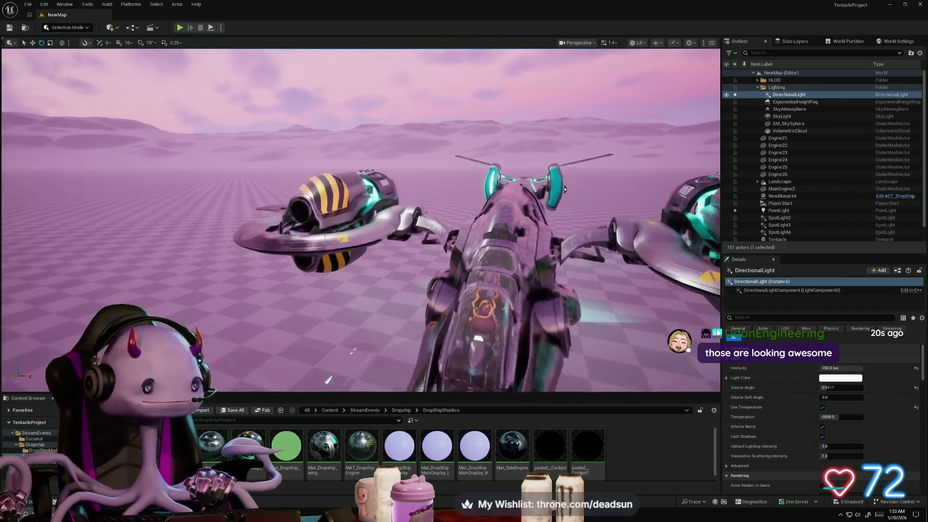
{"action": "right_click_drag", "start_coordinate": [481, 177], "coordinate": [467, 181]}
{"action": "right_click_drag", "start_coordinate": [361, 218], "coordinate": [291, 218]}
{"action": "right_click_drag", "start_coordinate": [533, 245], "coordinate": [653, 240]}
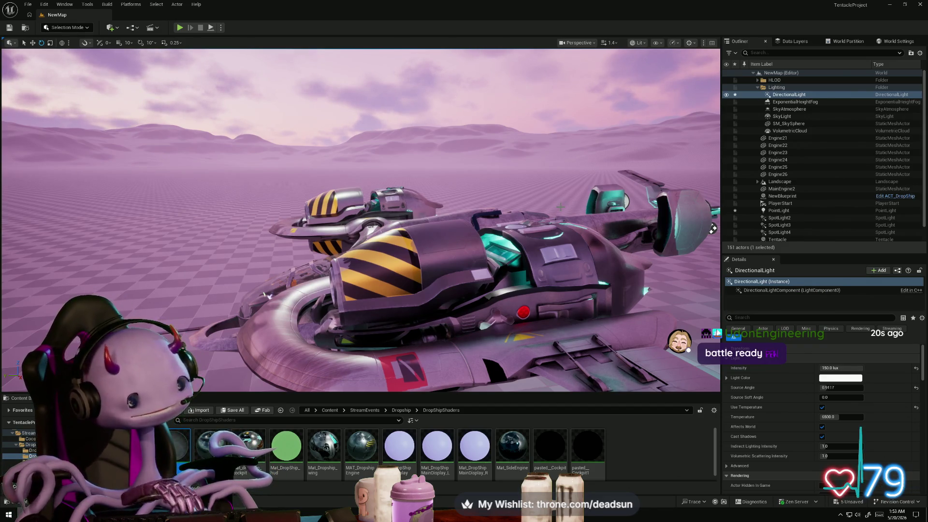
{"action": "right_click_drag", "start_coordinate": [713, 229], "coordinate": [507, 239]}
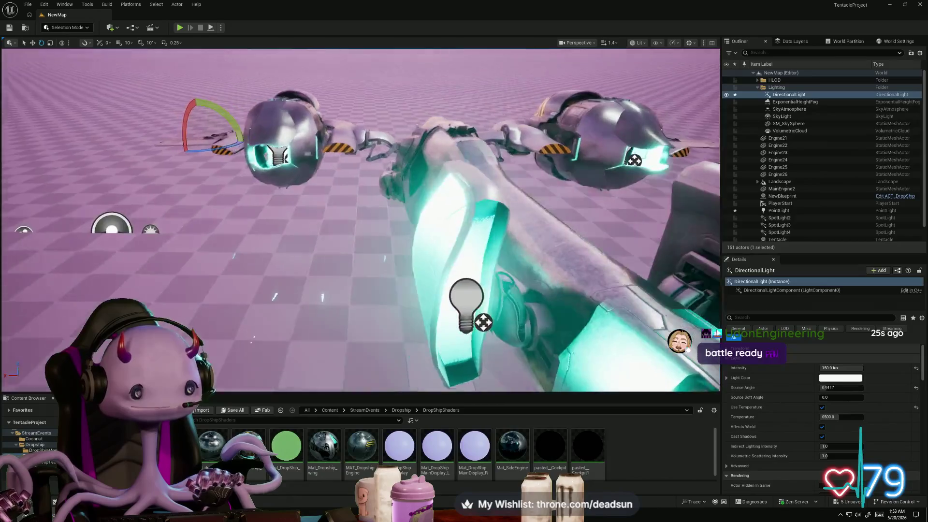
{"action": "mouse_move", "coordinate": [360, 218]}
{"action": "right_mouse_down"}
{"action": "mouse_move", "coordinate": [360, 203]}
{"action": "mouse_move", "coordinate": [360, 218]}
{"action": "right_mouse_up"}
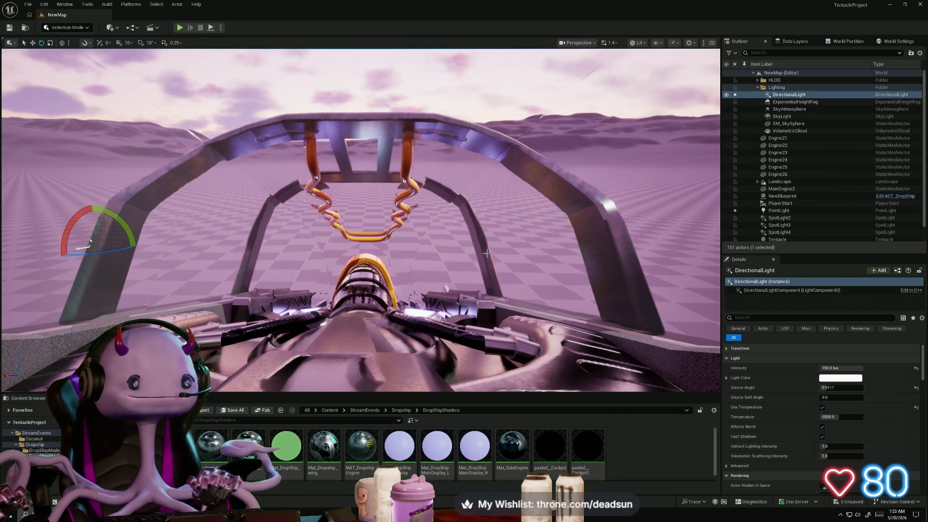
{"action": "key", "text": "super"}
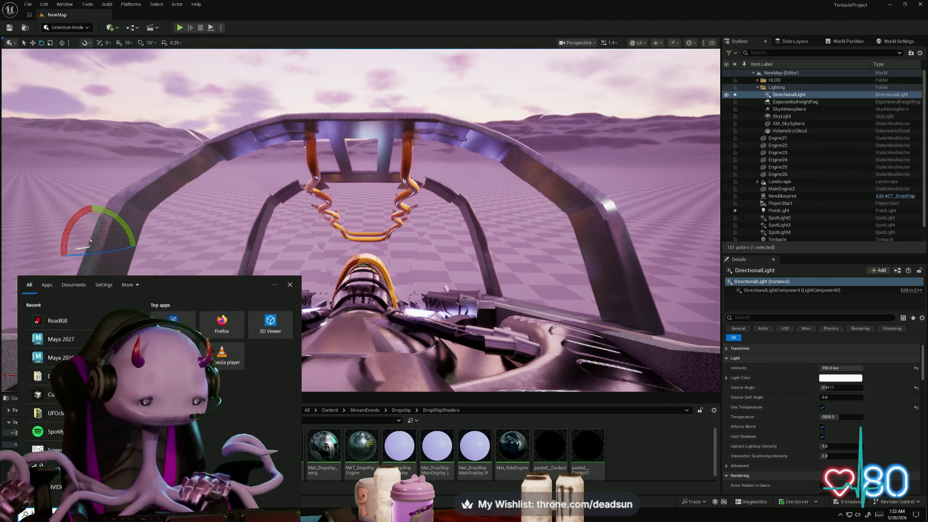
{"action": "type", "text": "bewms"}
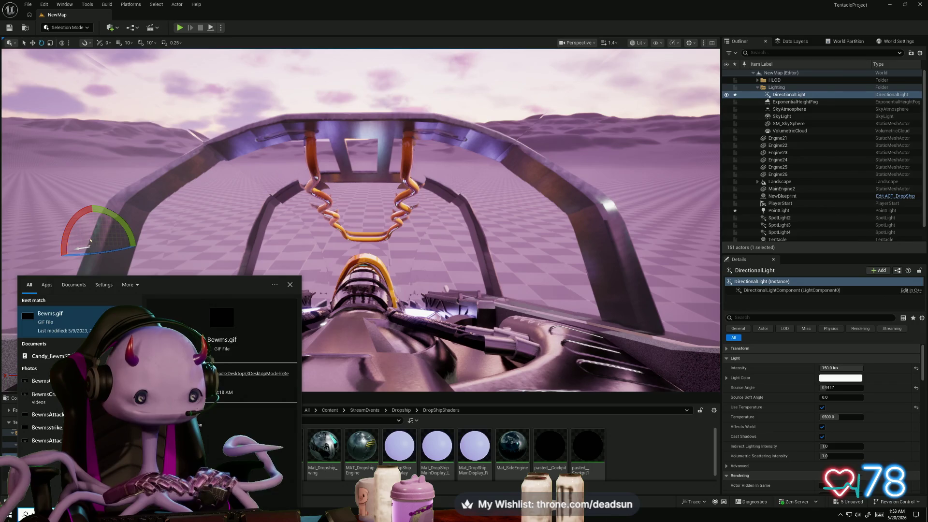
{"action": "type", "text": "crime"}
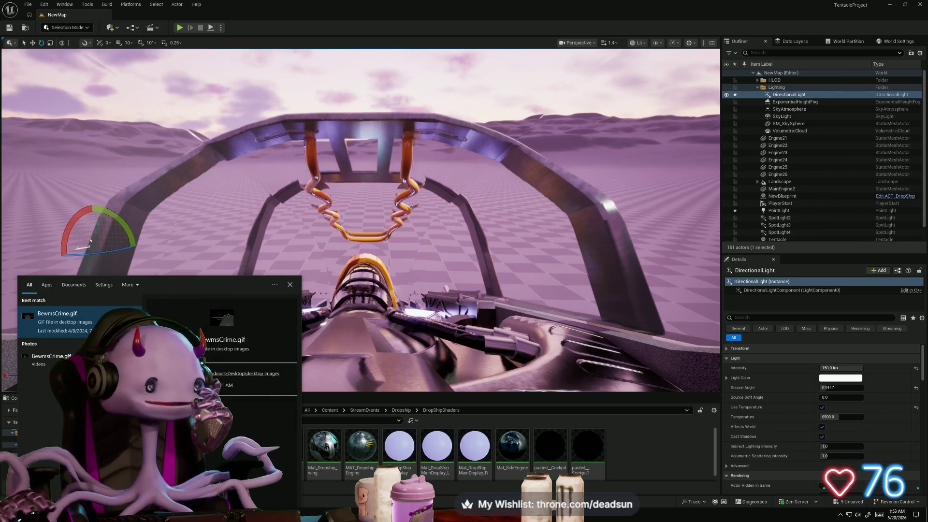
{"action": "key", "text": "Return"}
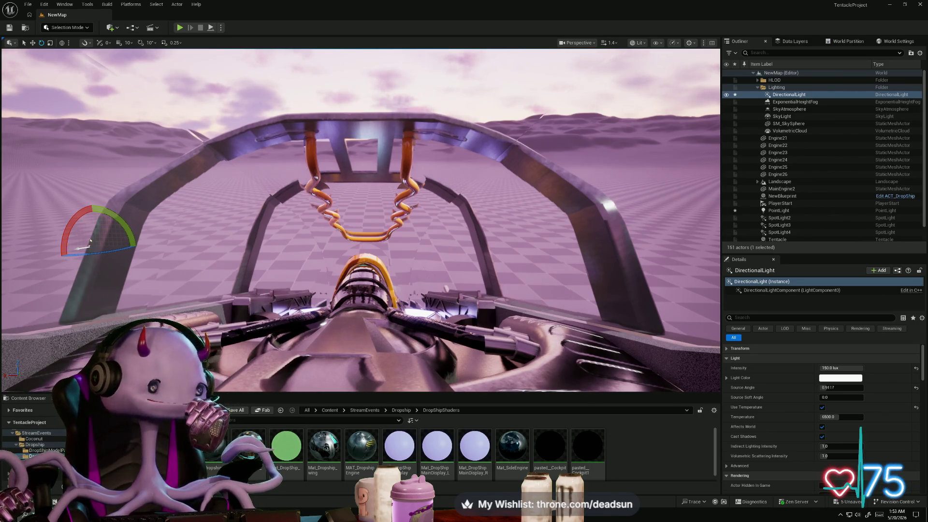